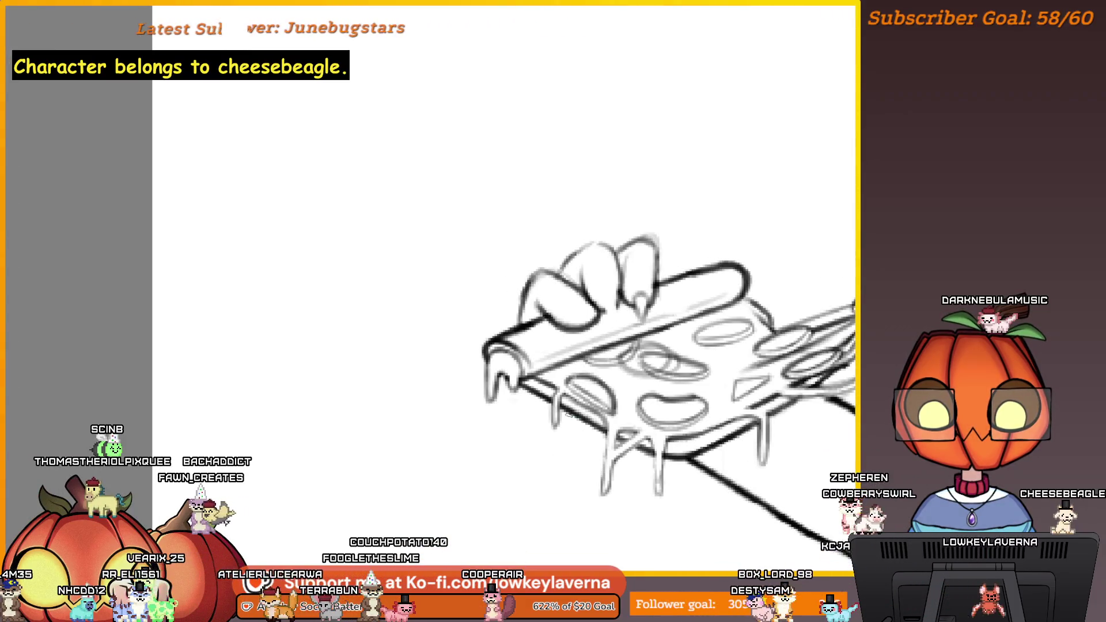
Step: Pan, zoom and mirror the view to frame the pizza slice and the gripping hand
drag(568, 414, 547, 385)
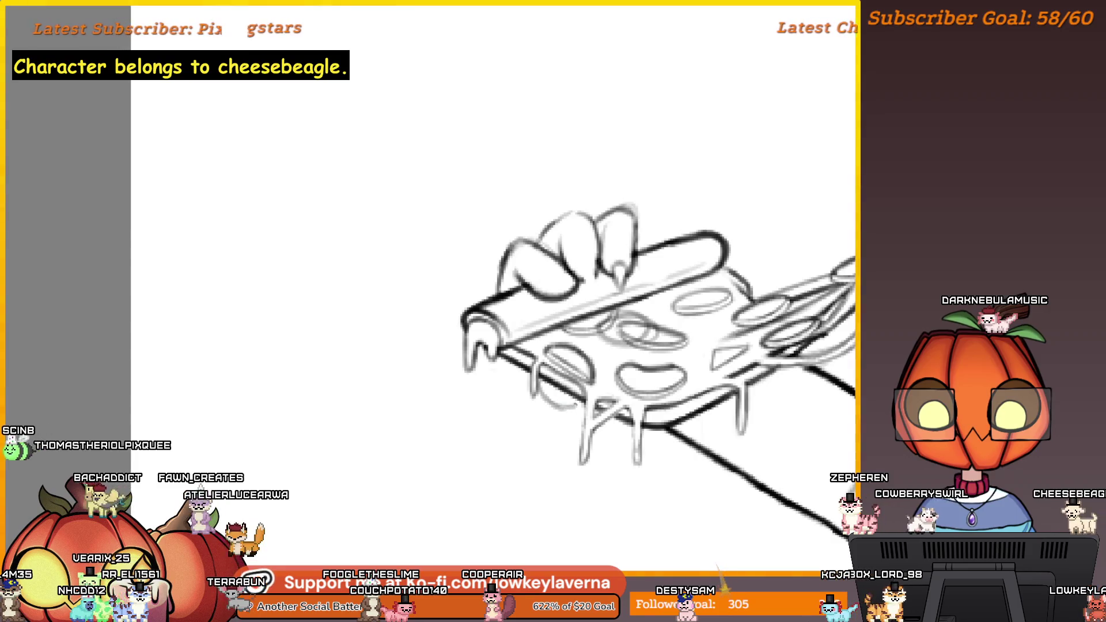
key(m)
scroll(601, 351, up, 5)
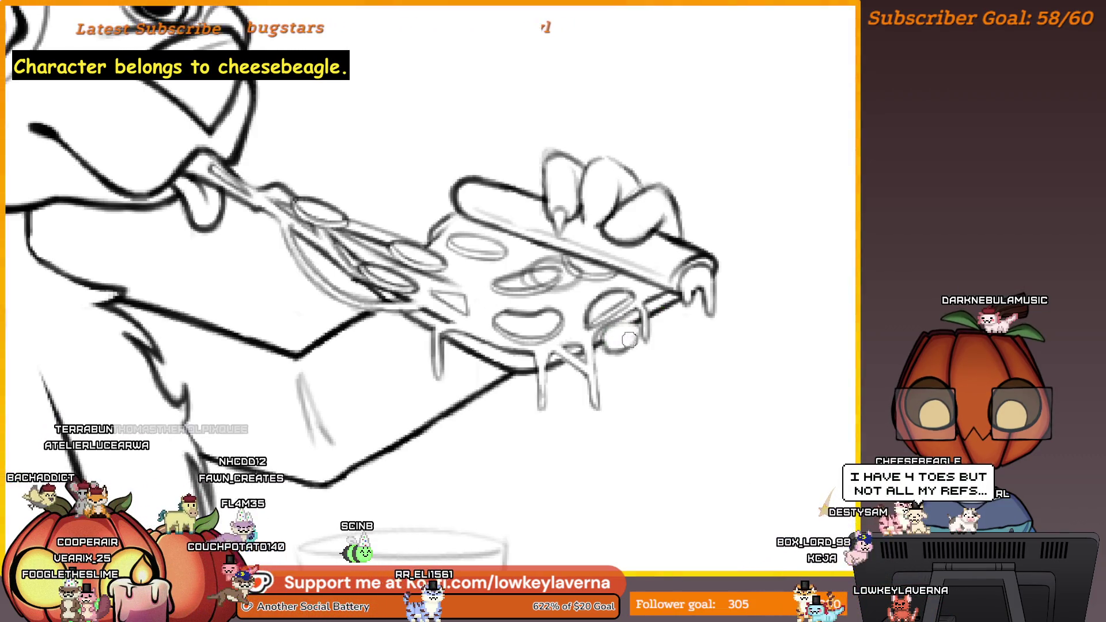
scroll(634, 323, down, 5)
scroll(663, 308, up, 2)
scroll(663, 307, up, 2)
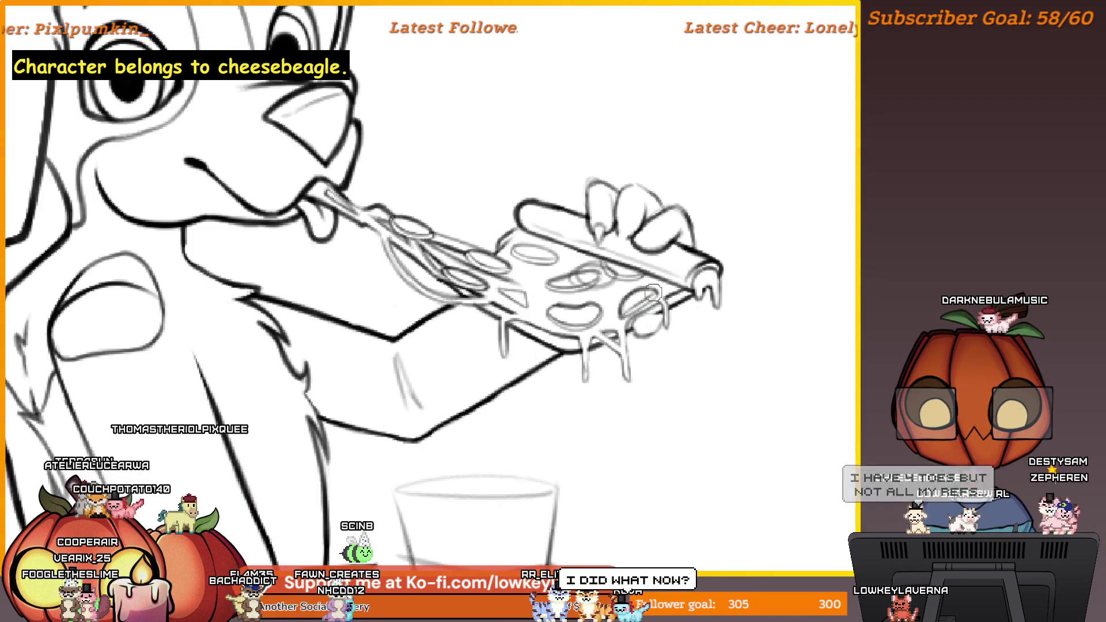
drag(652, 293, 631, 298)
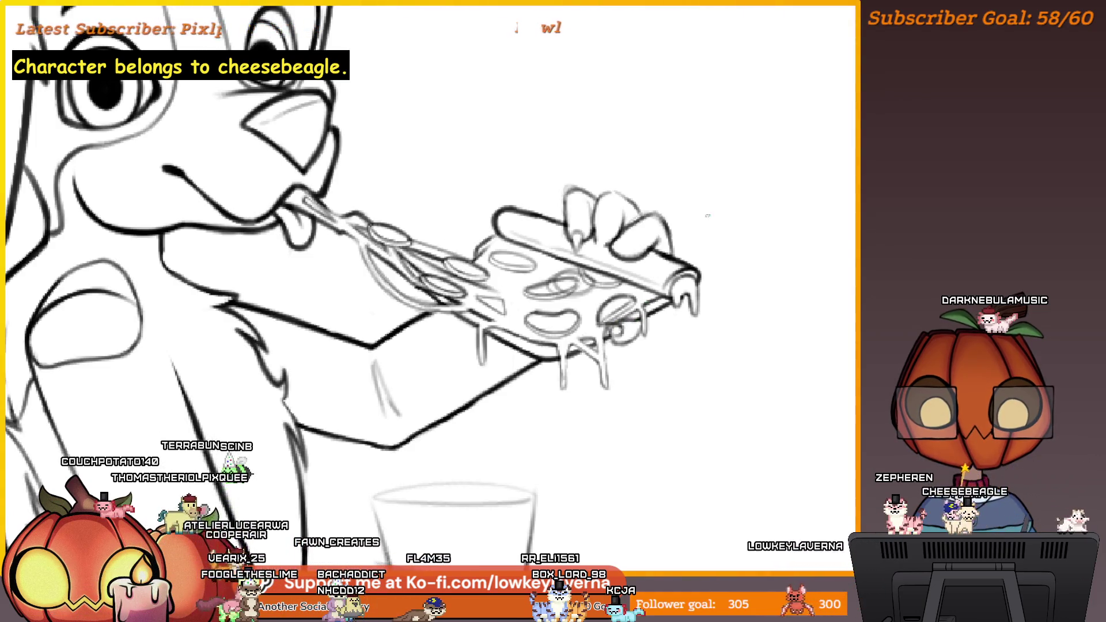
scroll(710, 207, down, 2)
scroll(700, 266, down, 2)
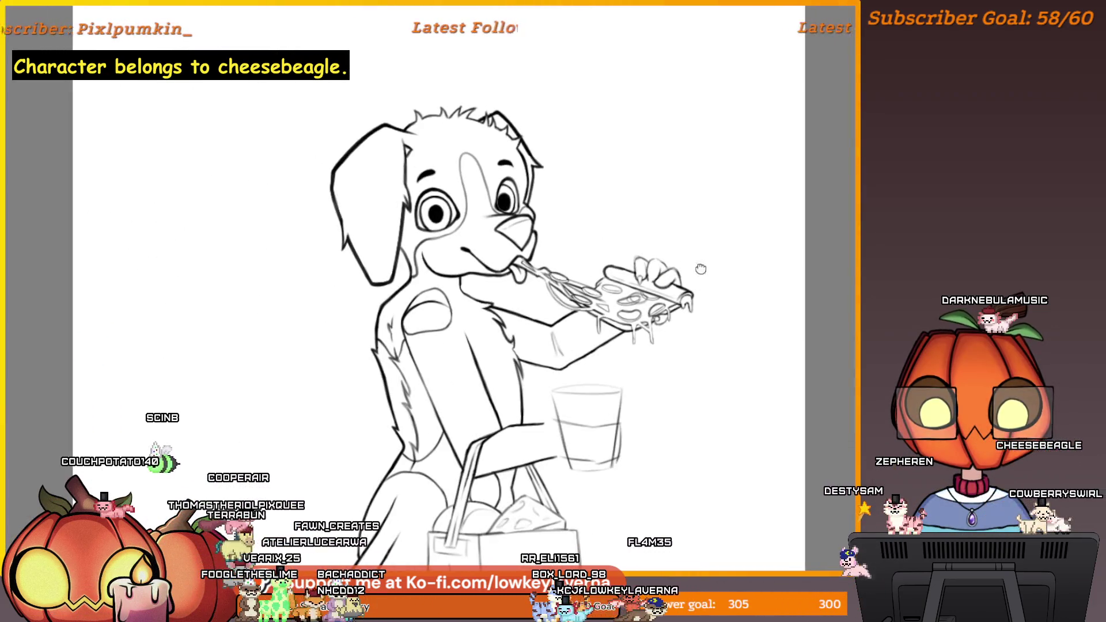
drag(700, 266, 708, 280)
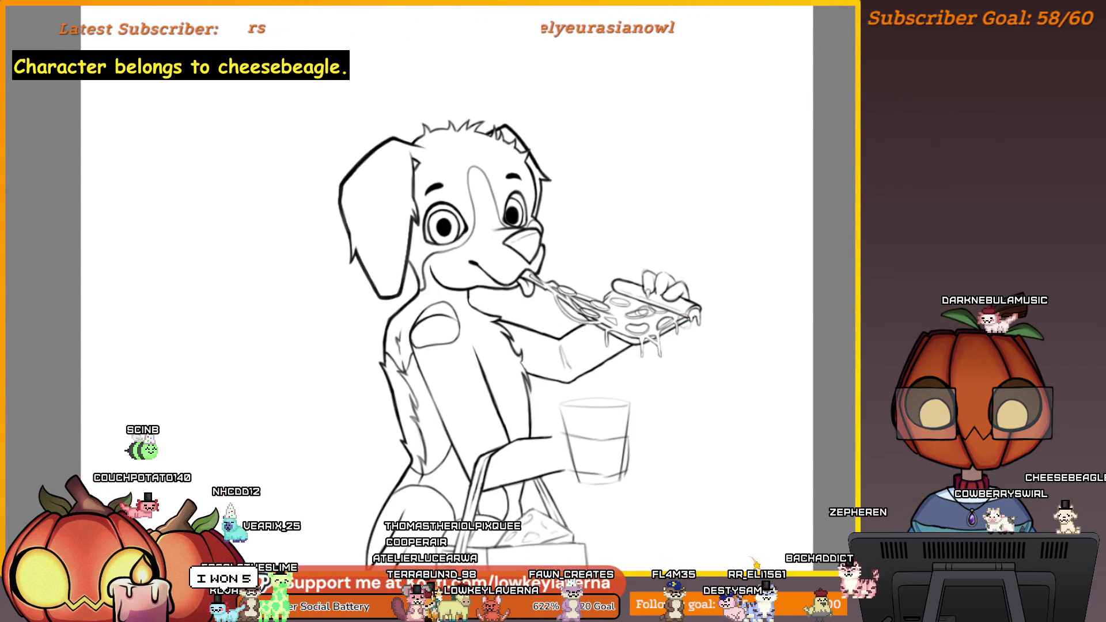
scroll(675, 291, up, 5)
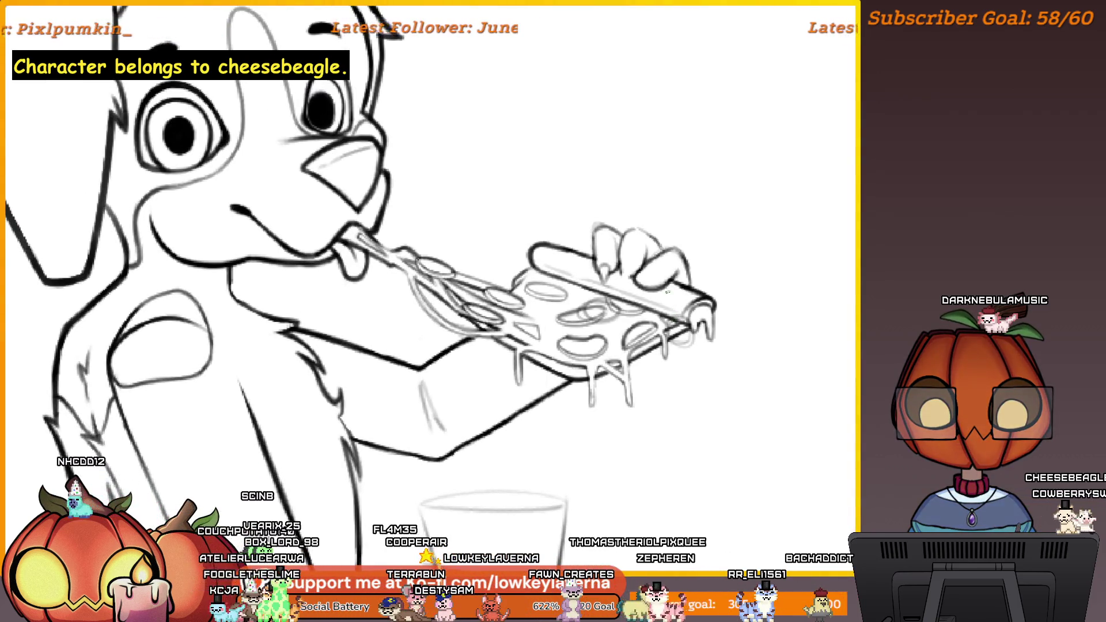
scroll(692, 325, up, 3)
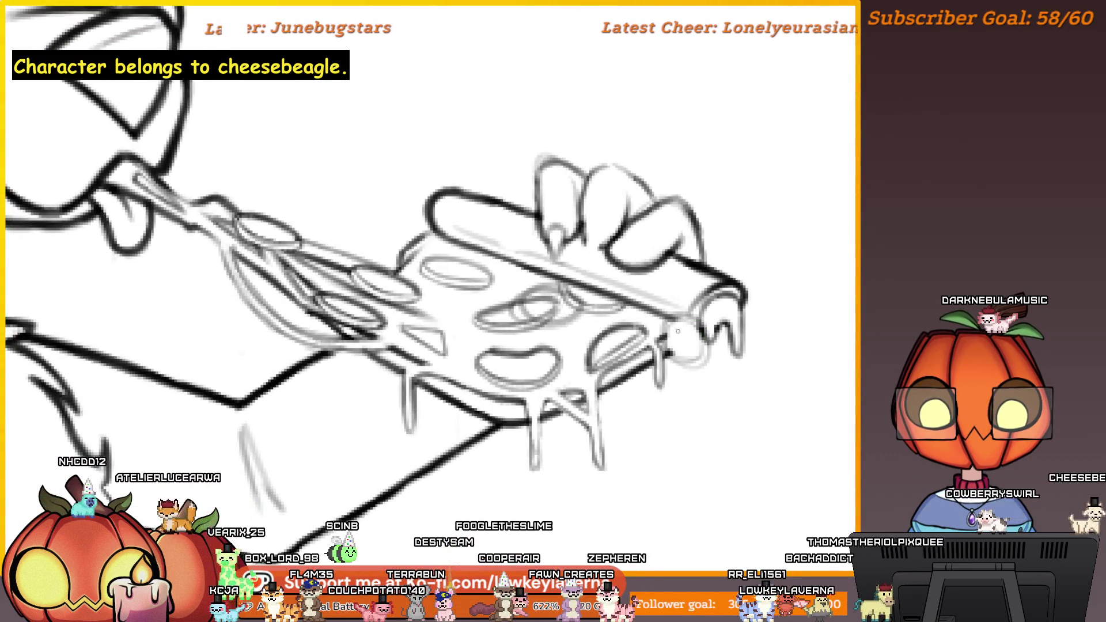
drag(713, 263, 742, 316)
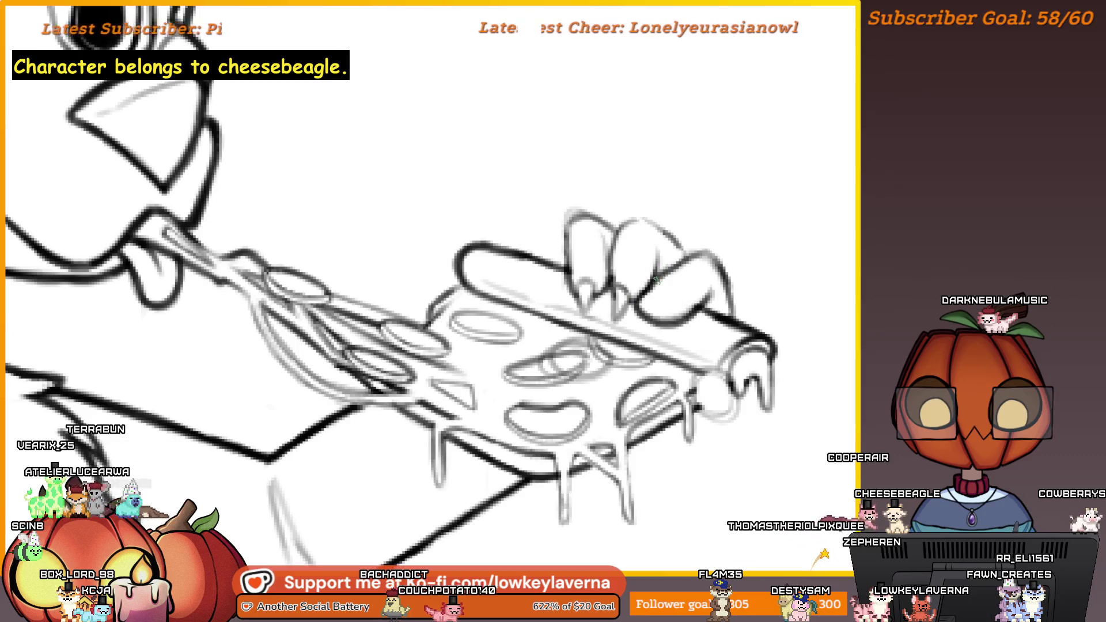
drag(668, 276, 655, 286)
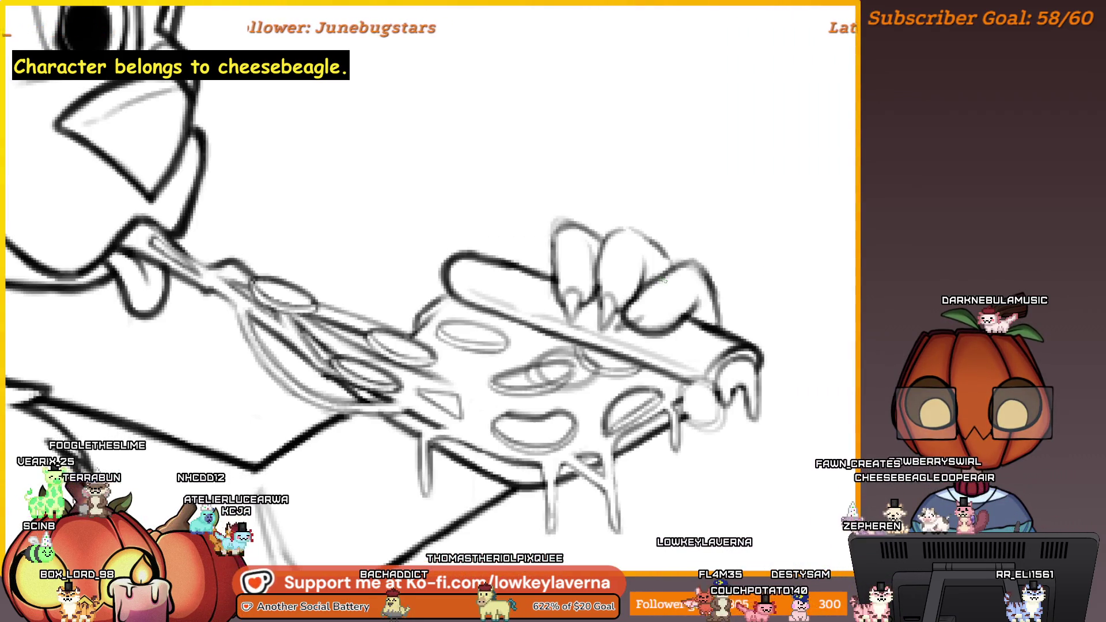
Step: Draw the outline around the hand's underside, then shift the lassoed hand up and right
key(h)
scroll(576, 316, up, 3)
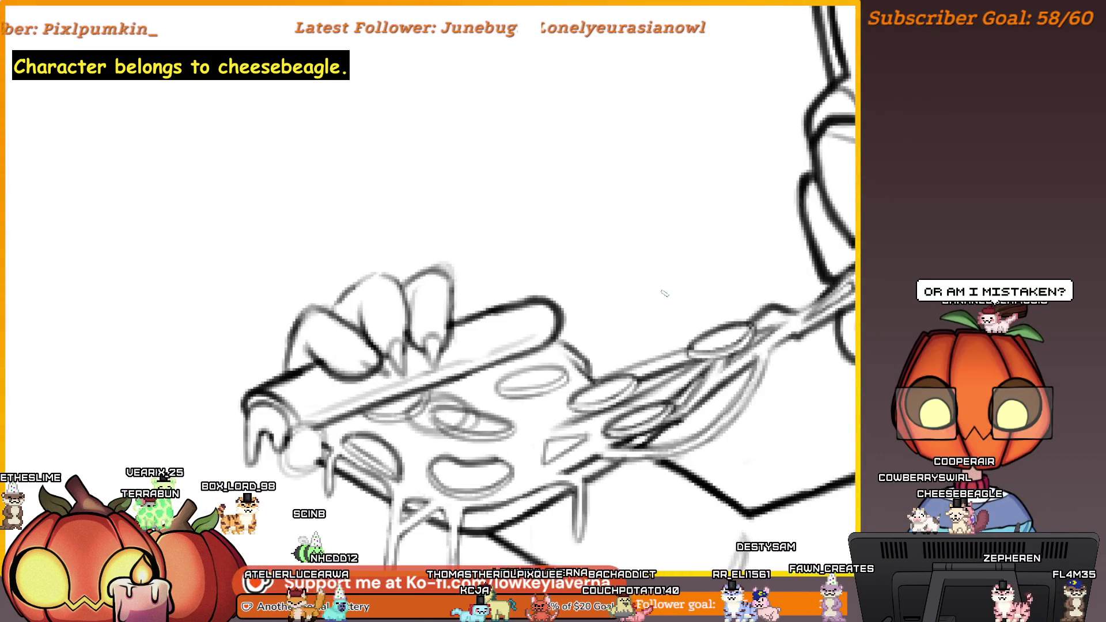
drag(410, 438, 607, 346)
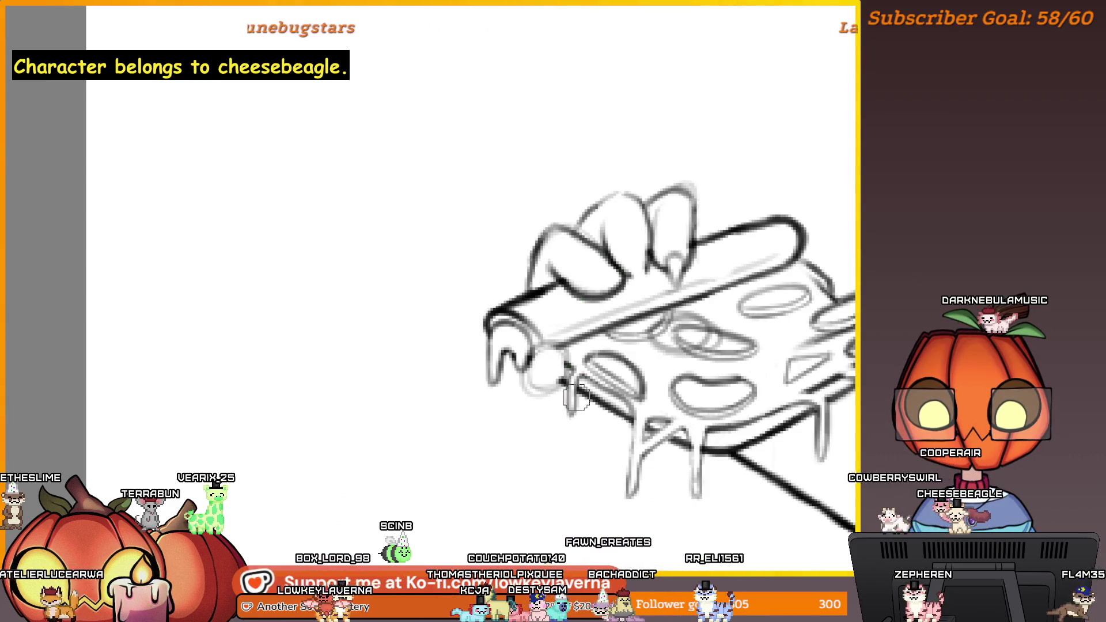
mouse_move(631, 352)
mouse_down()
mouse_move(508, 393)
mouse_move(461, 387)
mouse_move(435, 401)
mouse_up()
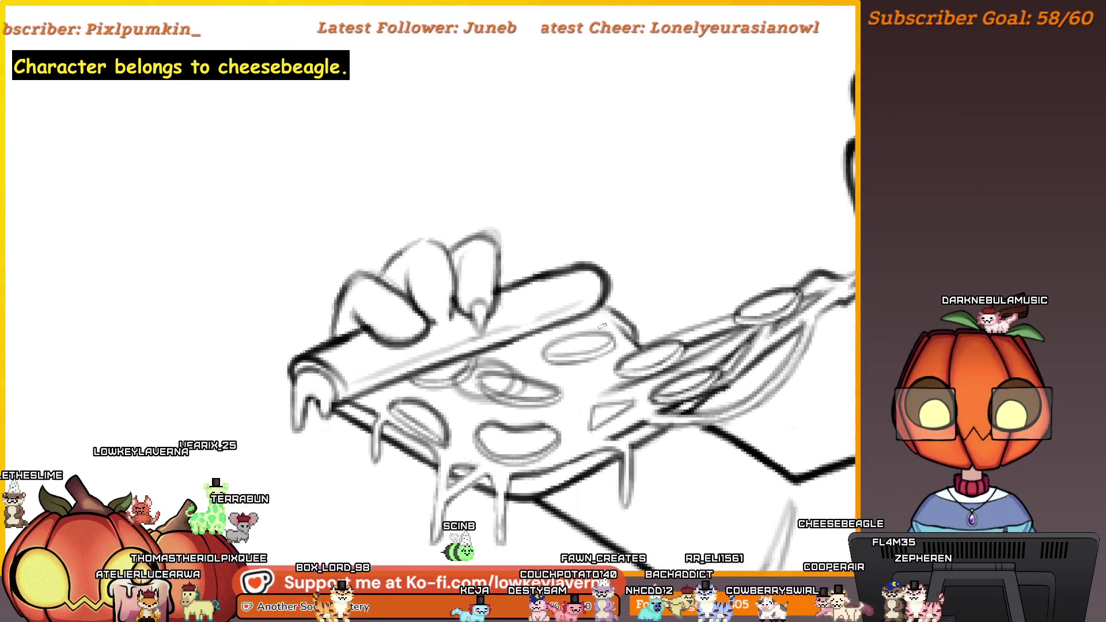
scroll(654, 238, down, 3)
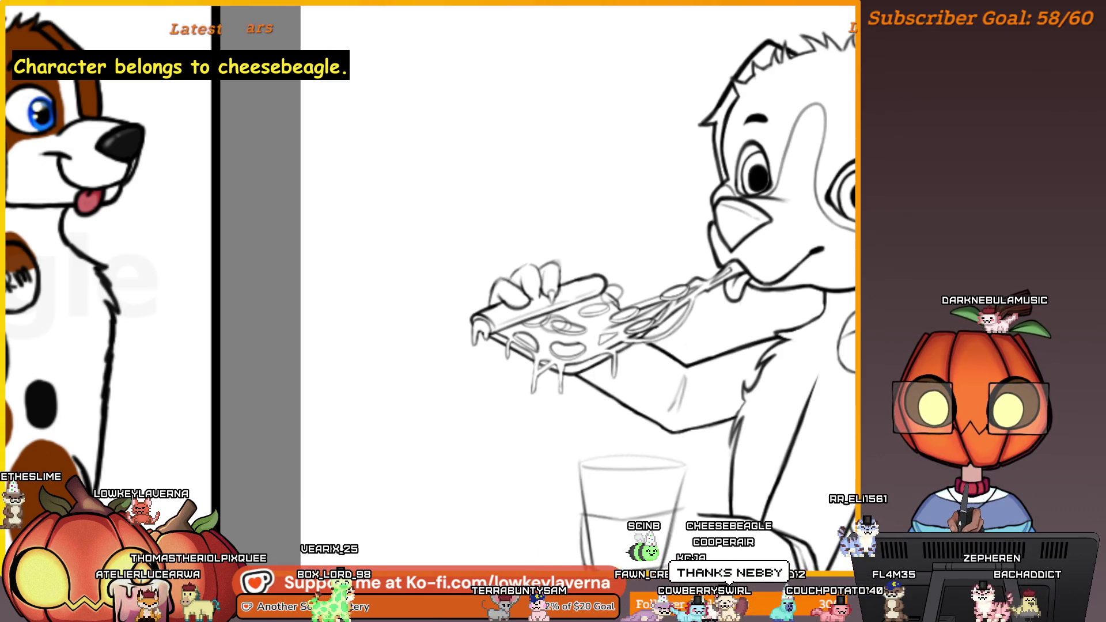
scroll(523, 290, up, 5)
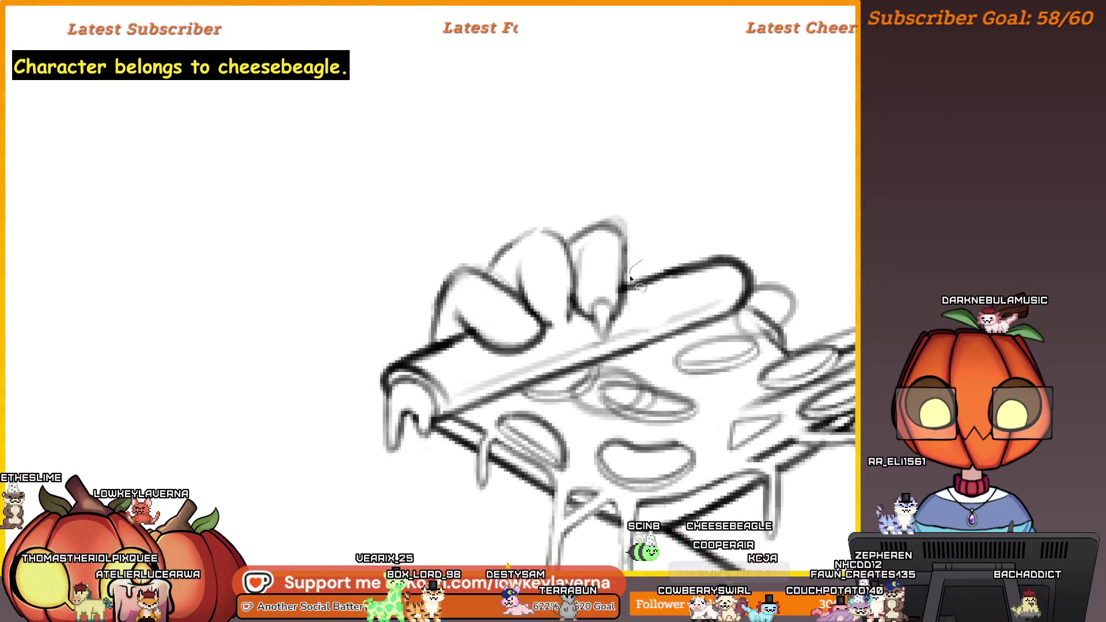
mouse_move(630, 317)
mouse_down()
mouse_move(612, 338)
mouse_move(568, 335)
mouse_move(487, 358)
mouse_move(403, 248)
mouse_move(637, 167)
mouse_move(648, 248)
mouse_up()
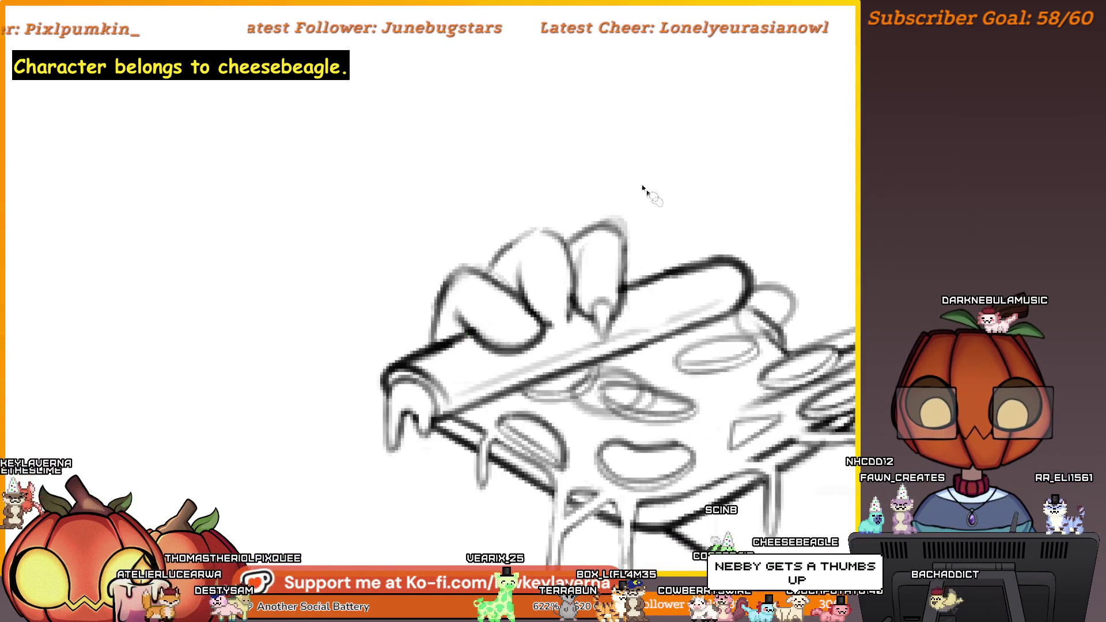
key(ctrl+t)
drag(506, 227, 585, 192)
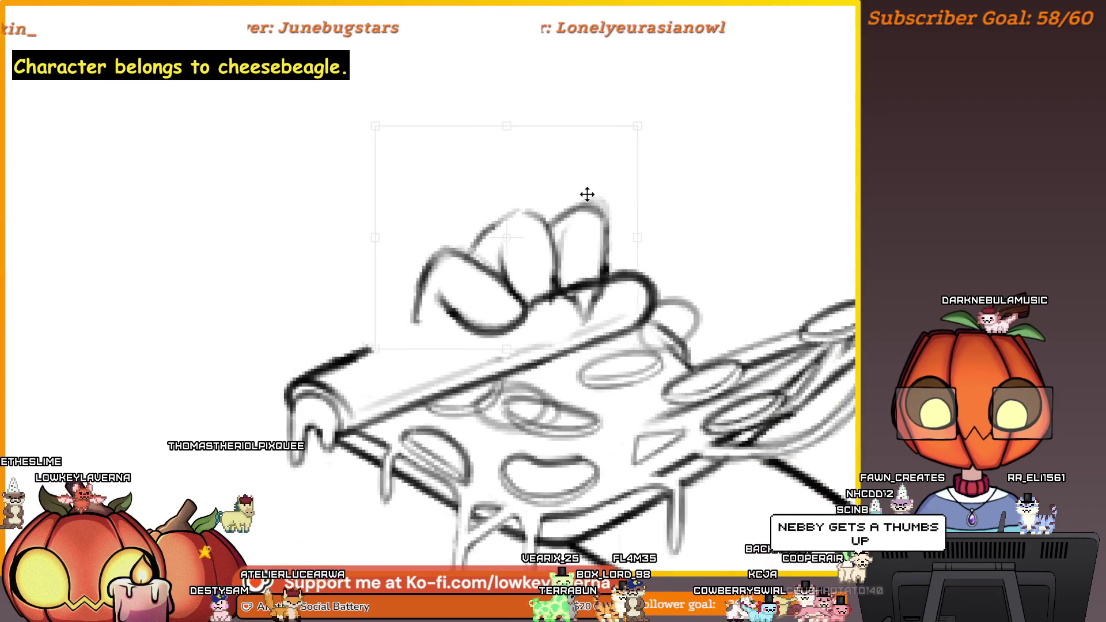
Step: Nudge the transformed paw slightly left and down, then commit its new position
scroll(599, 192, down, 4)
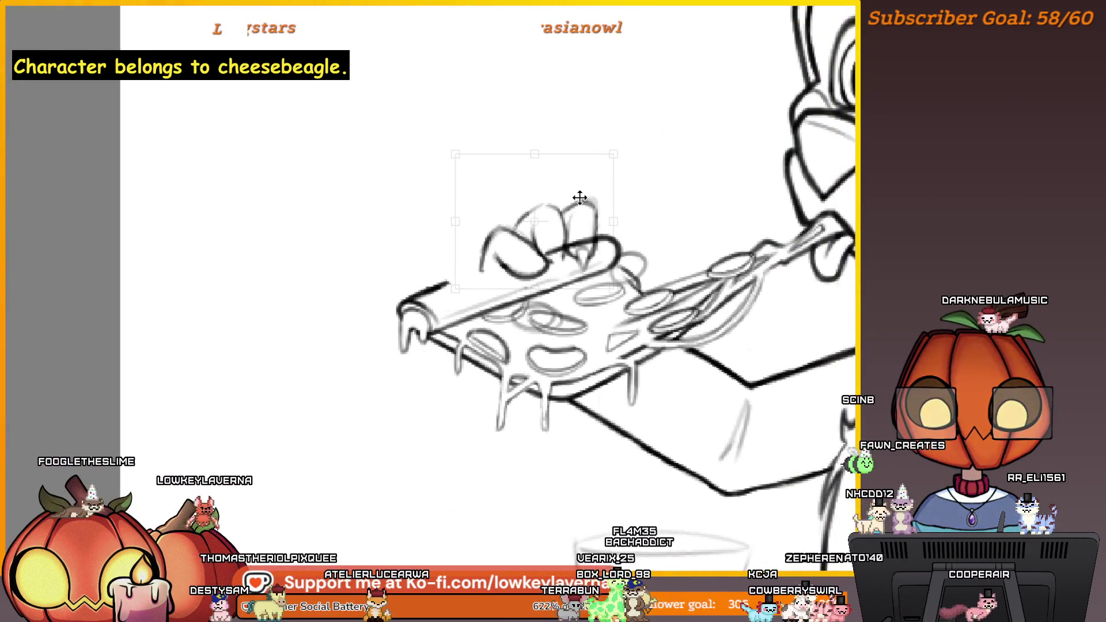
mouse_move(580, 197)
mouse_down()
mouse_move(593, 185)
mouse_move(572, 210)
mouse_up()
scroll(632, 141, down, 3)
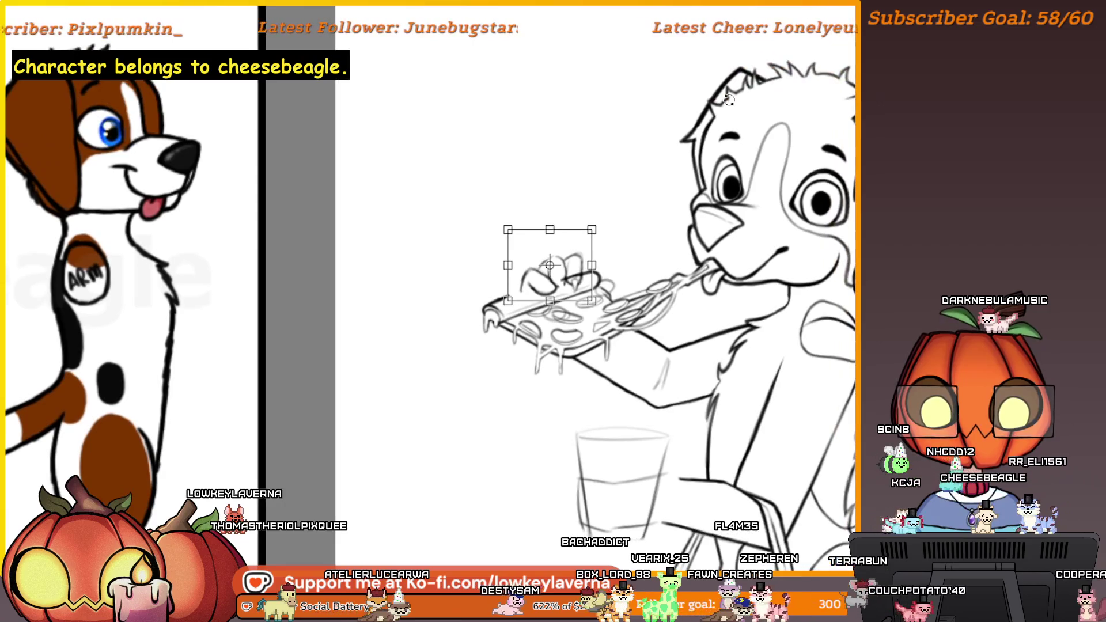
key(Return)
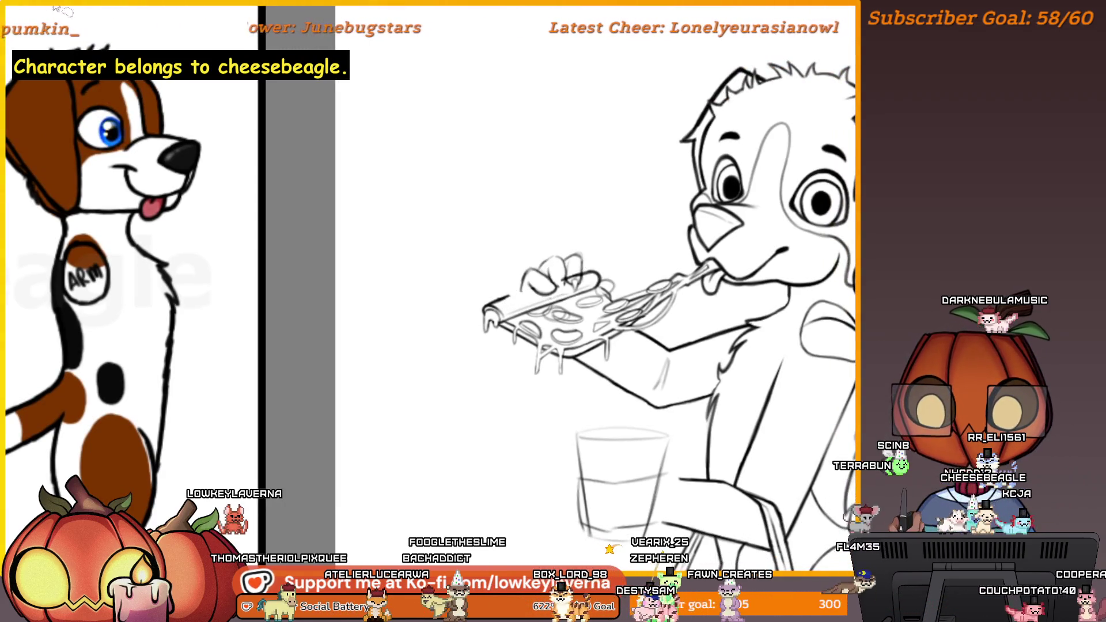
scroll(661, 325, up, 5)
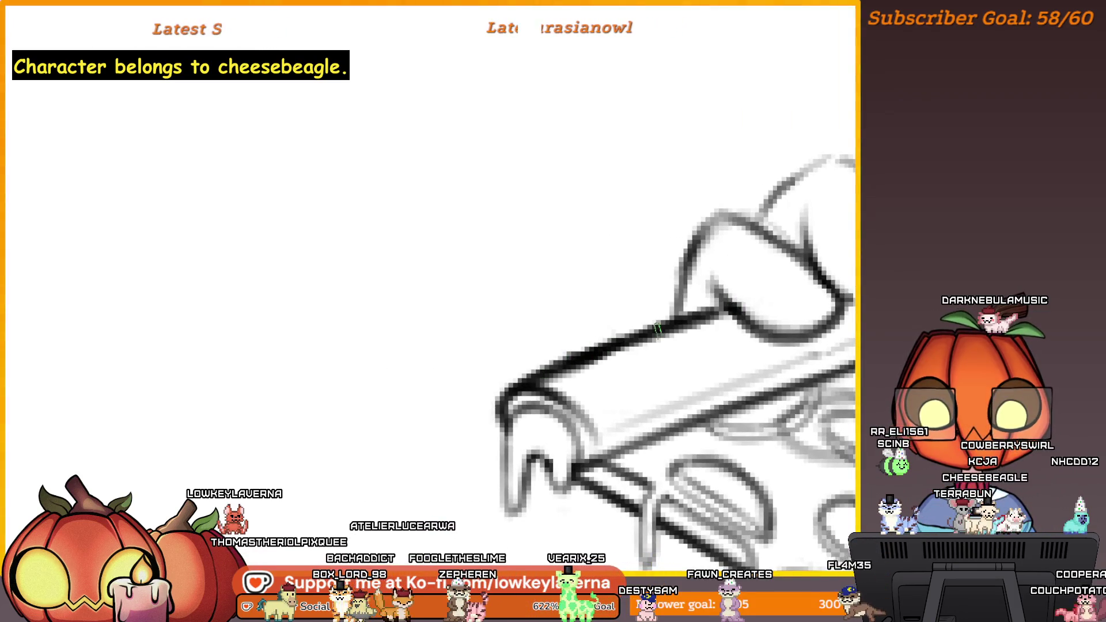
Step: Ink the crust loop and bottom line under the hand with dark strokes
scroll(563, 432, down, 5)
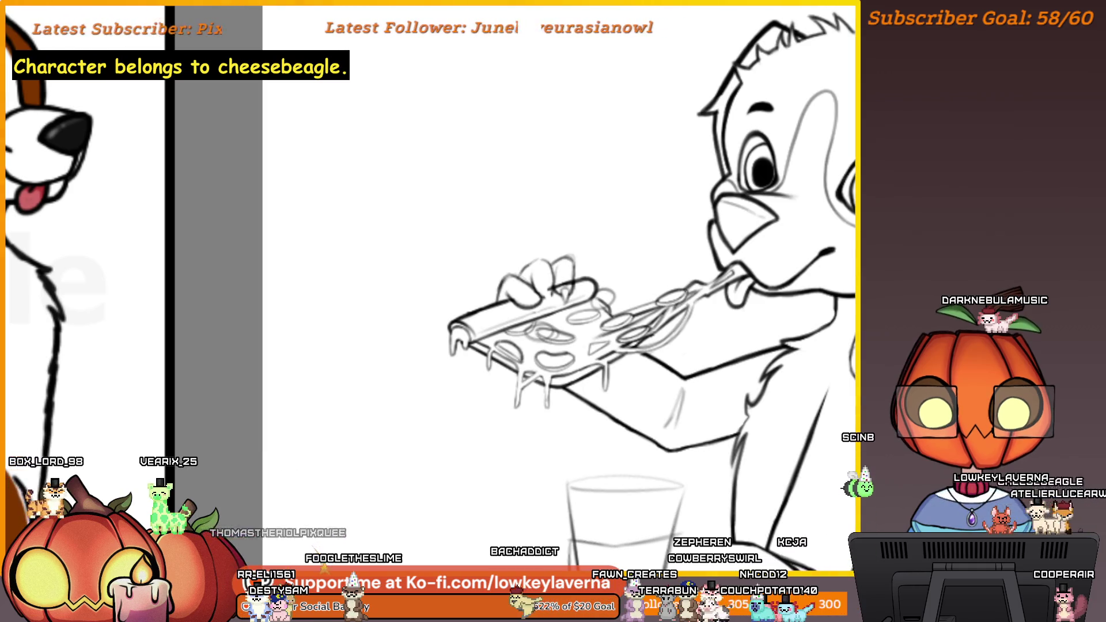
key(alt+f)
key(Escape)
drag(588, 318, 652, 285)
mouse_move(590, 260)
mouse_down()
mouse_move(672, 406)
mouse_move(542, 395)
mouse_up()
Step: Erase stray marks along the crust and part of the line between the knuckles
mouse_move(538, 278)
mouse_down()
mouse_move(605, 321)
mouse_move(622, 370)
mouse_move(655, 284)
mouse_up()
key(ctrl+minus)
key(ctrl+plus)
key(ctrl+plus)
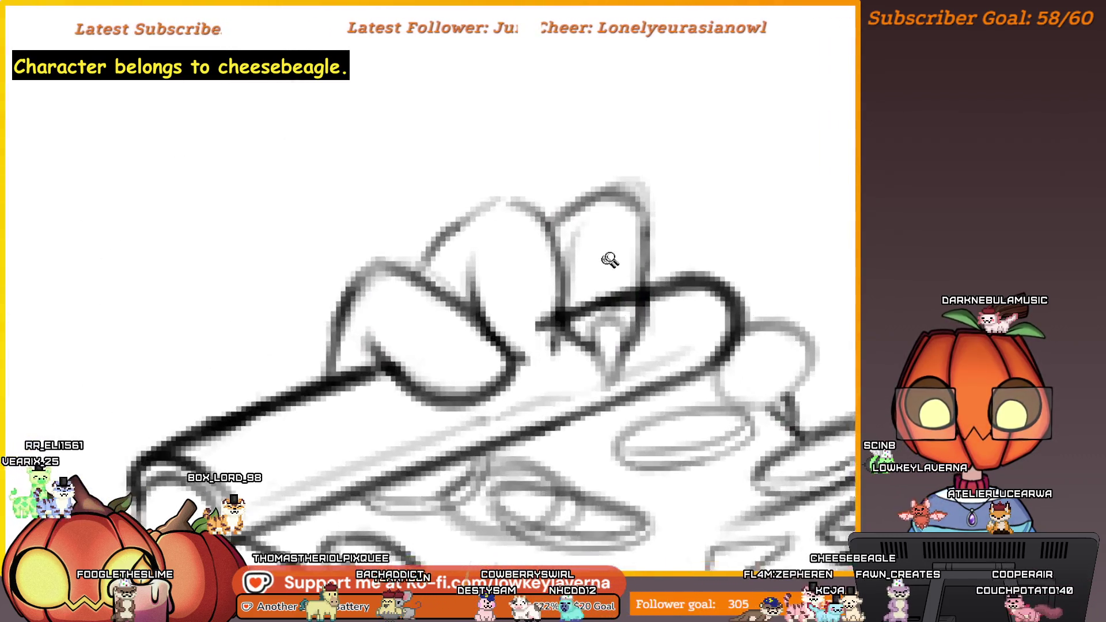
drag(651, 317, 599, 334)
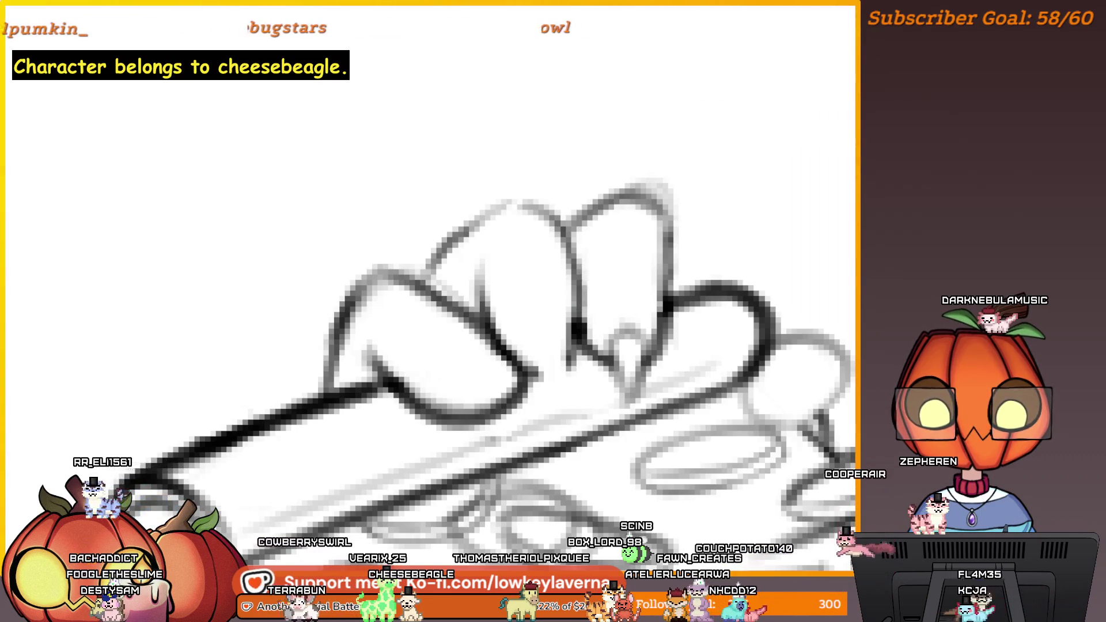
key(m)
mouse_move(575, 288)
mouse_down()
mouse_move(477, 309)
mouse_move(691, 365)
mouse_move(580, 274)
mouse_up()
key(ctrl+0)
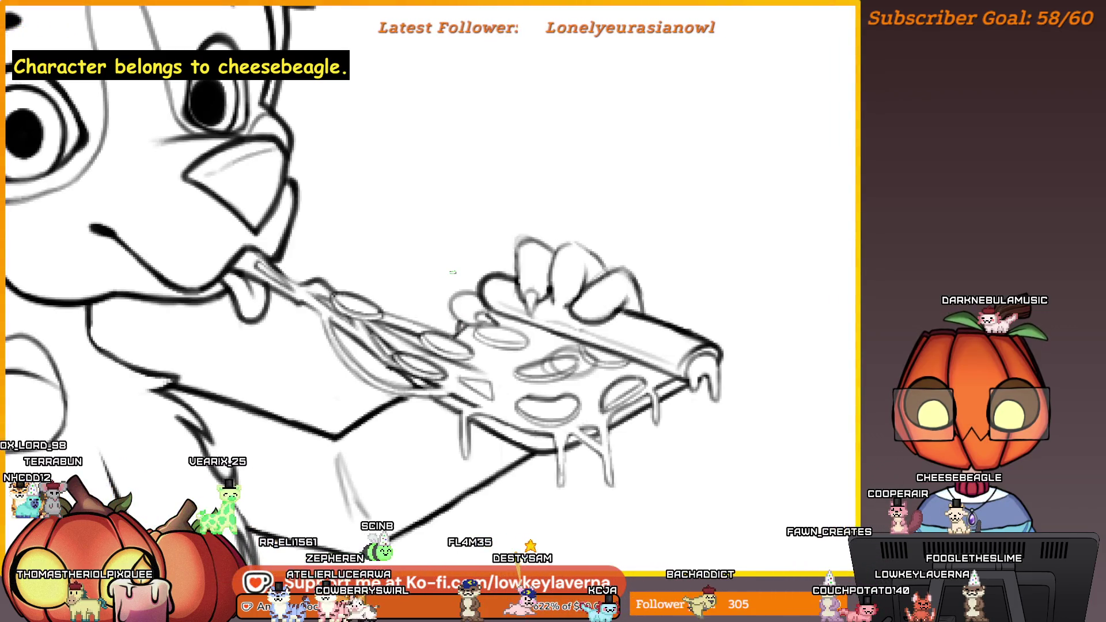
key(m)
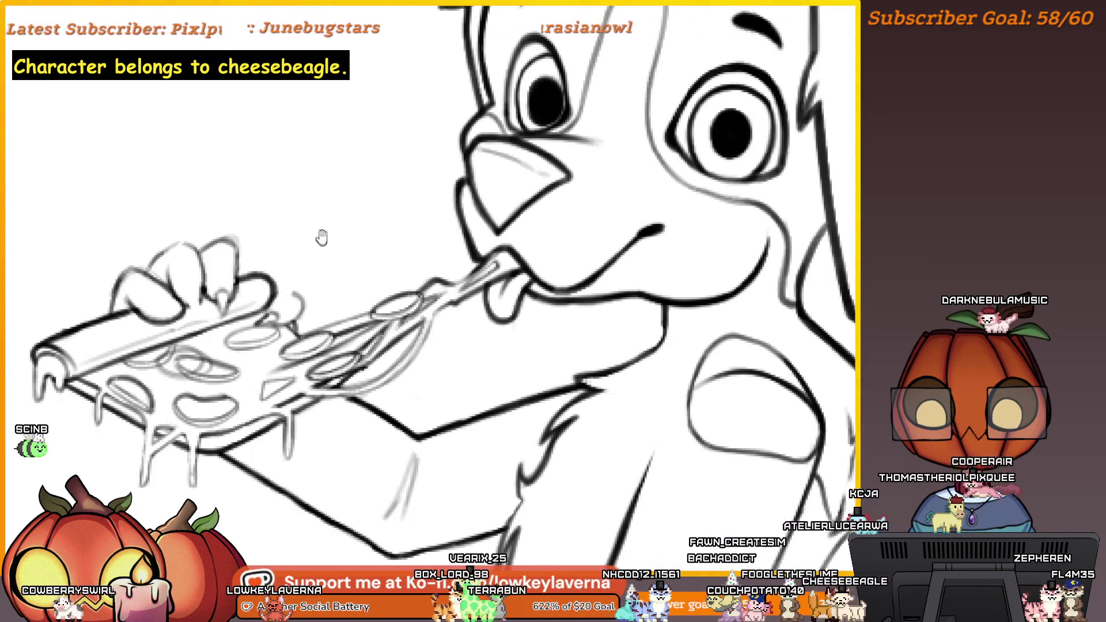
scroll(608, 245, down, 2)
scroll(615, 218, up, 5)
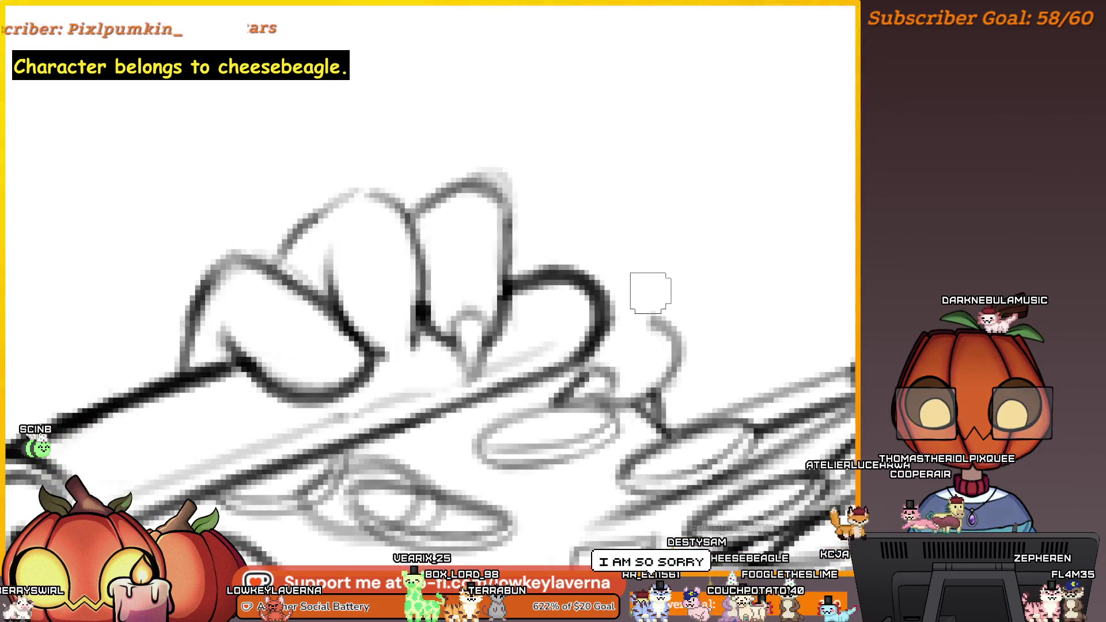
scroll(623, 381, down, 3)
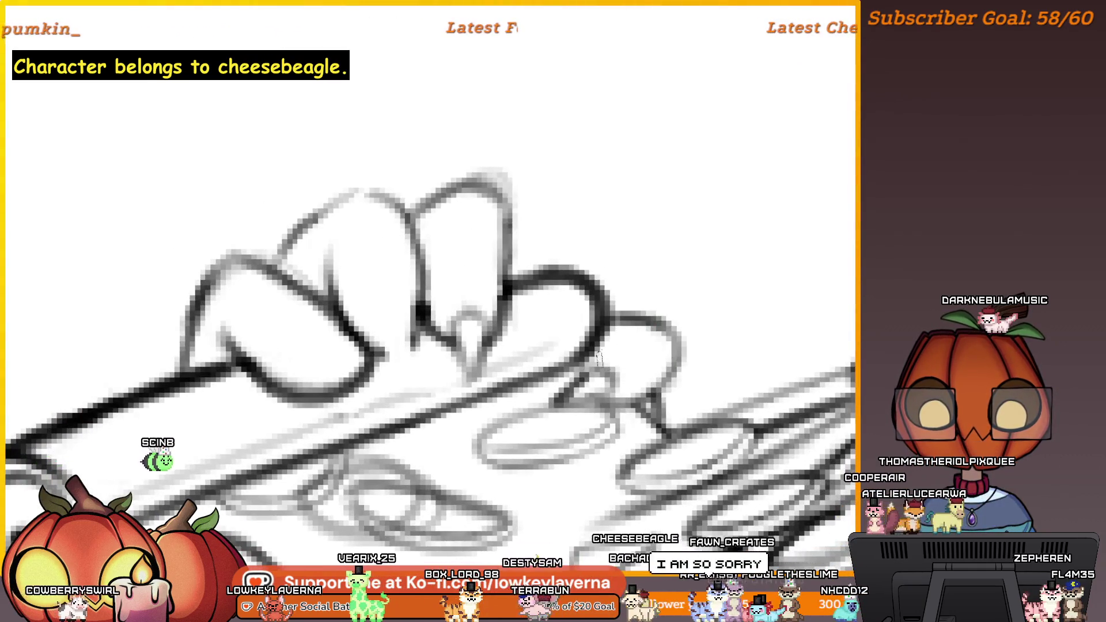
scroll(622, 380, down, 1)
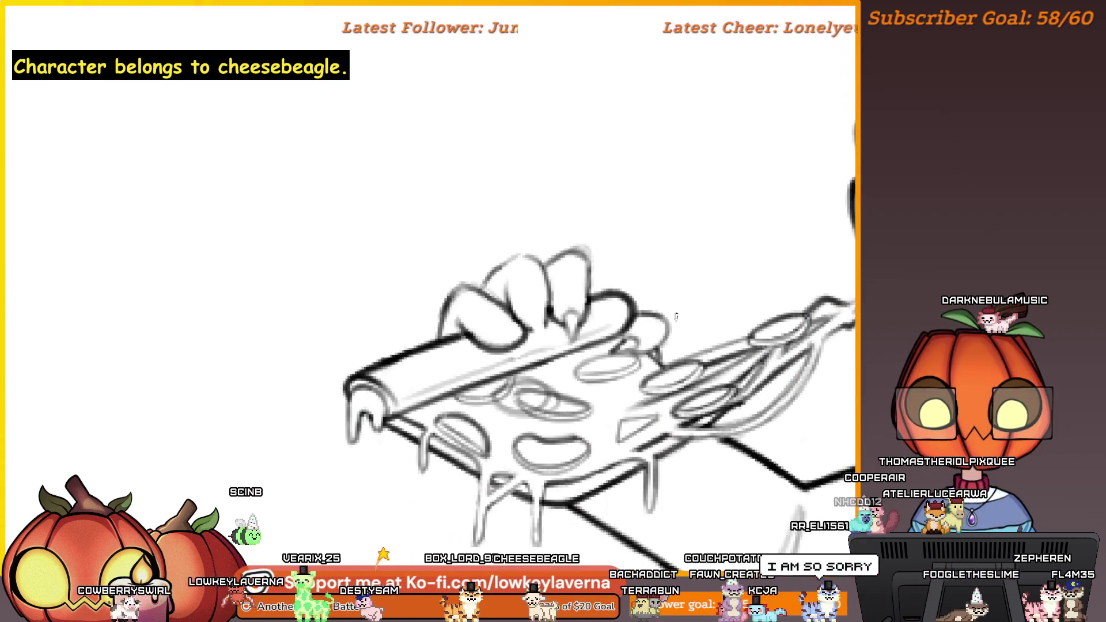
scroll(623, 380, down, 1)
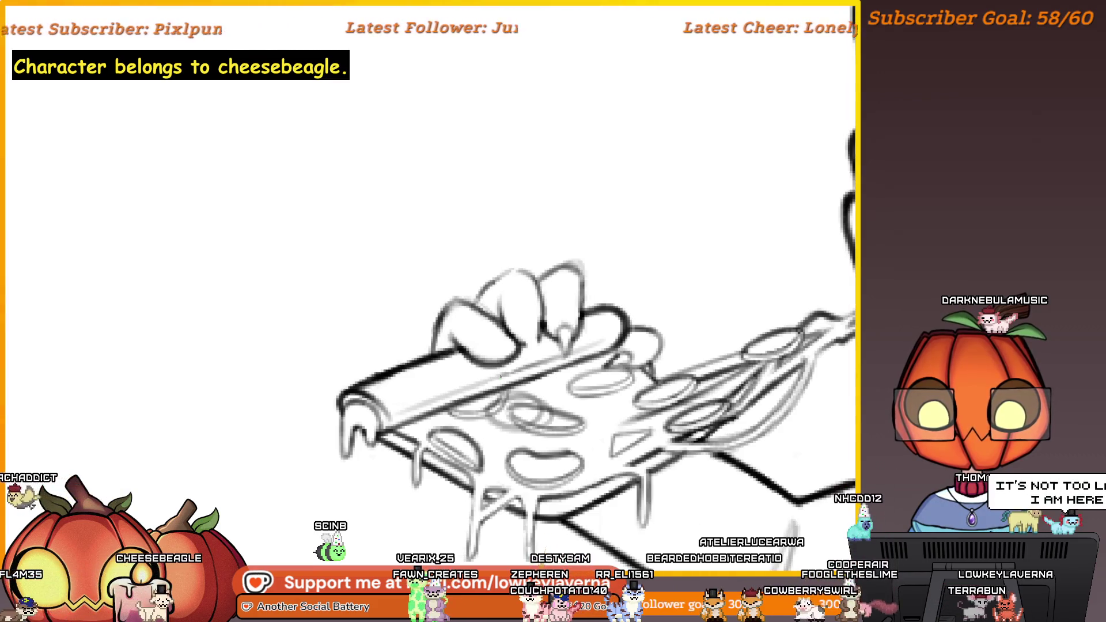
Step: Pan across the hand and pizza, then zoom out to show the whole slice and forearm
drag(518, 380, 545, 375)
scroll(544, 376, up, 2)
drag(639, 355, 737, 320)
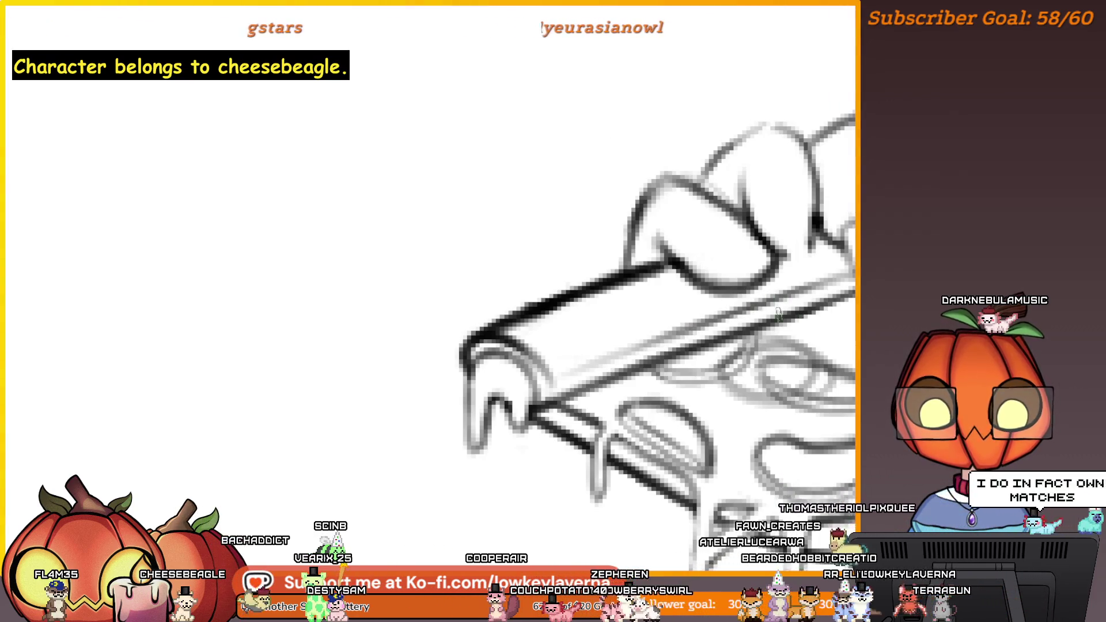
drag(775, 315, 782, 359)
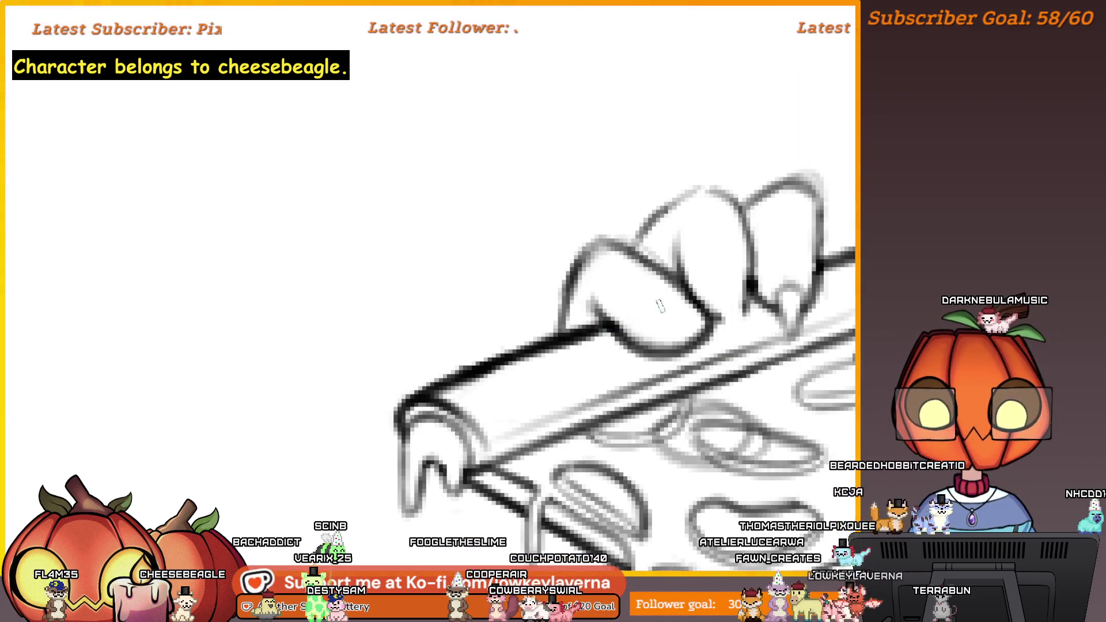
drag(644, 312, 752, 302)
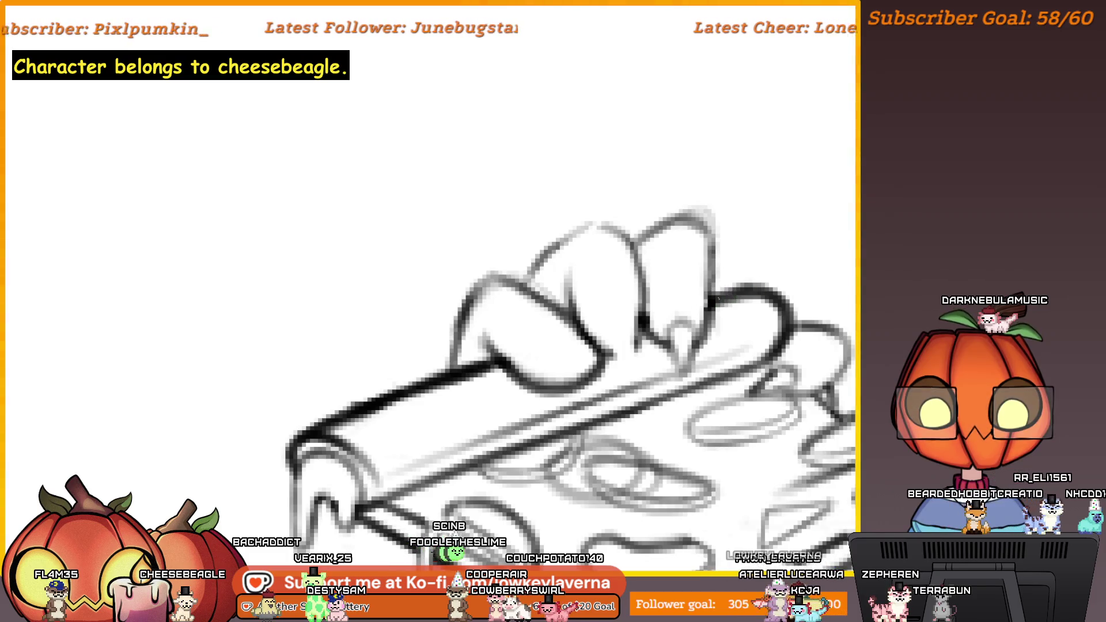
scroll(628, 355, up, 1)
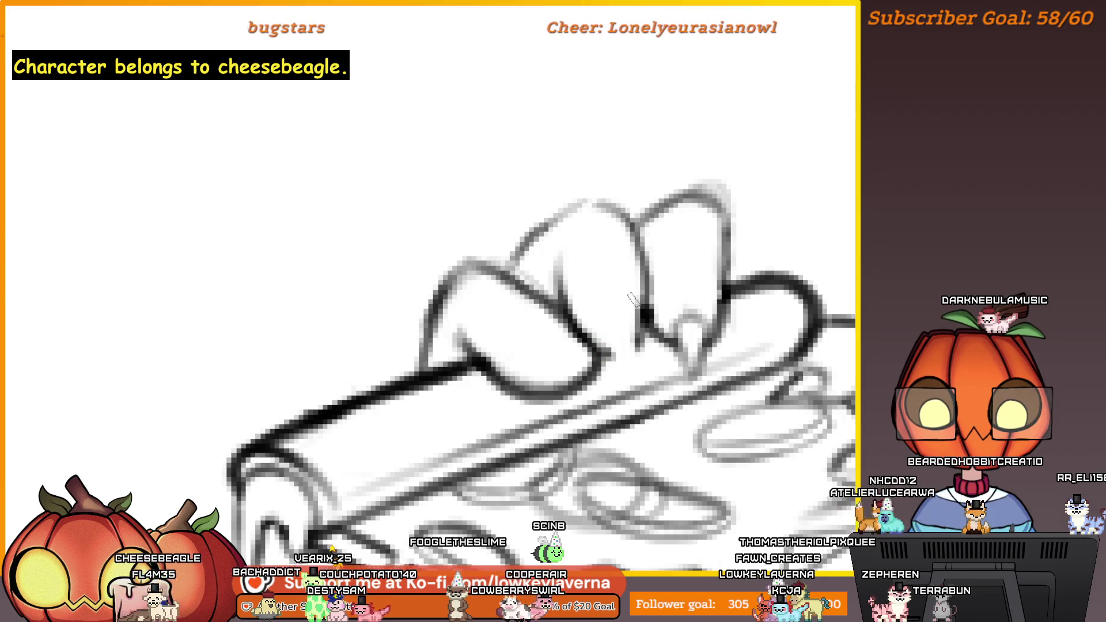
scroll(606, 362, down, 3)
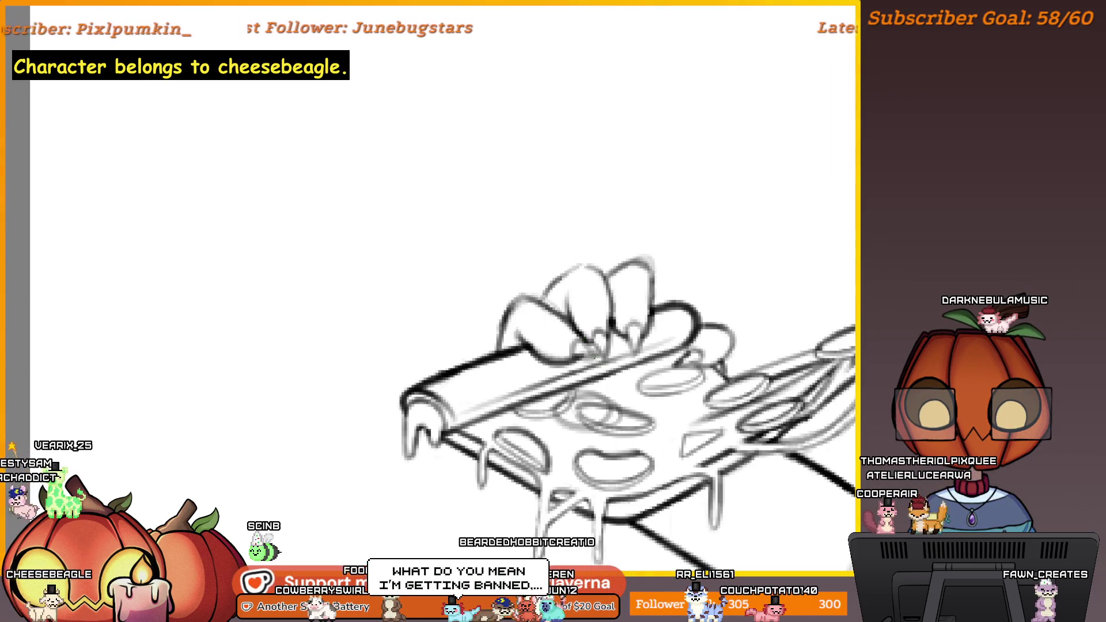
scroll(634, 323, down, 5)
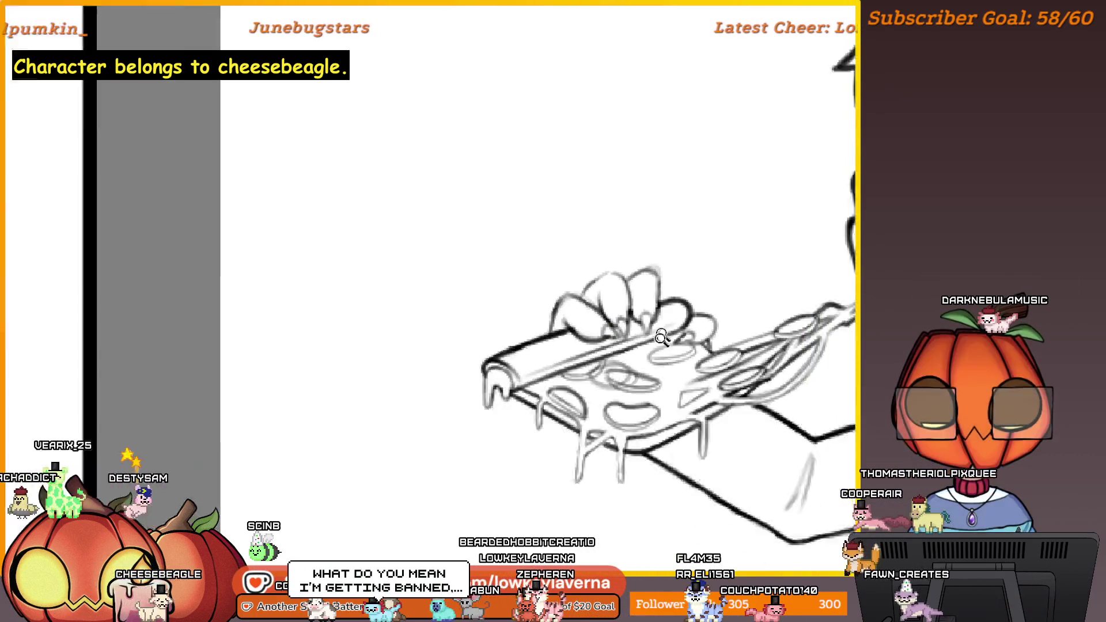
Step: Flip the canvas horizontally and zoom out to frame the full dog beside the beagle reference
key(m)
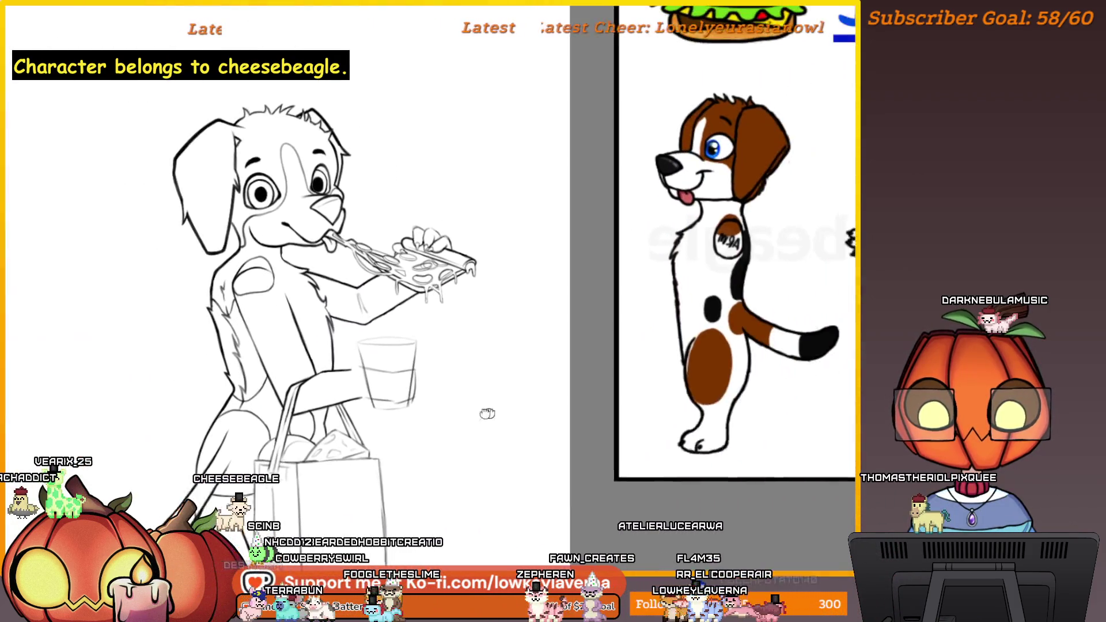
drag(487, 413, 462, 420)
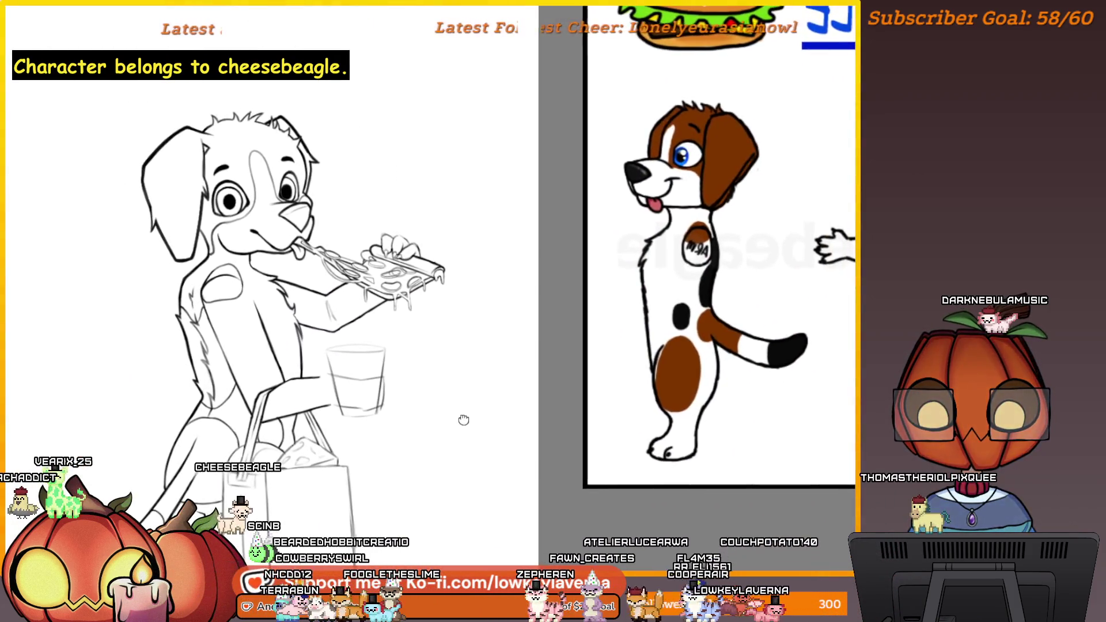
scroll(461, 417, down, 4)
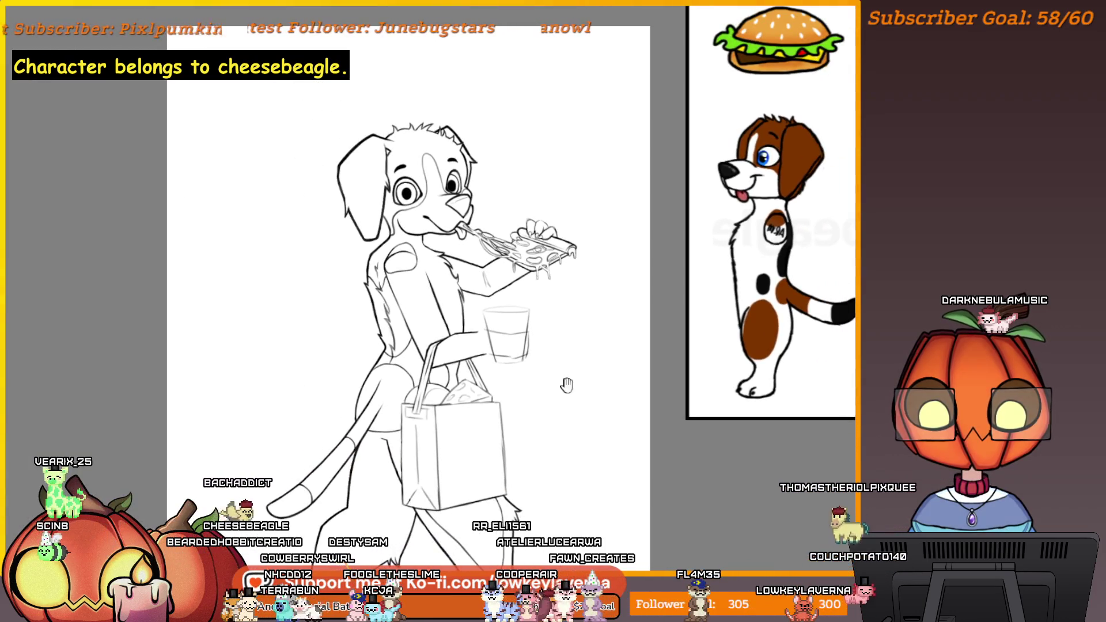
drag(566, 384, 646, 388)
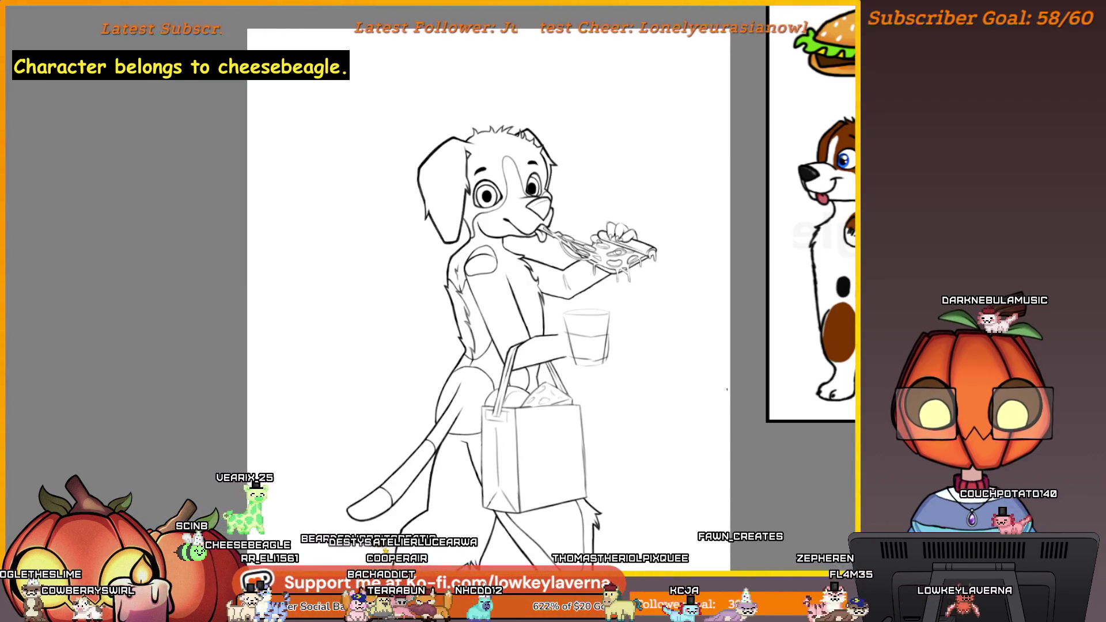
Step: Zoom in on the face and pizza, pan to the forearm, and lasso the forearm
drag(705, 375, 744, 401)
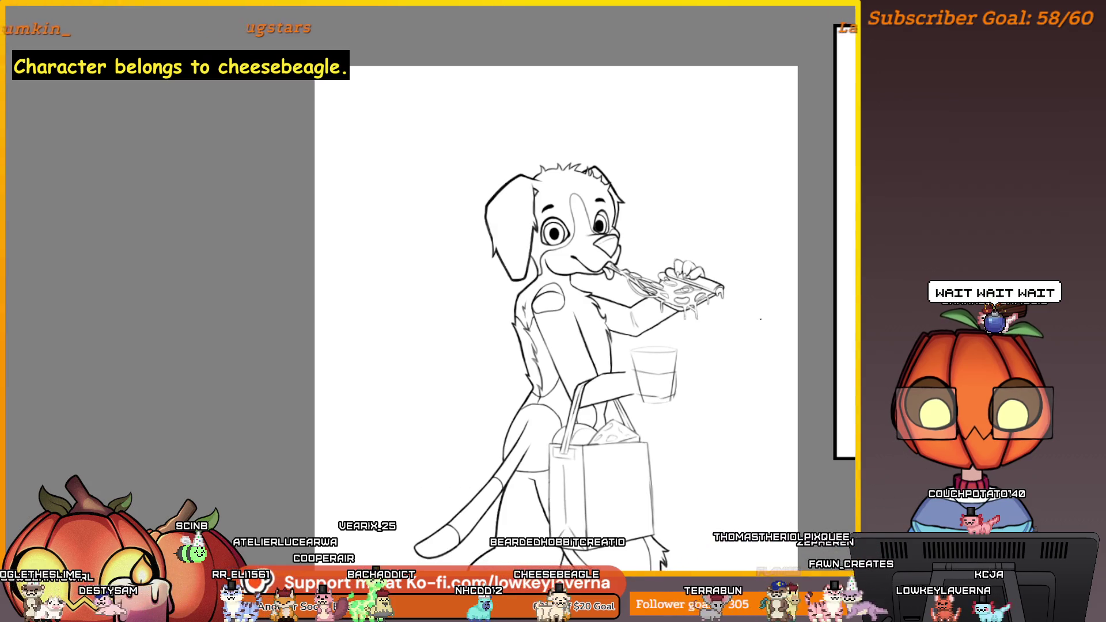
scroll(707, 318, up, 5)
drag(706, 318, 797, 385)
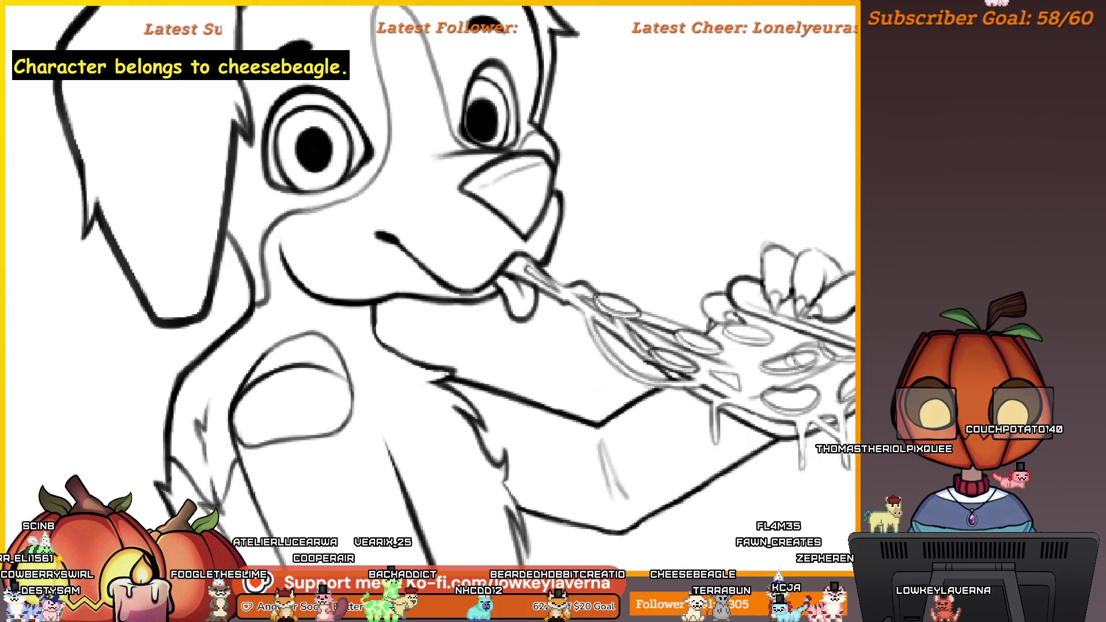
mouse_move(749, 414)
mouse_down()
mouse_move(787, 348)
mouse_move(749, 380)
mouse_up()
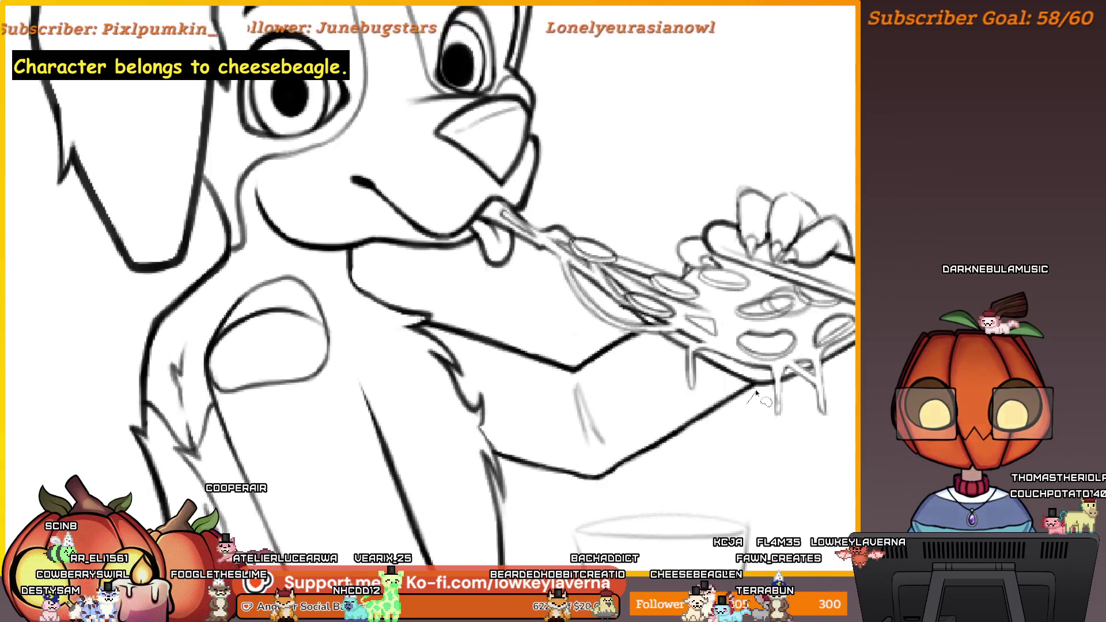
scroll(783, 402, down, 4)
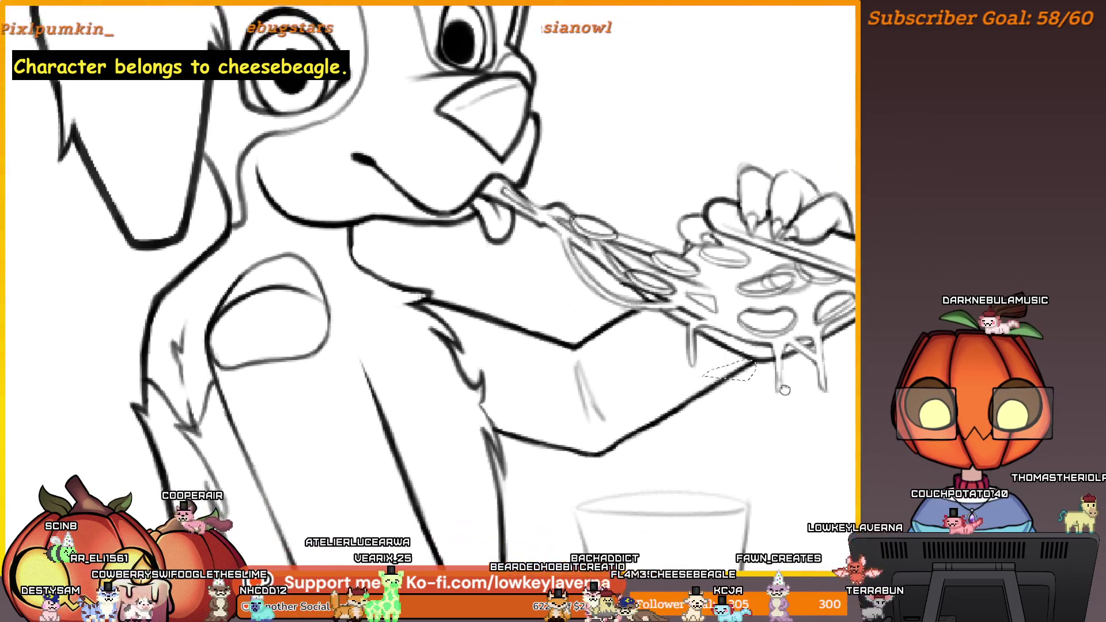
drag(748, 386, 745, 376)
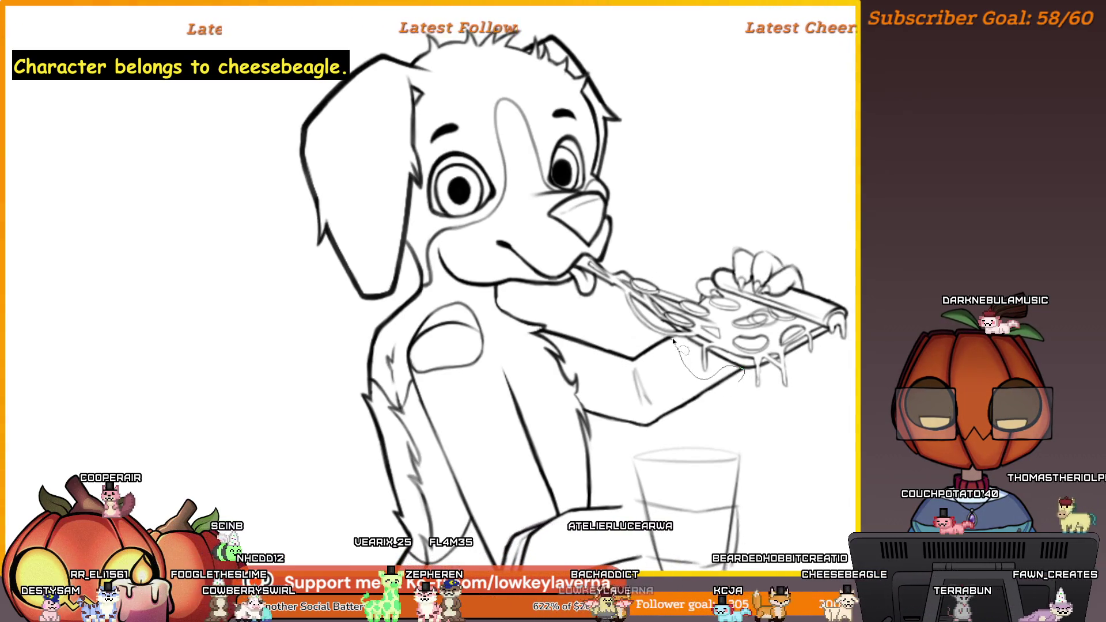
drag(633, 362, 741, 374)
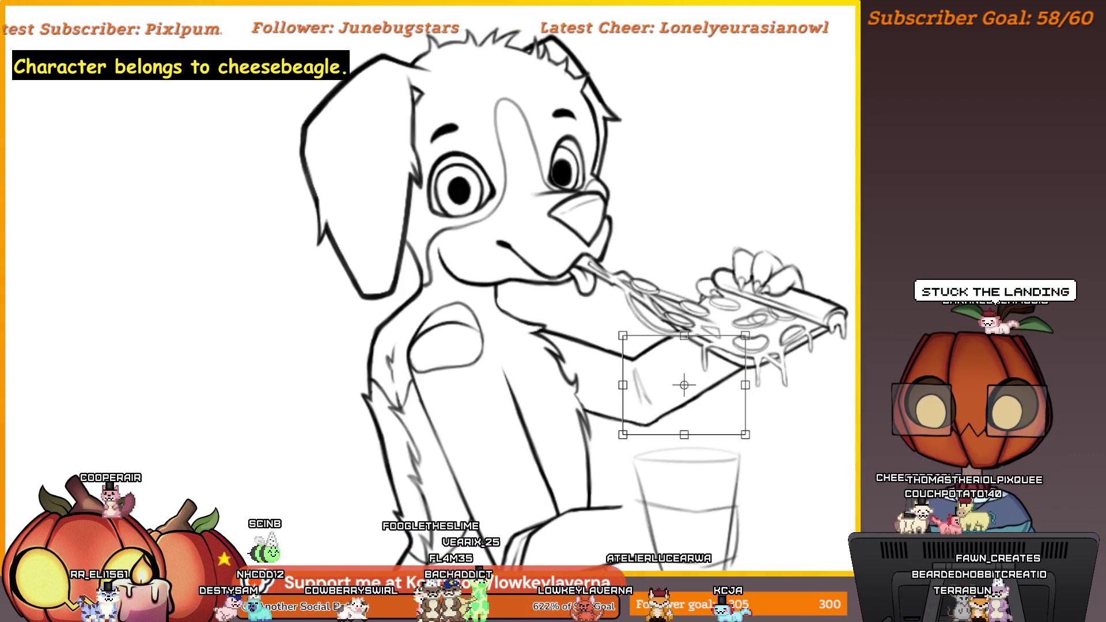
Step: Rotate the forearm, undo it, then tilt the forearm just a few degrees instead
drag(816, 364, 806, 337)
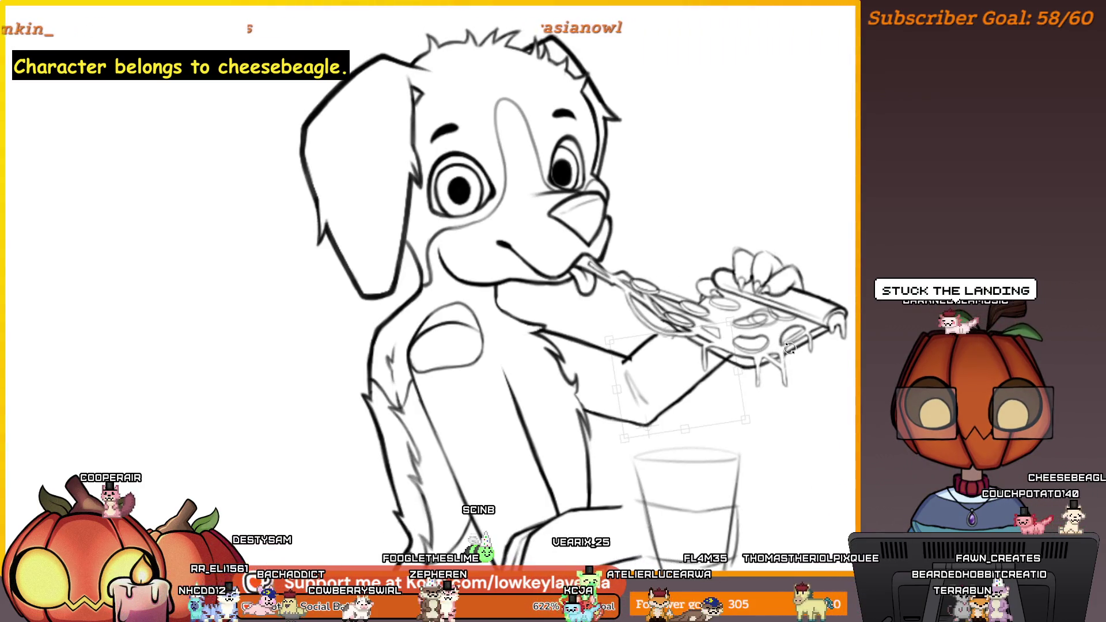
scroll(789, 353, down, 3)
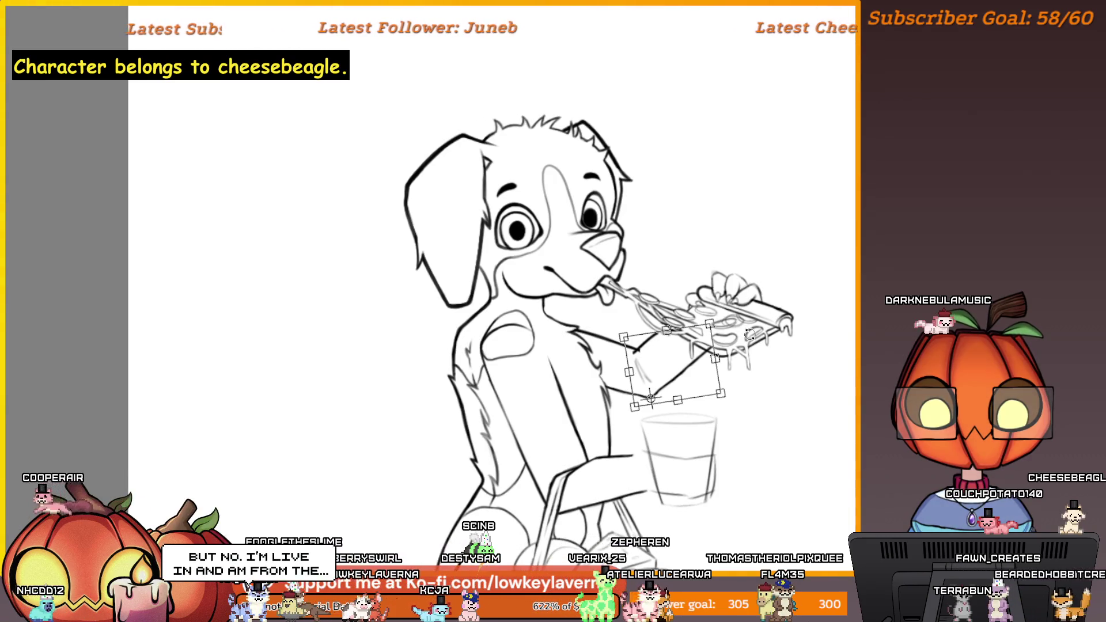
key(ctrl+z)
drag(751, 336, 757, 356)
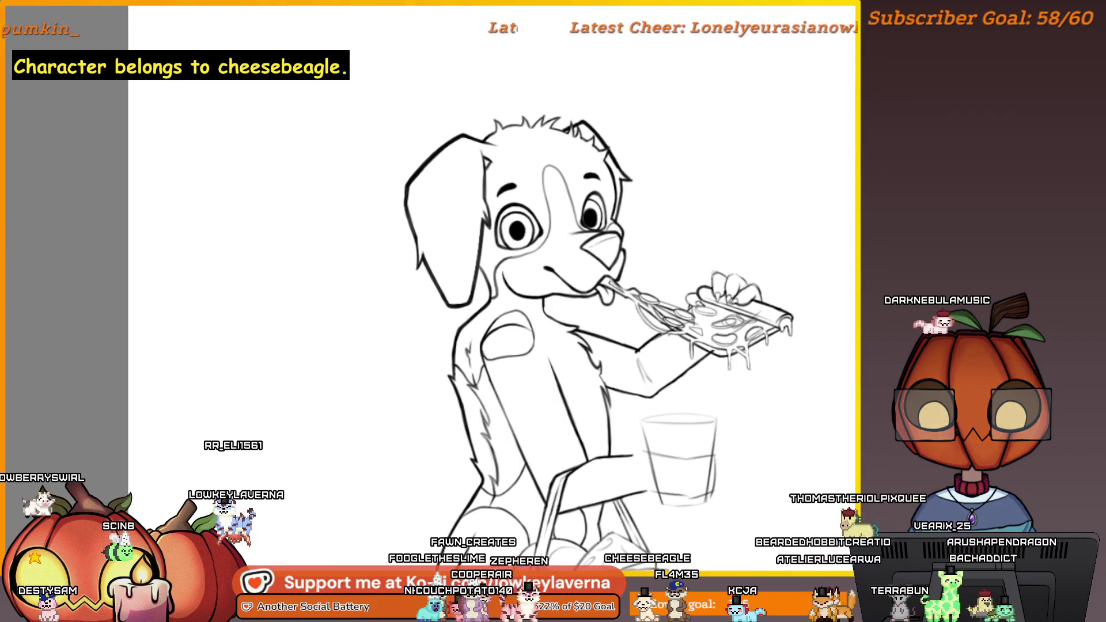
scroll(767, 269, up, 5)
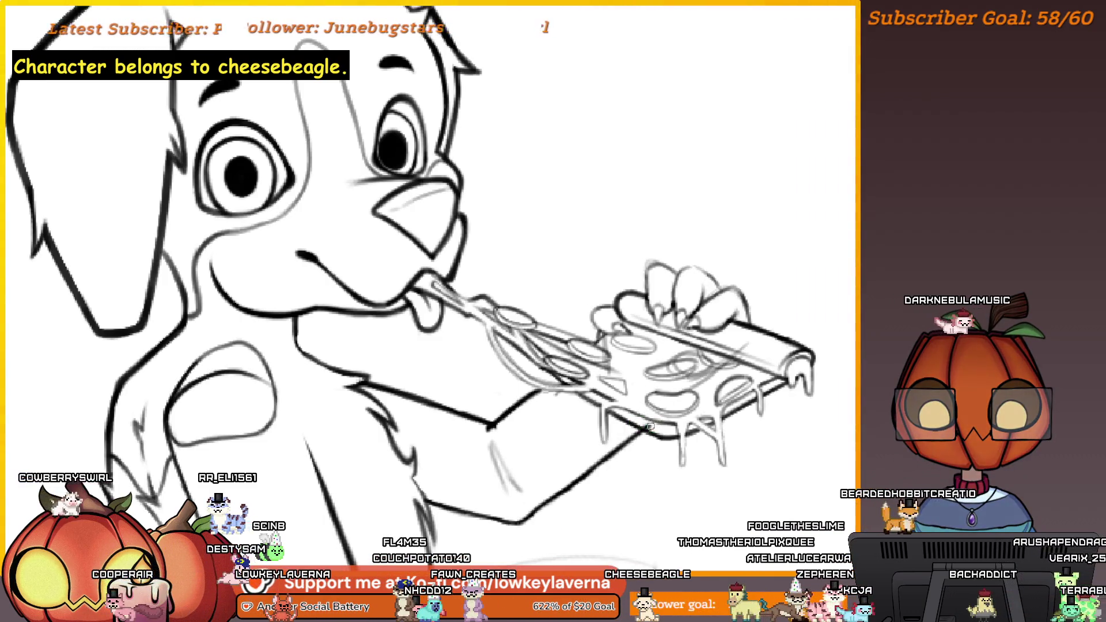
Step: Zoom in close on the mouth, cheese strands and forearm, panning around the mouth
scroll(721, 385, up, 5)
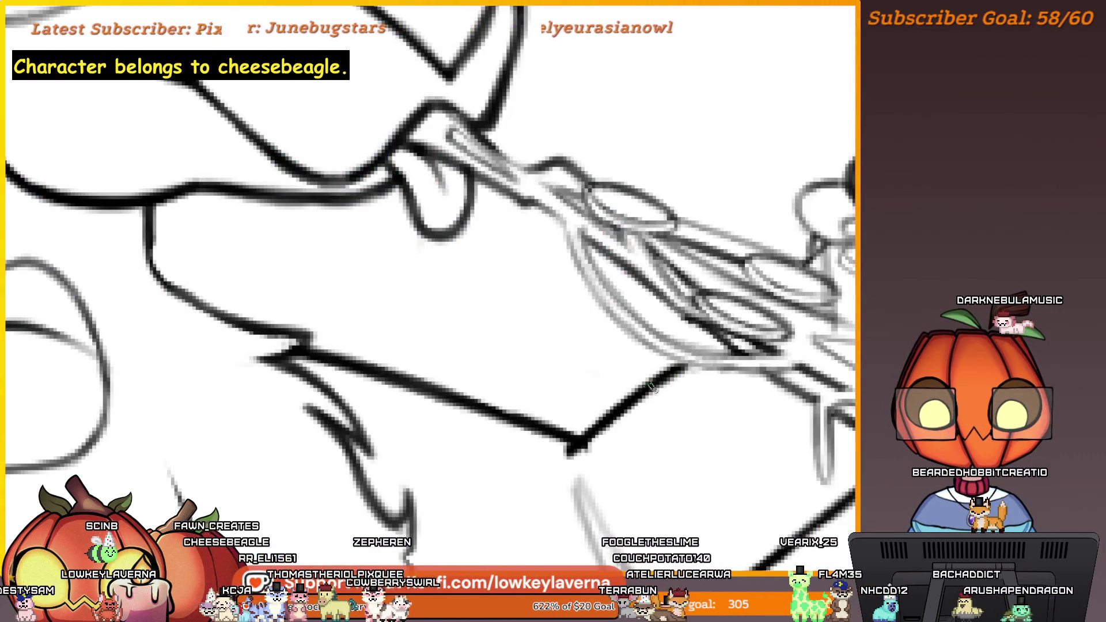
drag(708, 361, 678, 372)
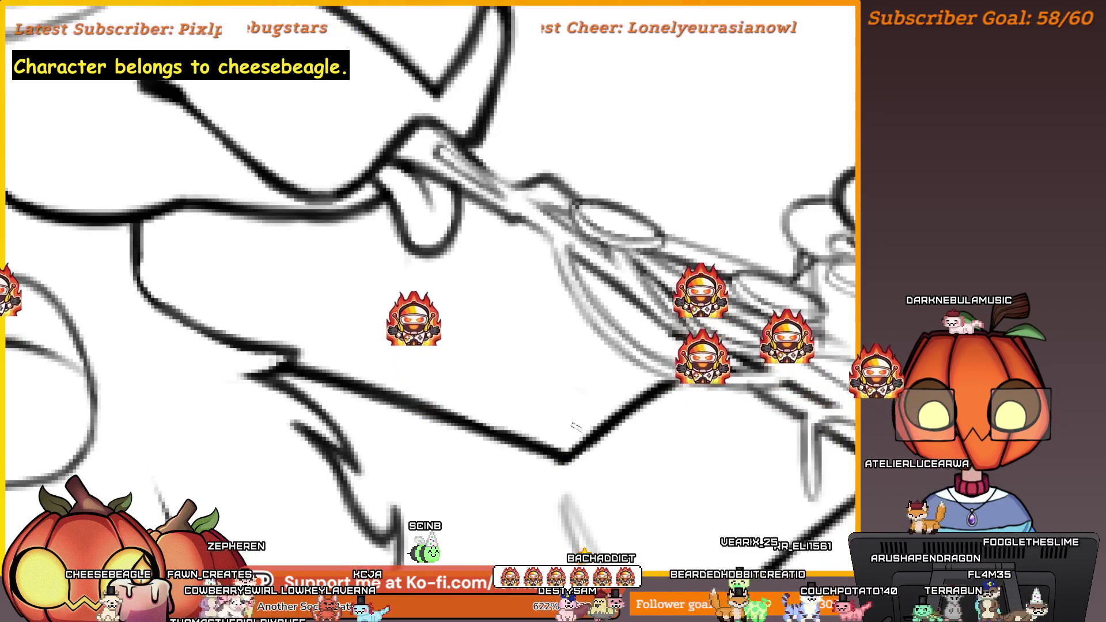
Step: Flip the canvas back and pan down along the forearm until the glass is visible
key(m)
key(m)
scroll(689, 403, up, 2)
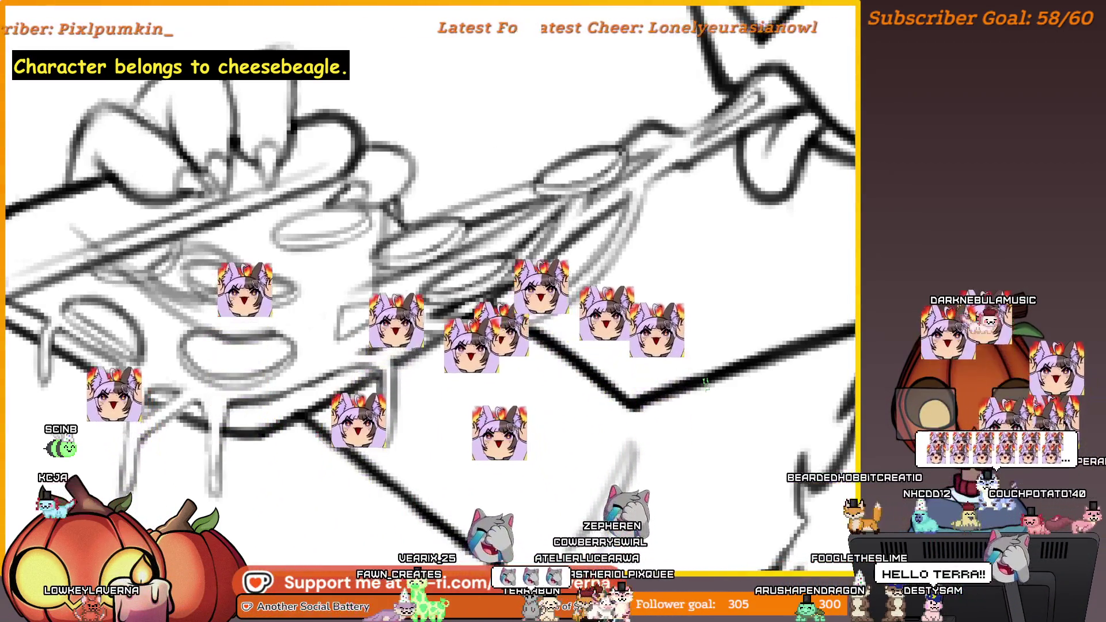
scroll(674, 417, down, 5)
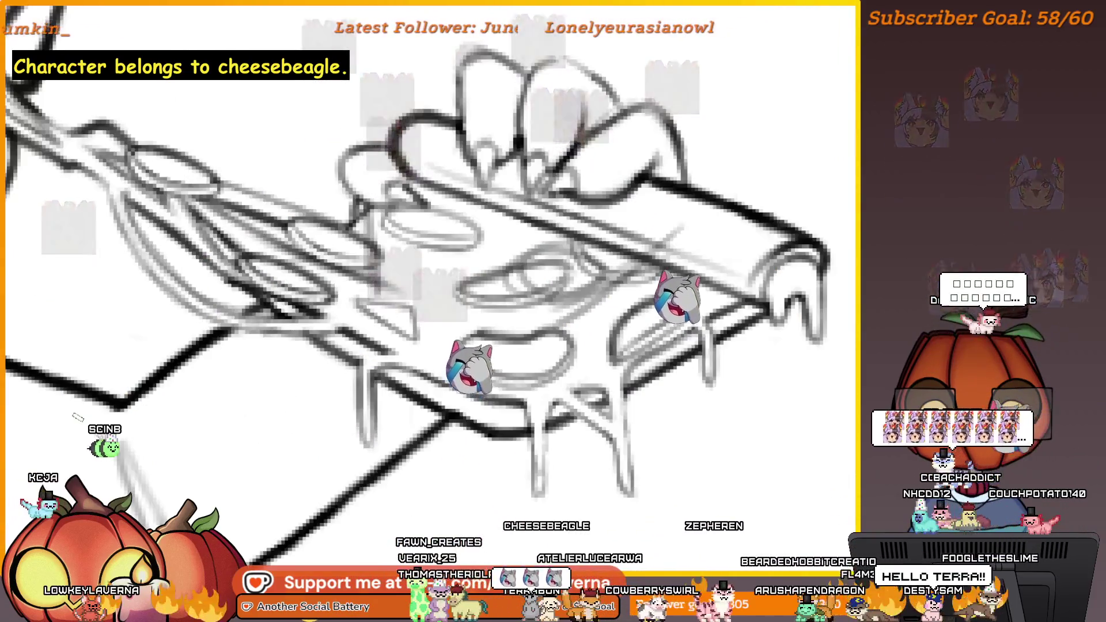
scroll(780, 350, up, 5)
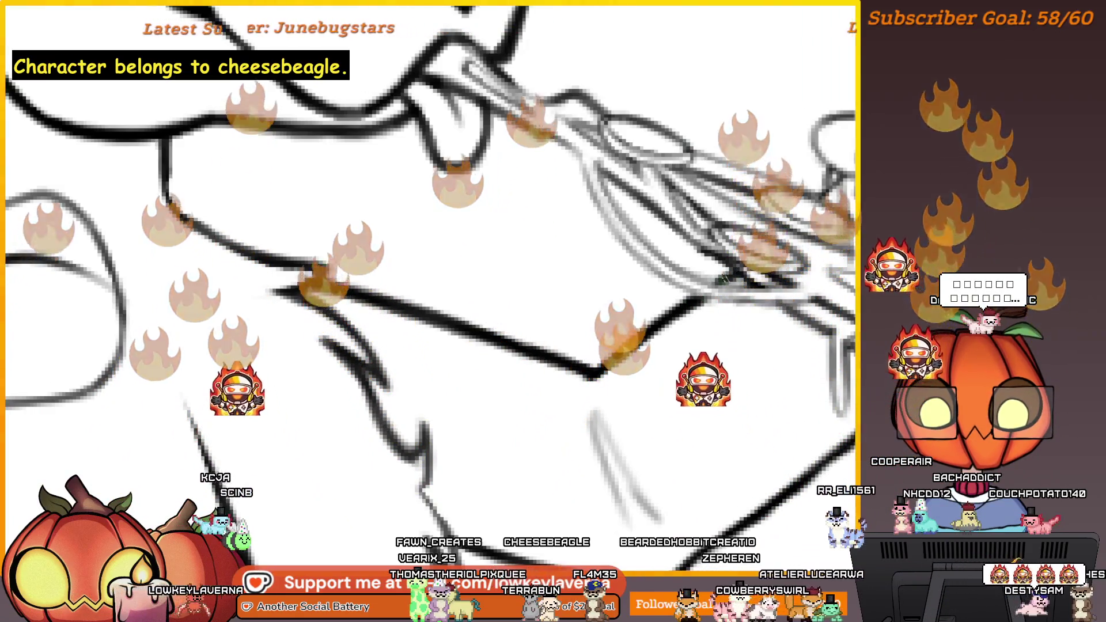
drag(761, 417, 667, 401)
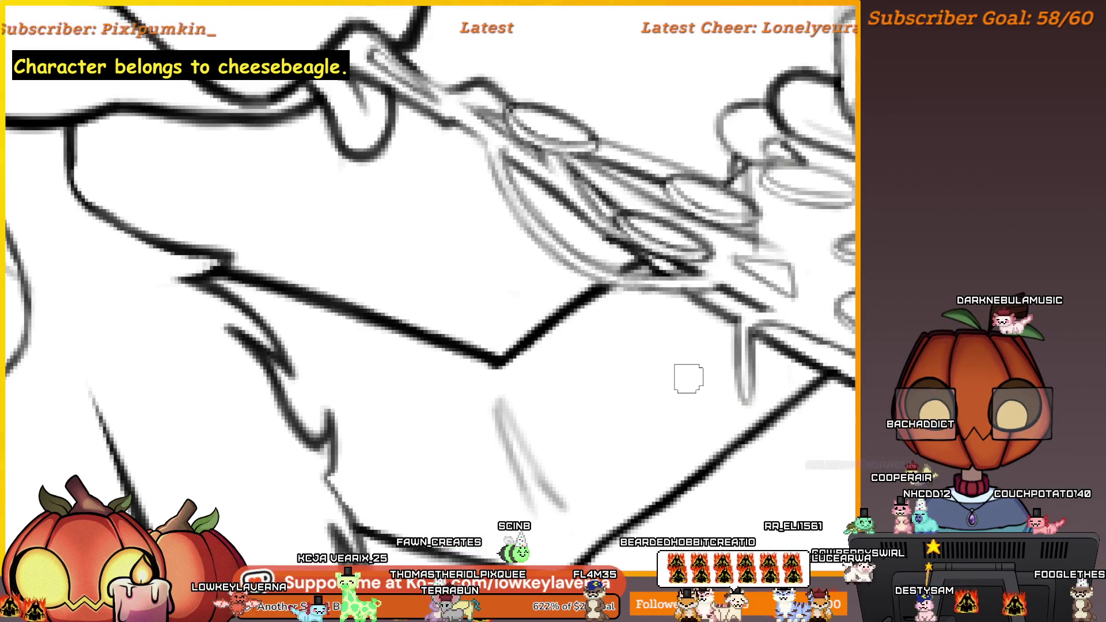
scroll(687, 375, down, 2)
scroll(687, 375, right, 2)
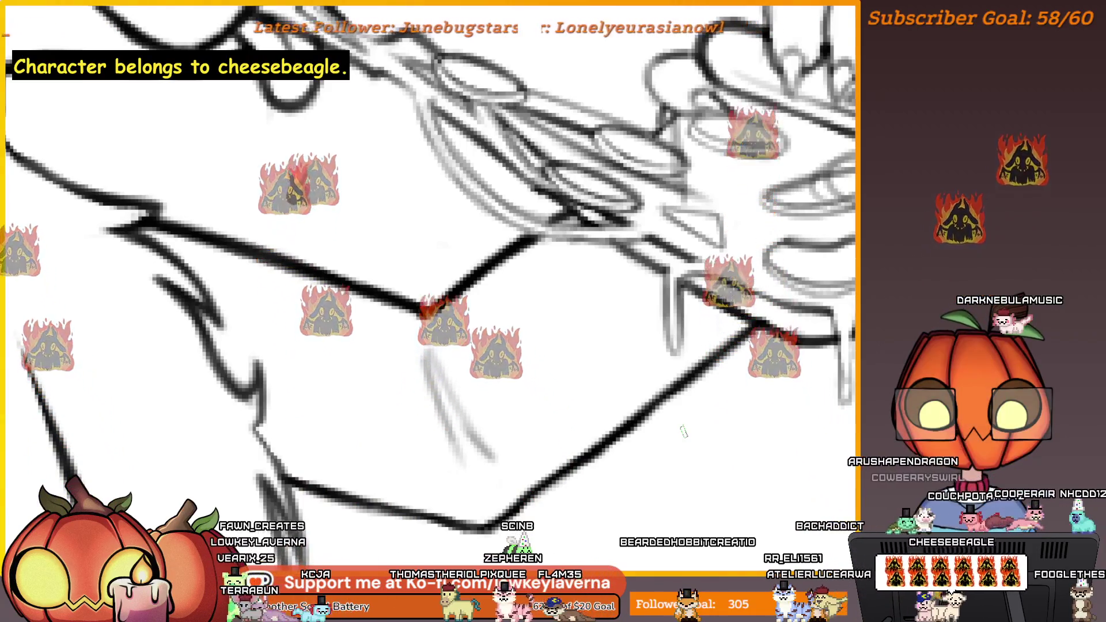
drag(766, 515, 741, 498)
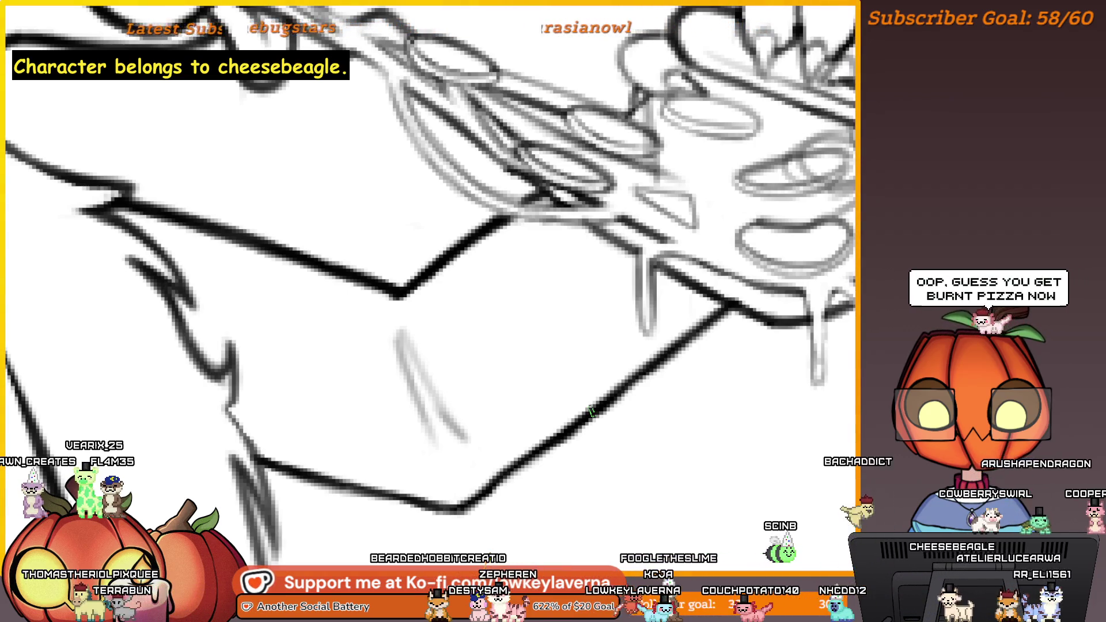
drag(669, 475, 630, 435)
mouse_move(735, 485)
mouse_down()
mouse_move(753, 519)
mouse_move(741, 474)
mouse_up()
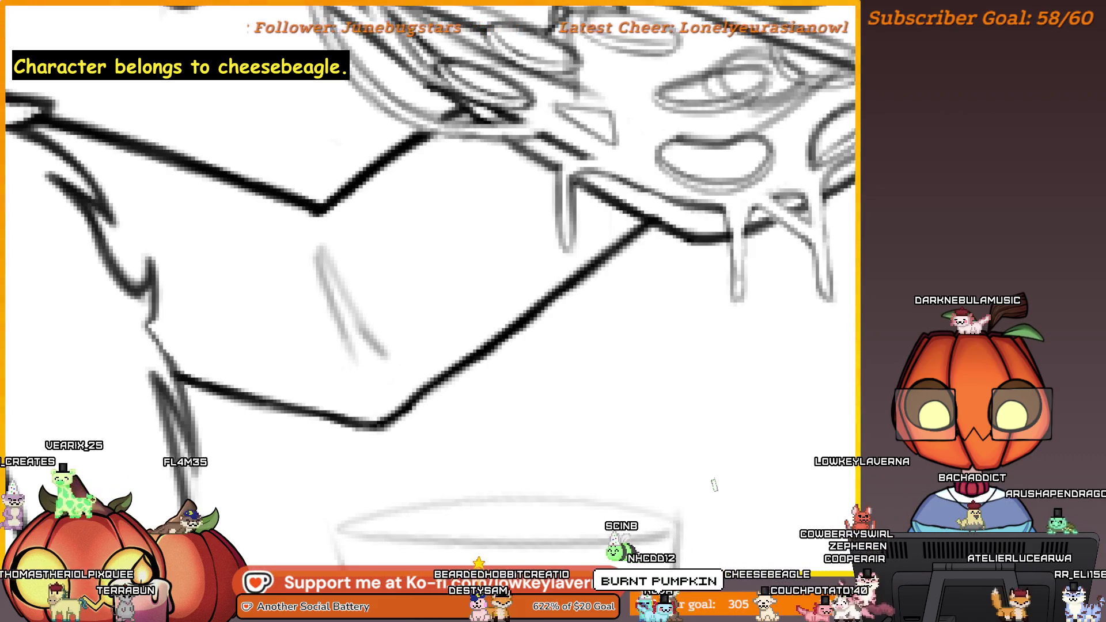
mouse_move(677, 482)
mouse_down()
mouse_move(729, 447)
mouse_move(746, 409)
mouse_up()
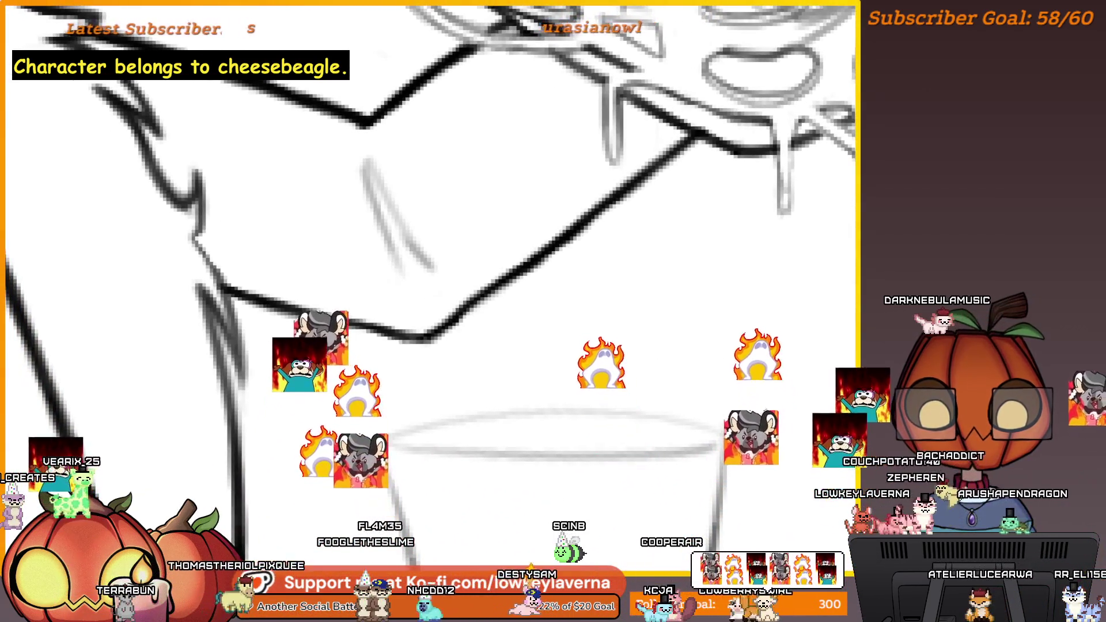
scroll(739, 482, down, 4)
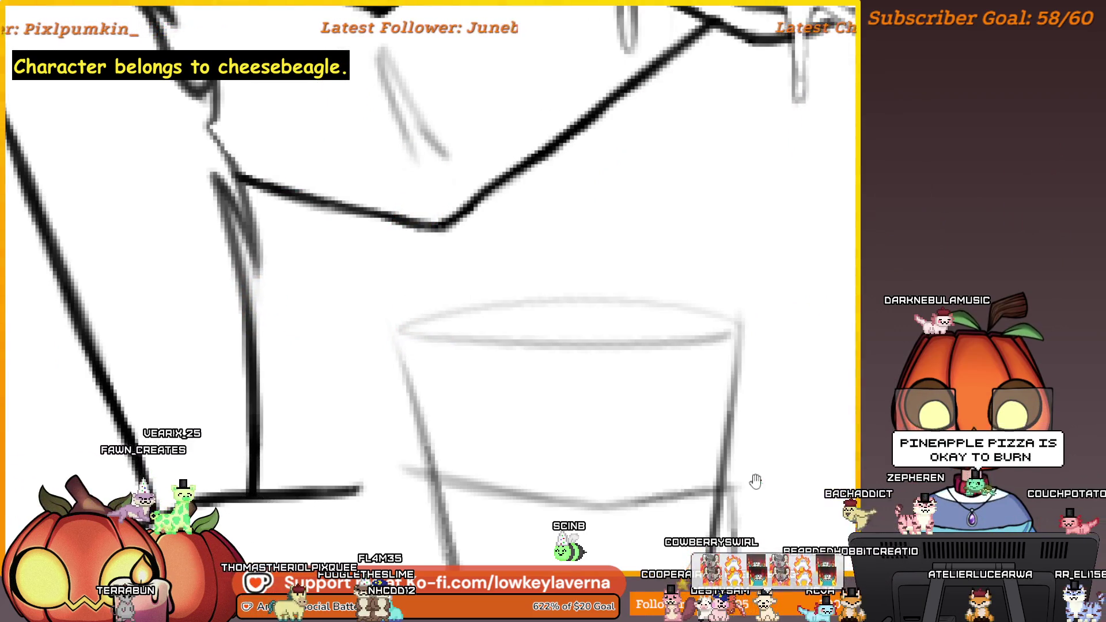
scroll(717, 365, up, 10)
scroll(641, 413, up, 3)
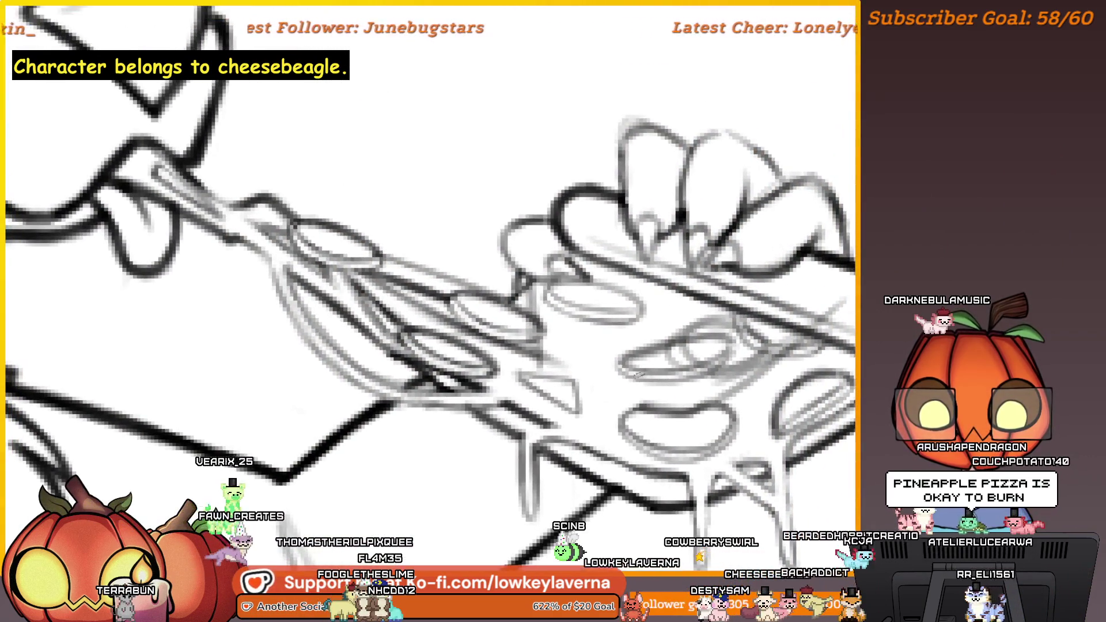
scroll(604, 366, down, 3)
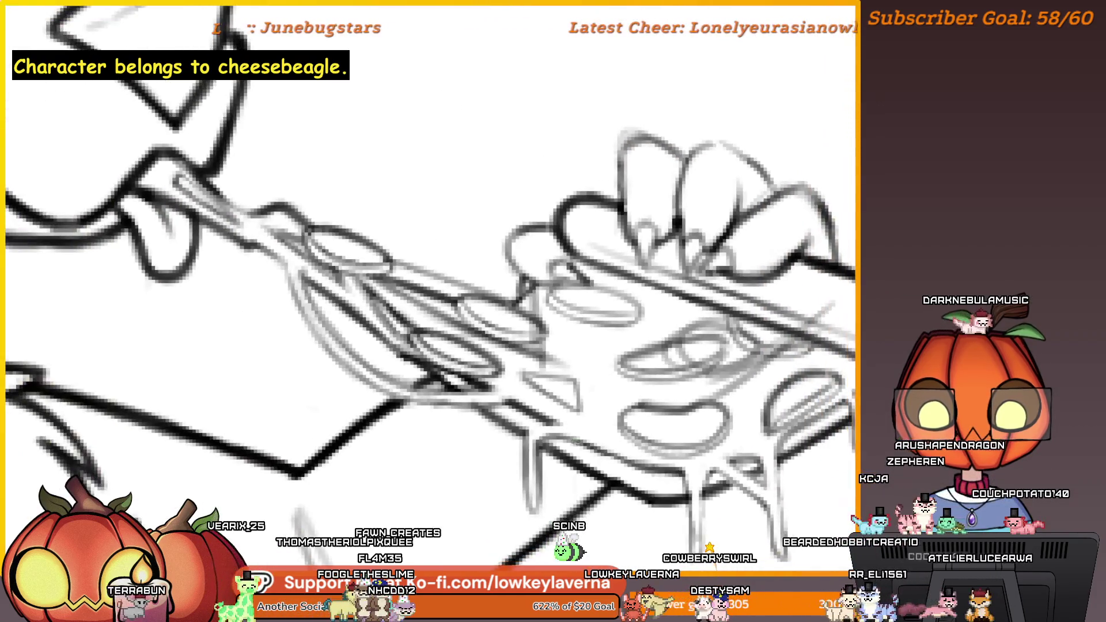
scroll(643, 393, right, 5)
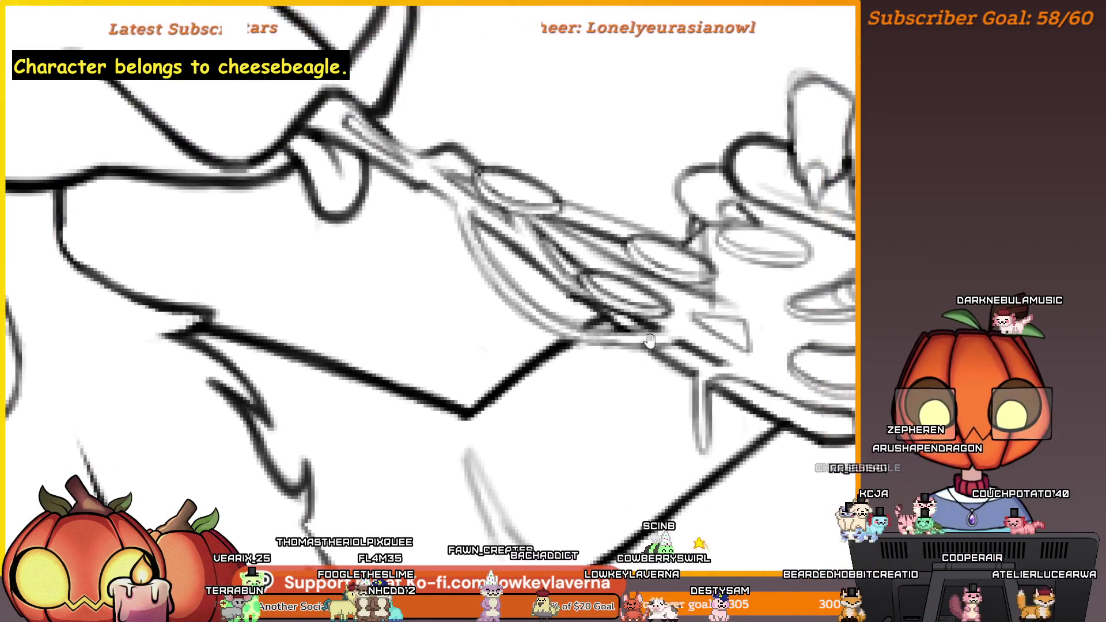
scroll(565, 386, up, 3)
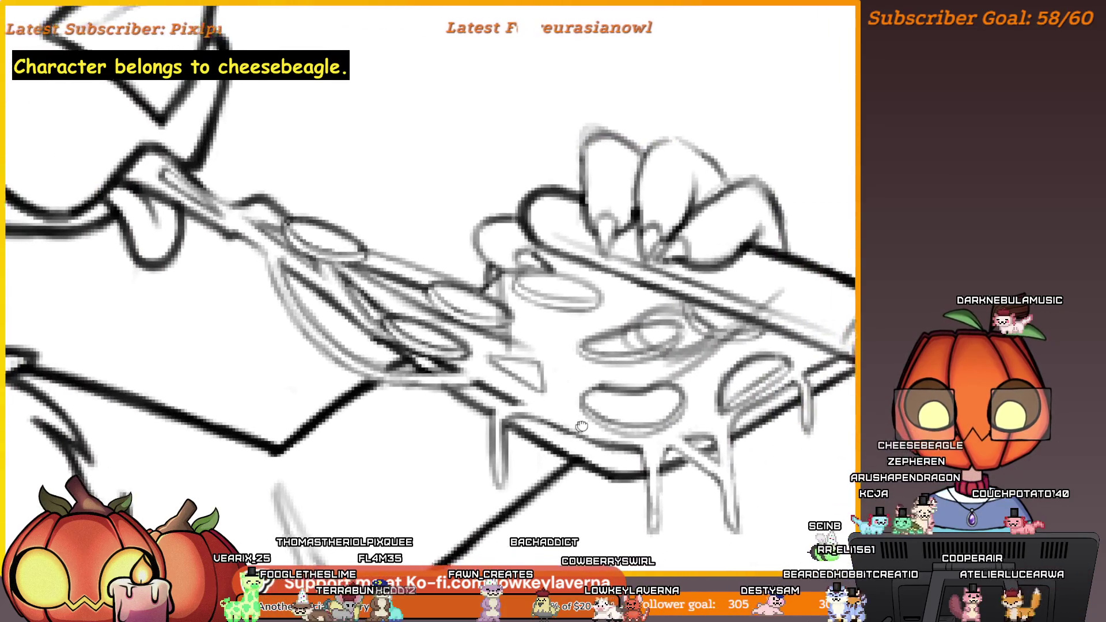
scroll(706, 372, down, 2)
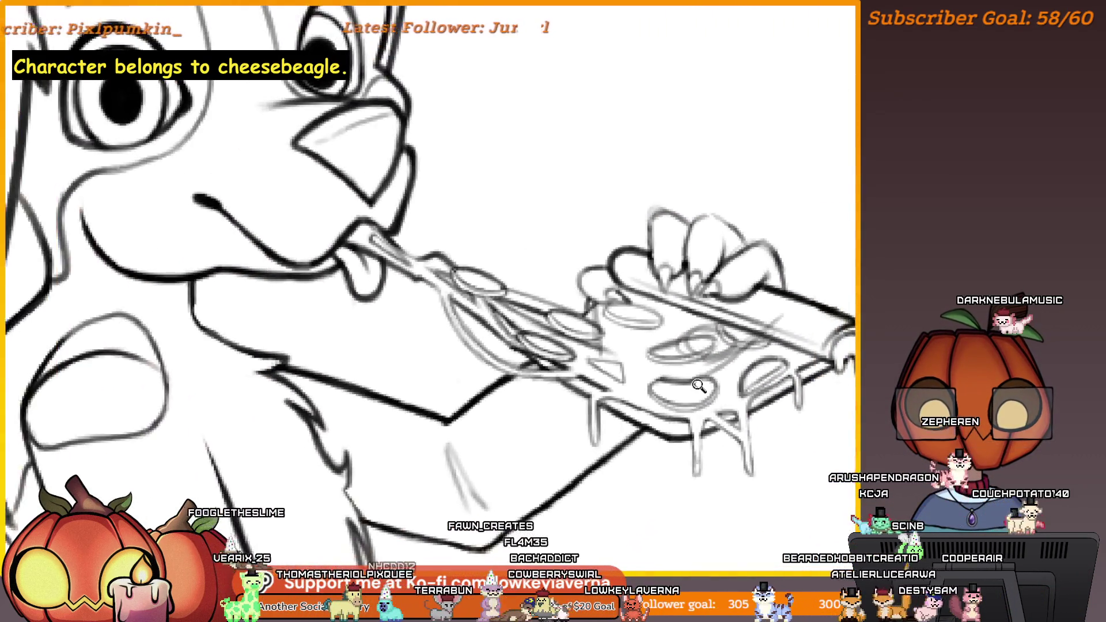
scroll(726, 390, up, 1)
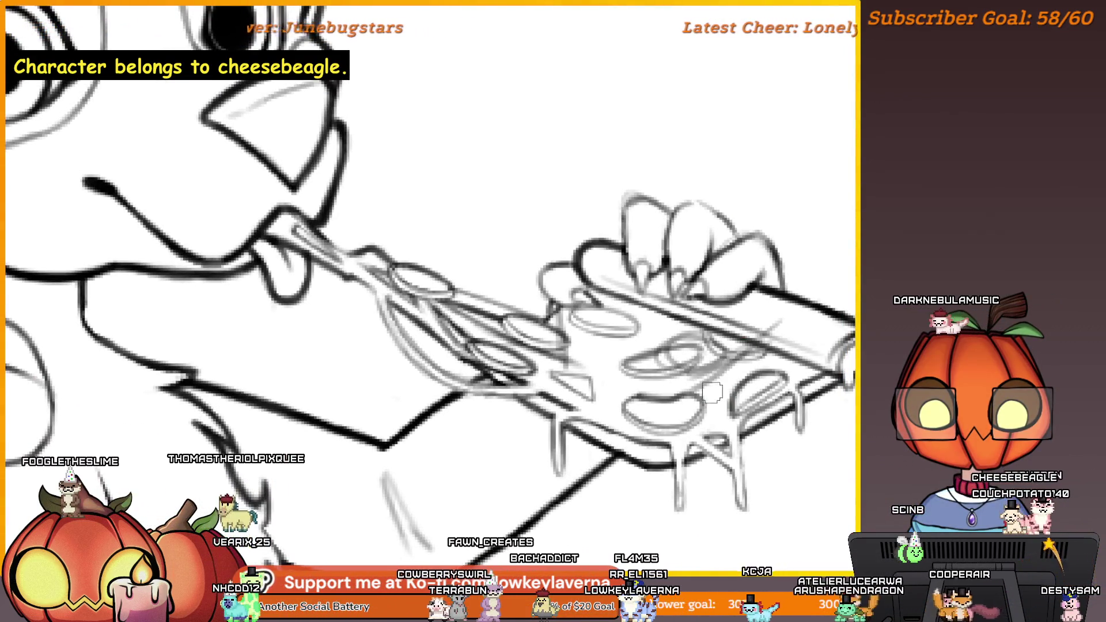
scroll(706, 397, up, 2)
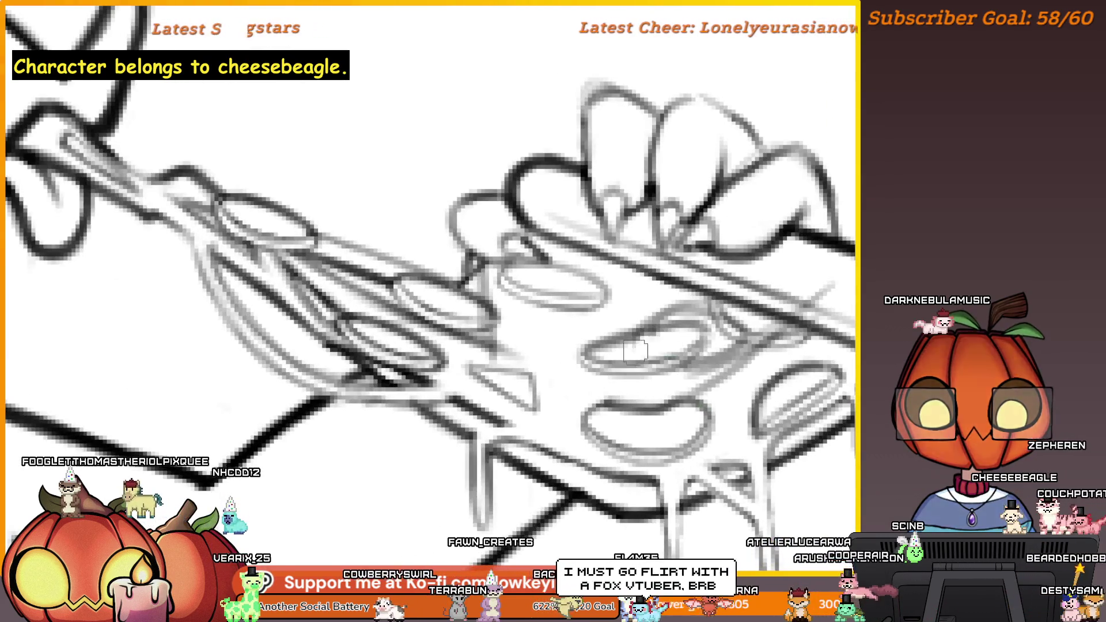
scroll(679, 423, down, 2)
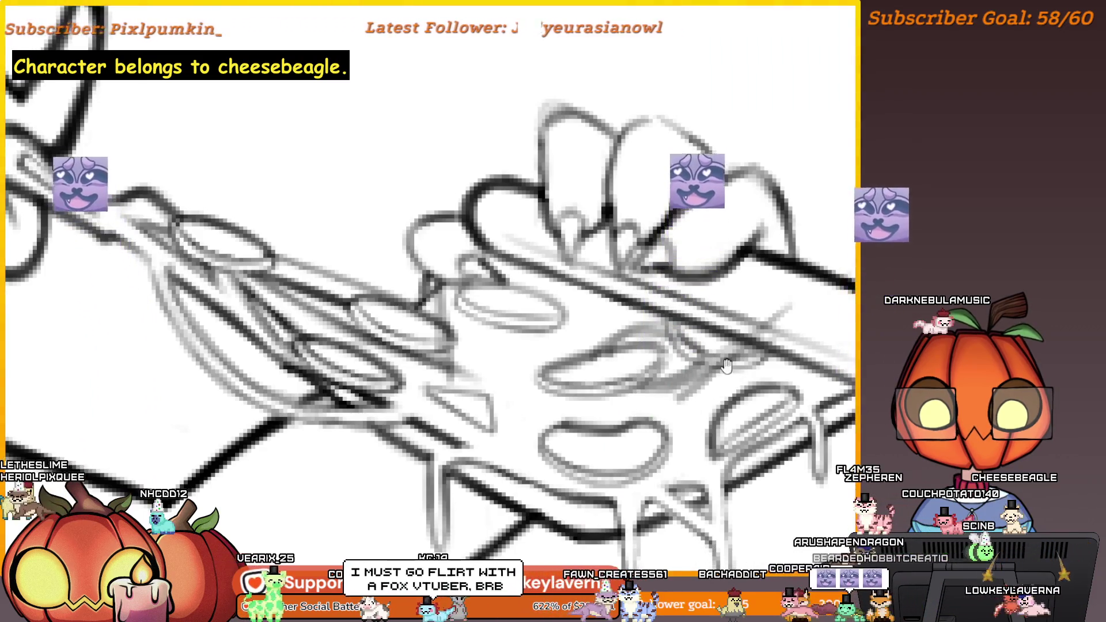
scroll(709, 392, up, 1)
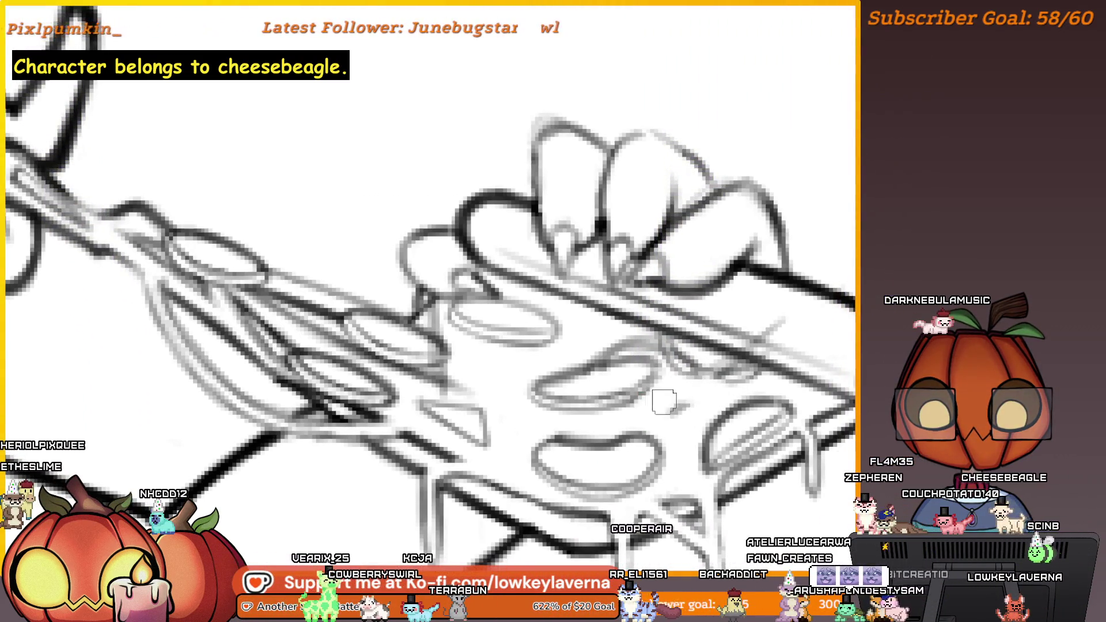
scroll(686, 397, up, 1)
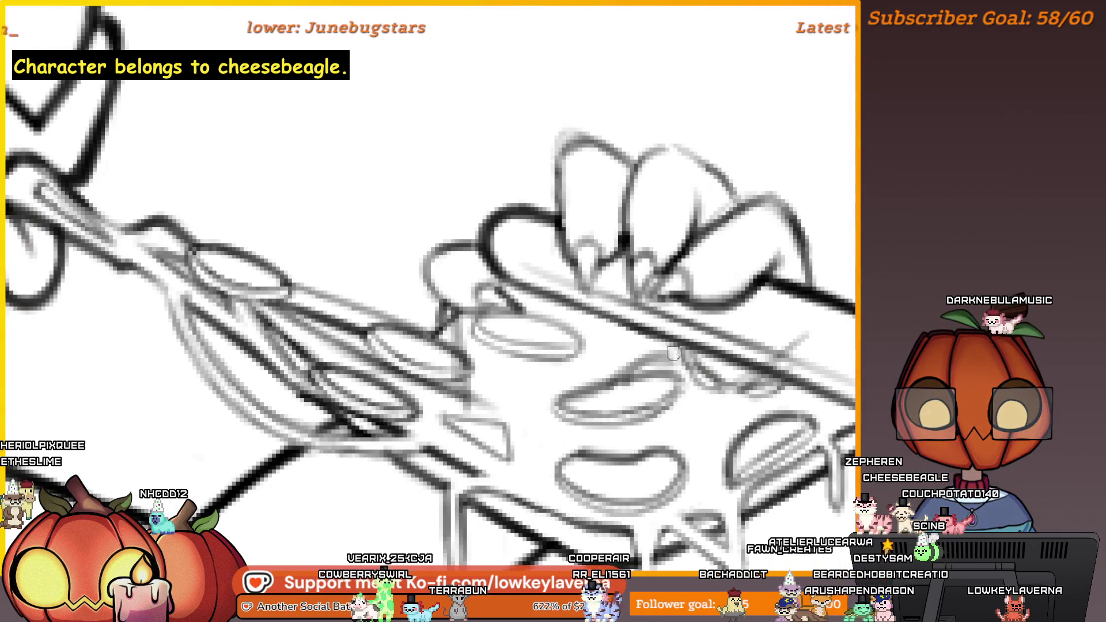
mouse_move(643, 377)
mouse_down()
mouse_move(707, 363)
mouse_move(651, 369)
mouse_move(624, 389)
mouse_up()
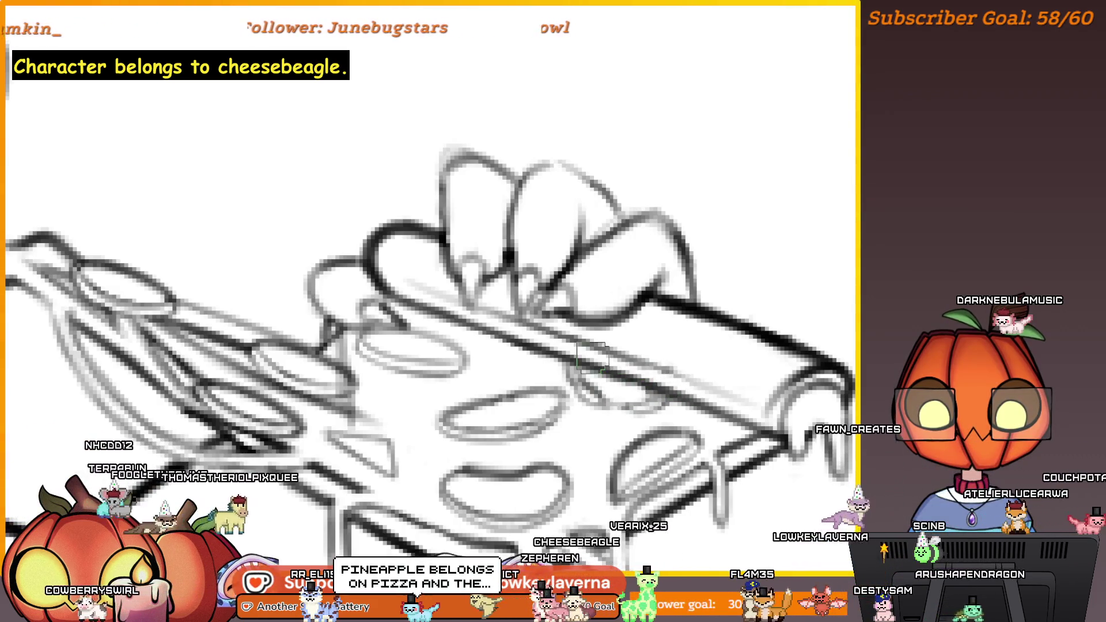
key(bracketright)
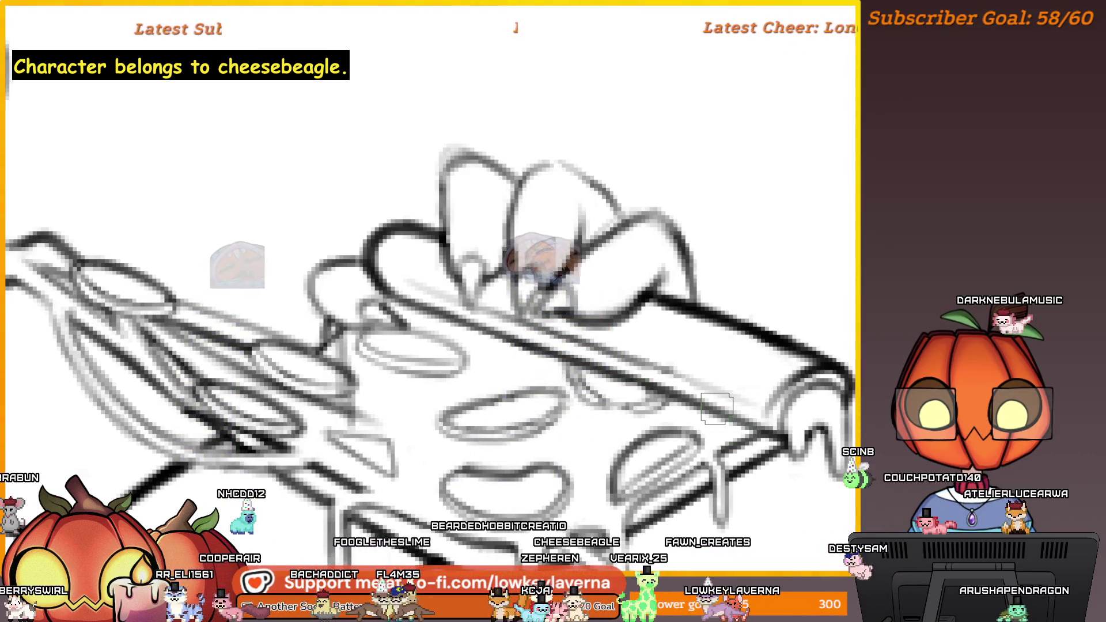
drag(717, 408, 836, 284)
scroll(836, 284, down, 3)
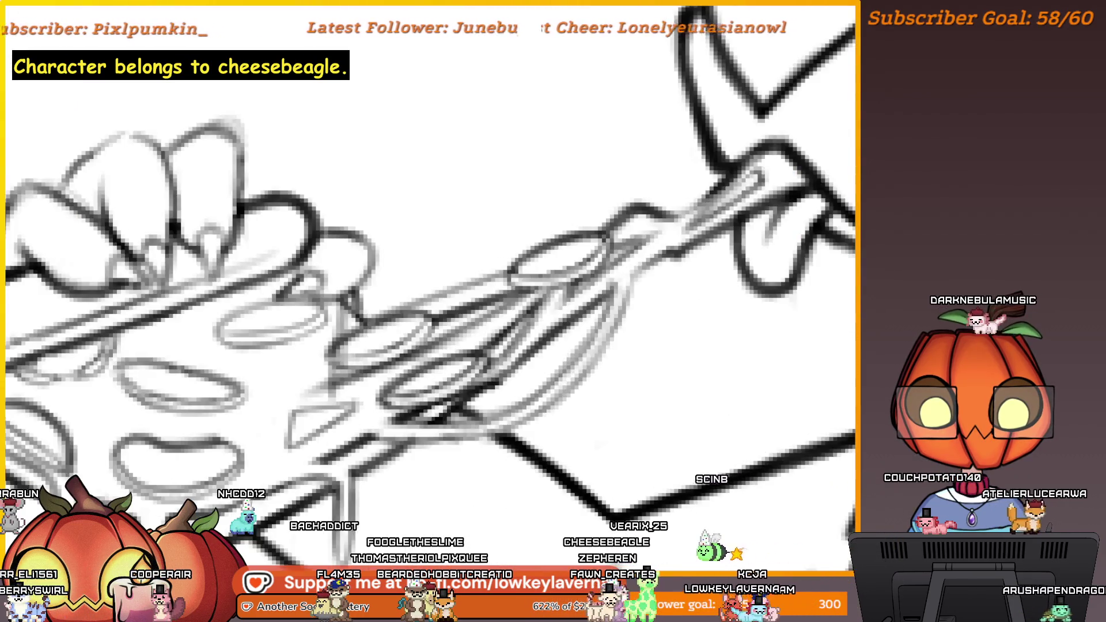
scroll(593, 352, up, 5)
scroll(619, 297, down, 3)
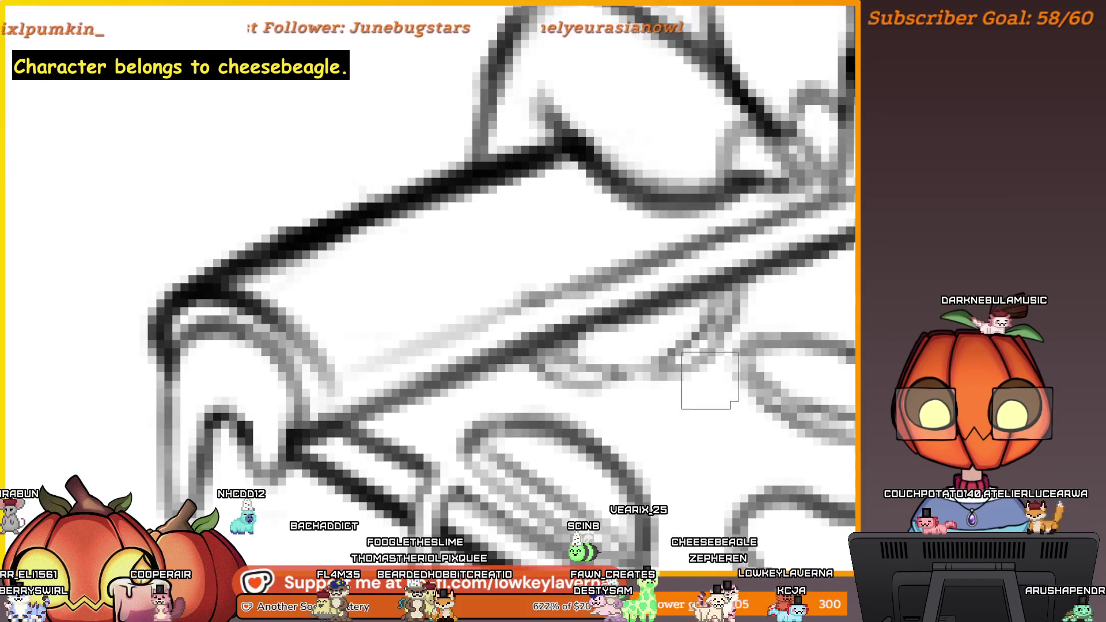
scroll(703, 368, up, 3)
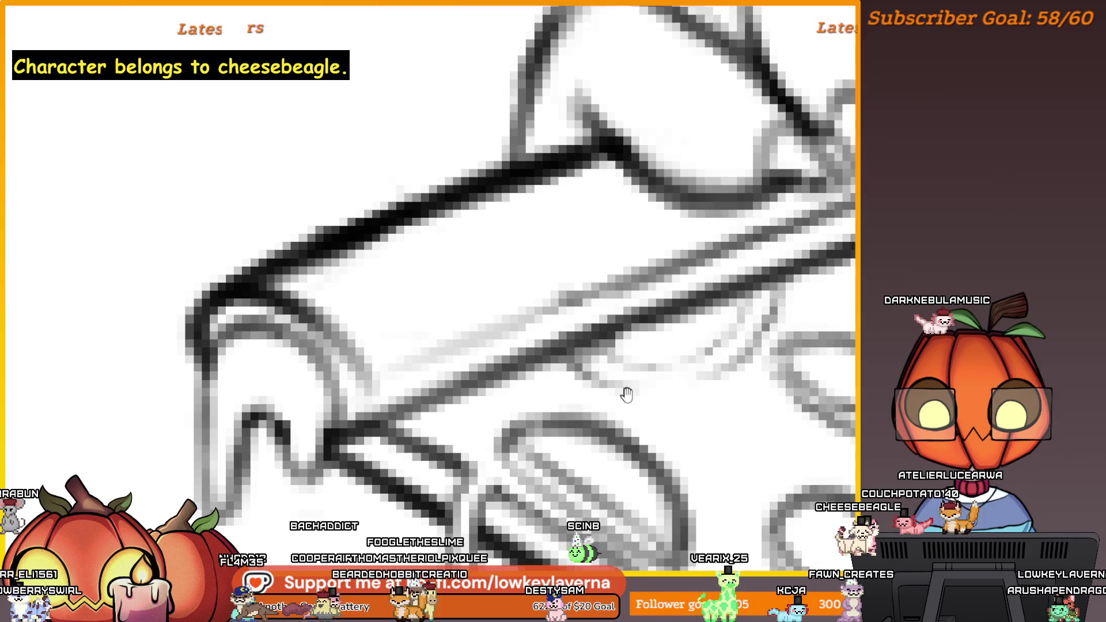
scroll(624, 391, up, 1)
scroll(663, 345, up, 1)
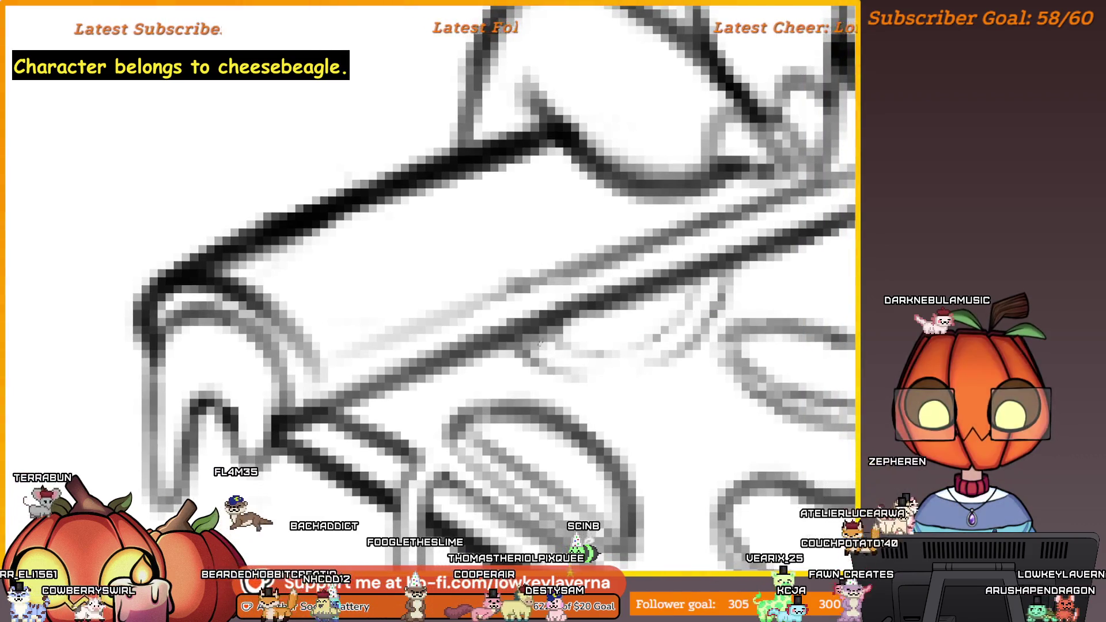
scroll(652, 331, down, 1)
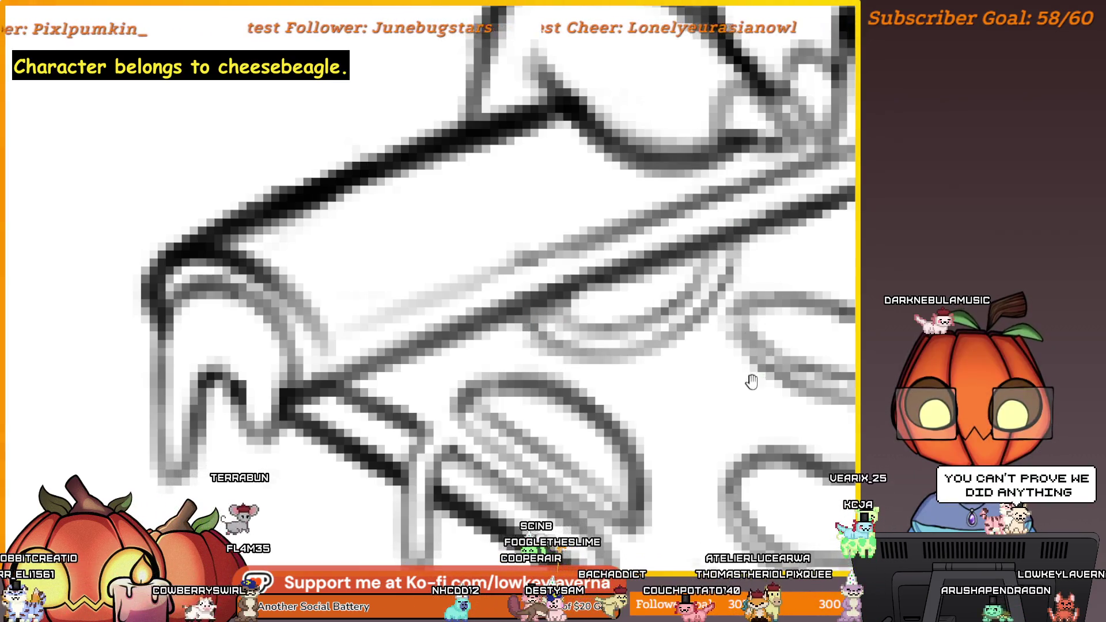
scroll(744, 381, up, 1)
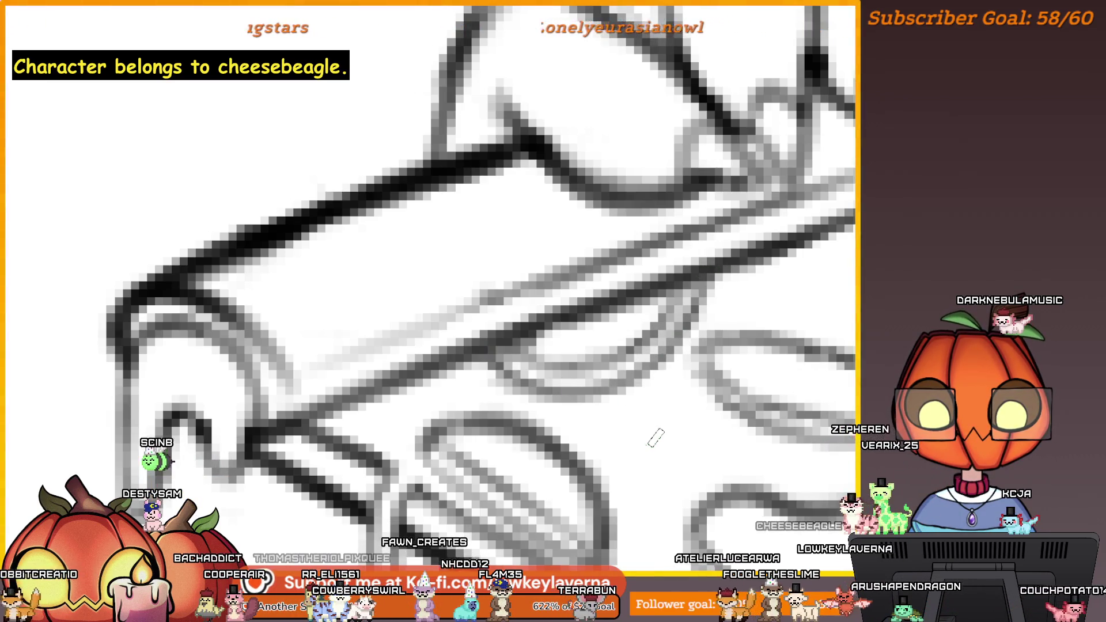
scroll(581, 367, down, 5)
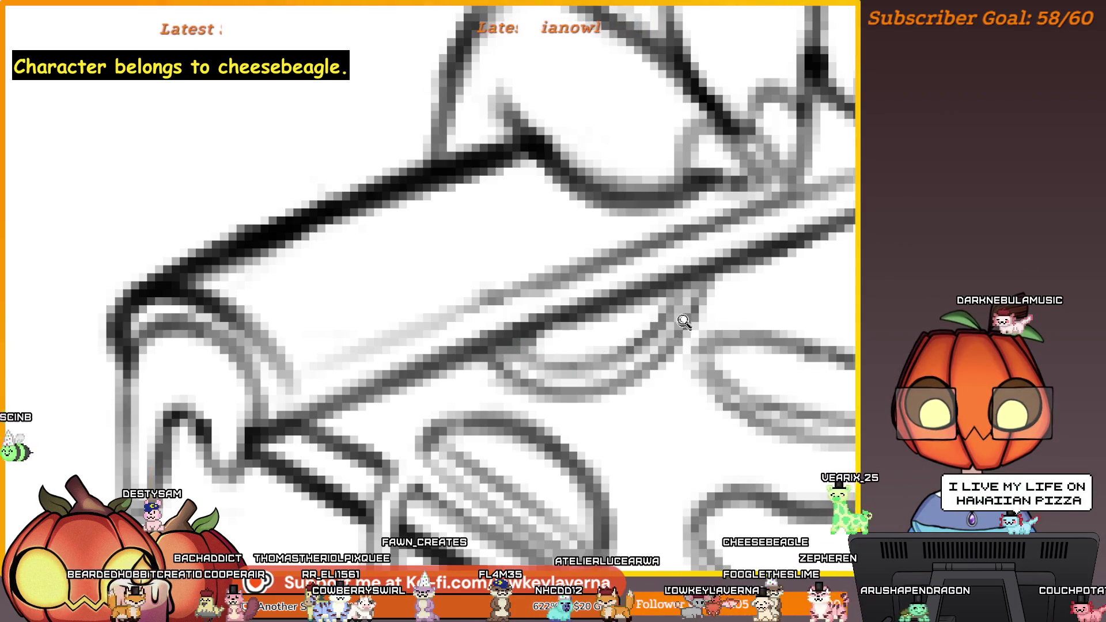
scroll(729, 279, up, 3)
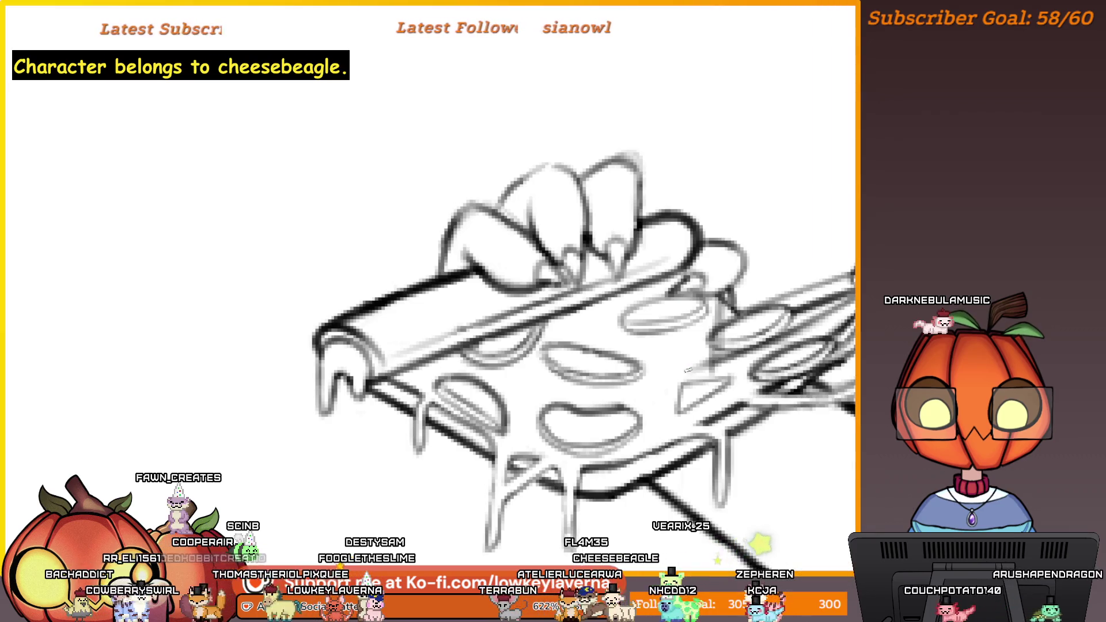
drag(675, 306, 682, 371)
Step: Enlarge the lassoed top-right pepperoni and tilt it clockwise, then flip the canvas view
click(663, 380)
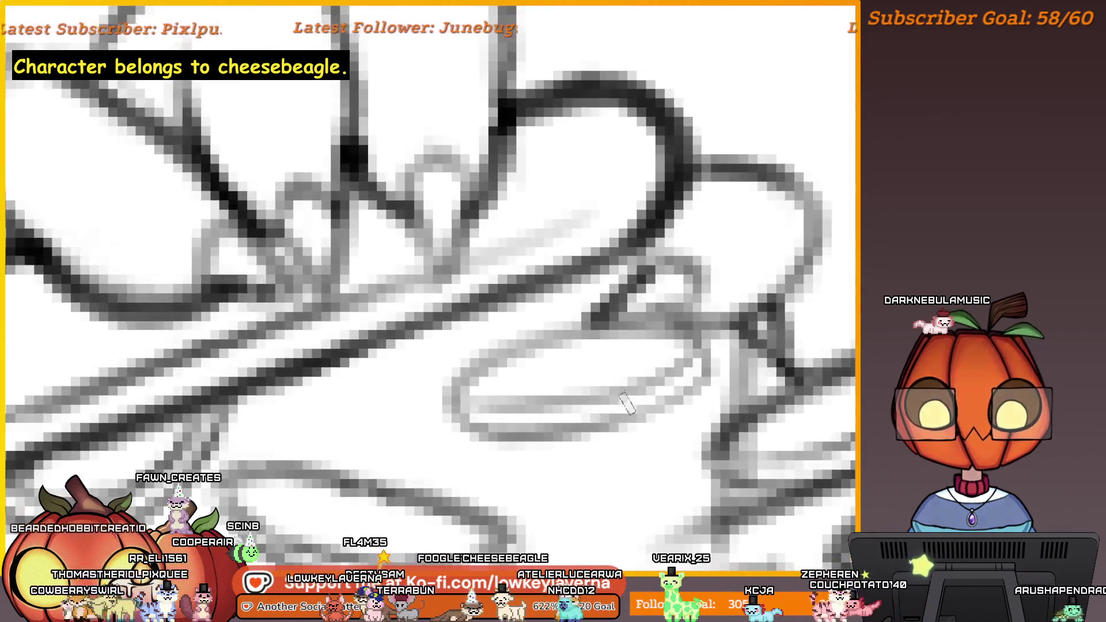
click(664, 381)
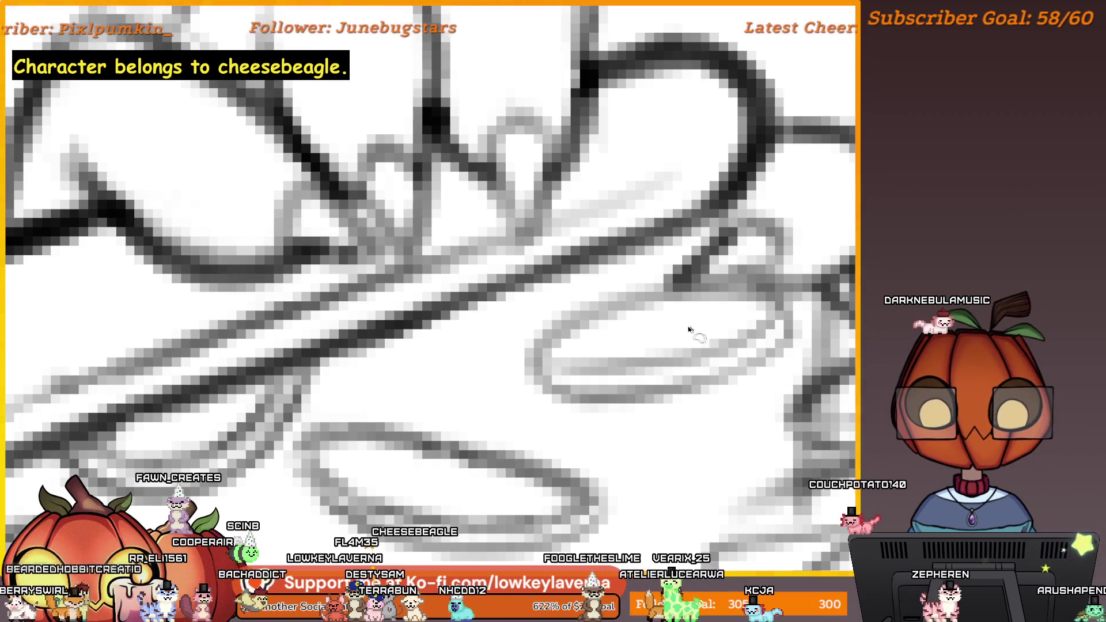
mouse_move(701, 308)
mouse_down()
mouse_move(647, 279)
mouse_move(531, 419)
mouse_move(795, 358)
mouse_move(781, 303)
mouse_up()
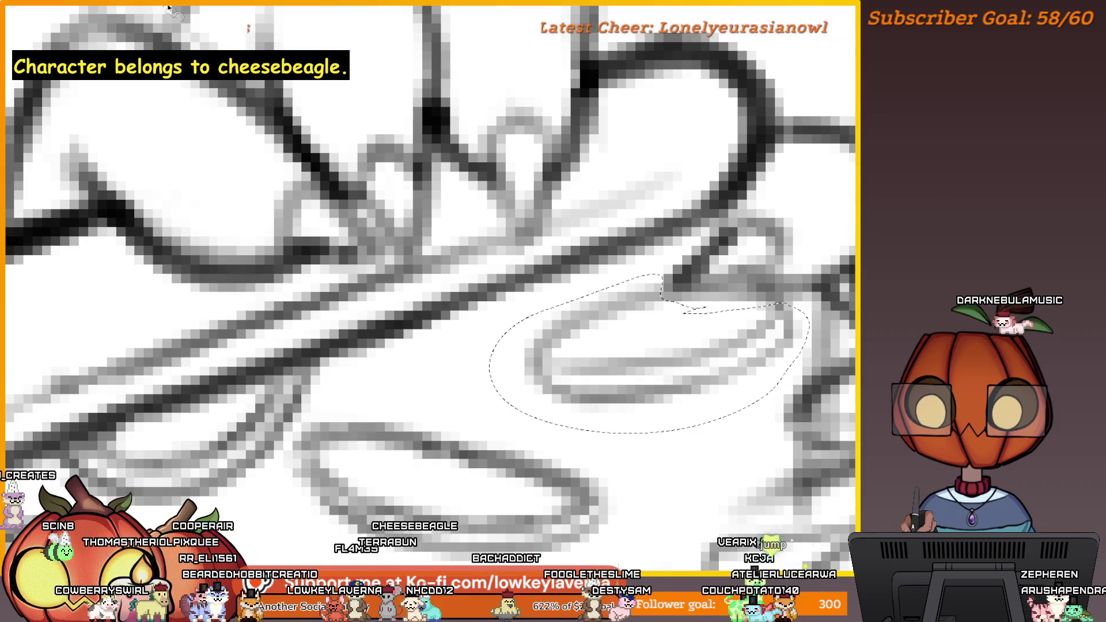
key(ctrl+t)
scroll(680, 340, down, 4)
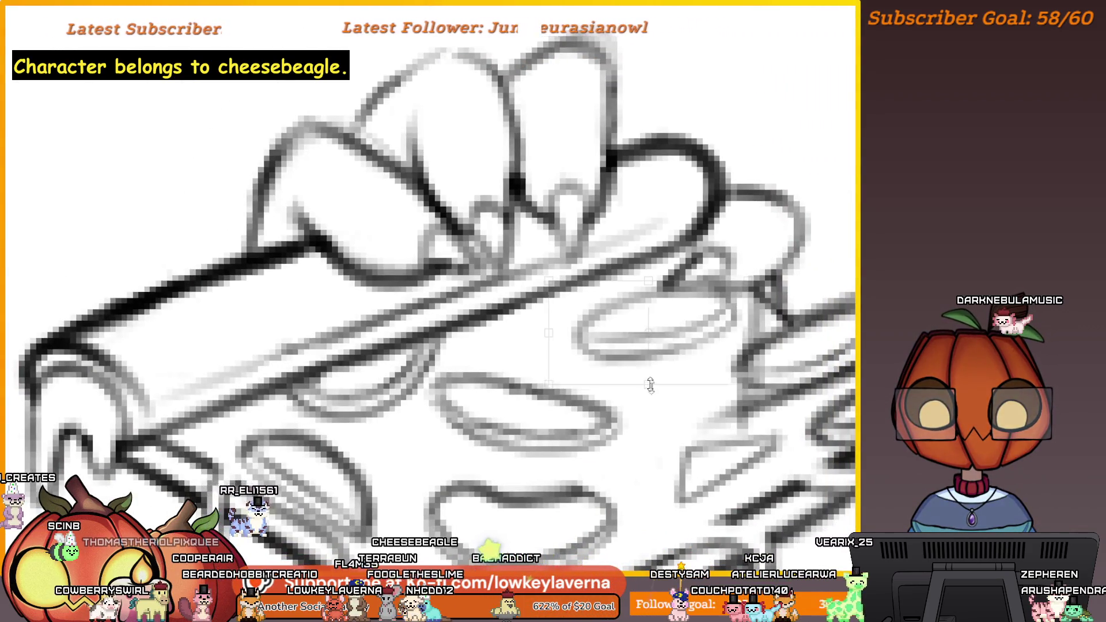
mouse_move(650, 385)
mouse_down()
mouse_move(659, 417)
mouse_move(684, 375)
mouse_move(756, 364)
mouse_up()
scroll(702, 364, down, 5)
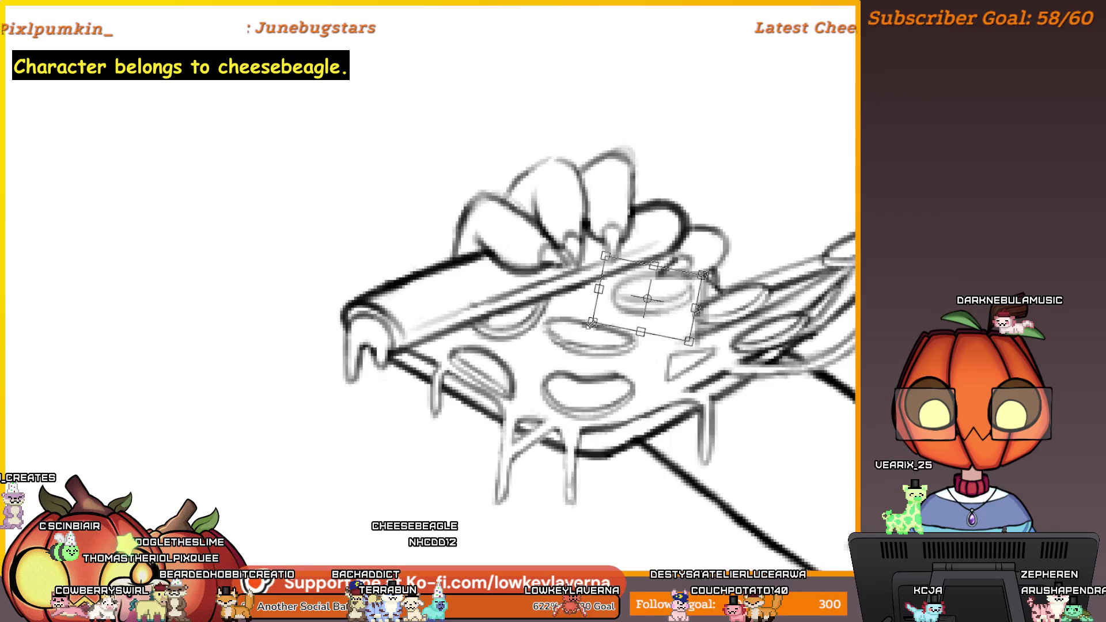
key(Return)
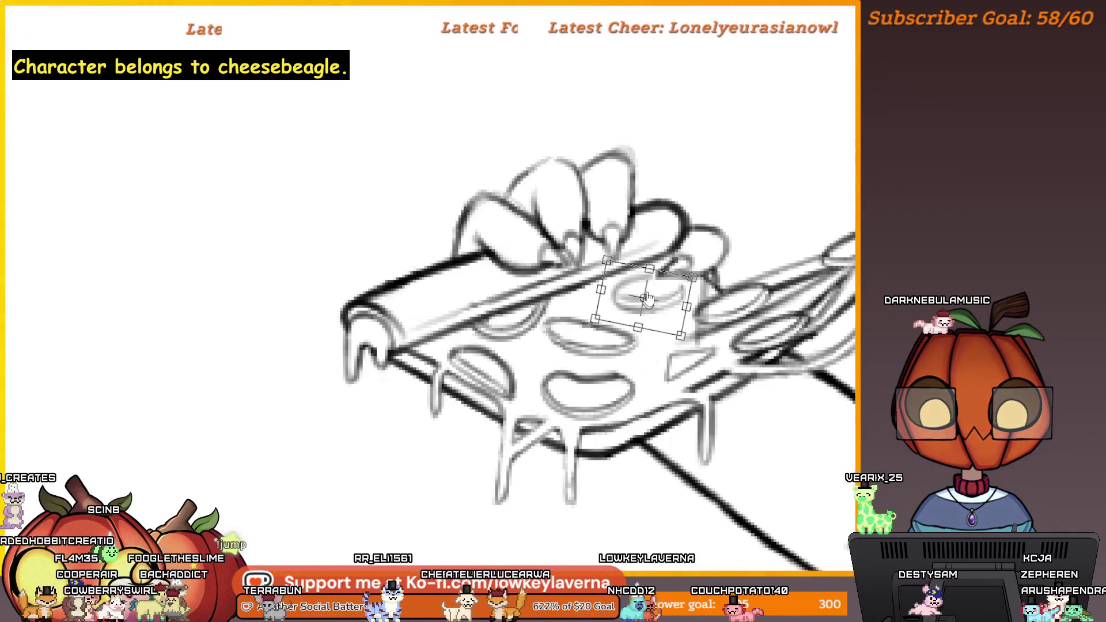
key(Return)
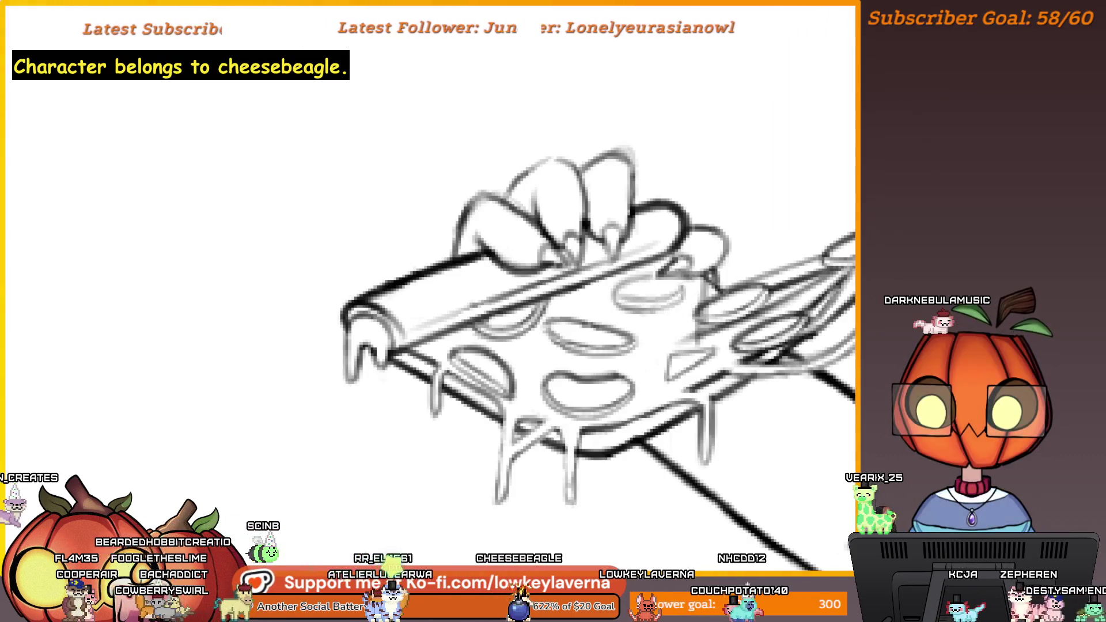
key(m)
click(107, 286)
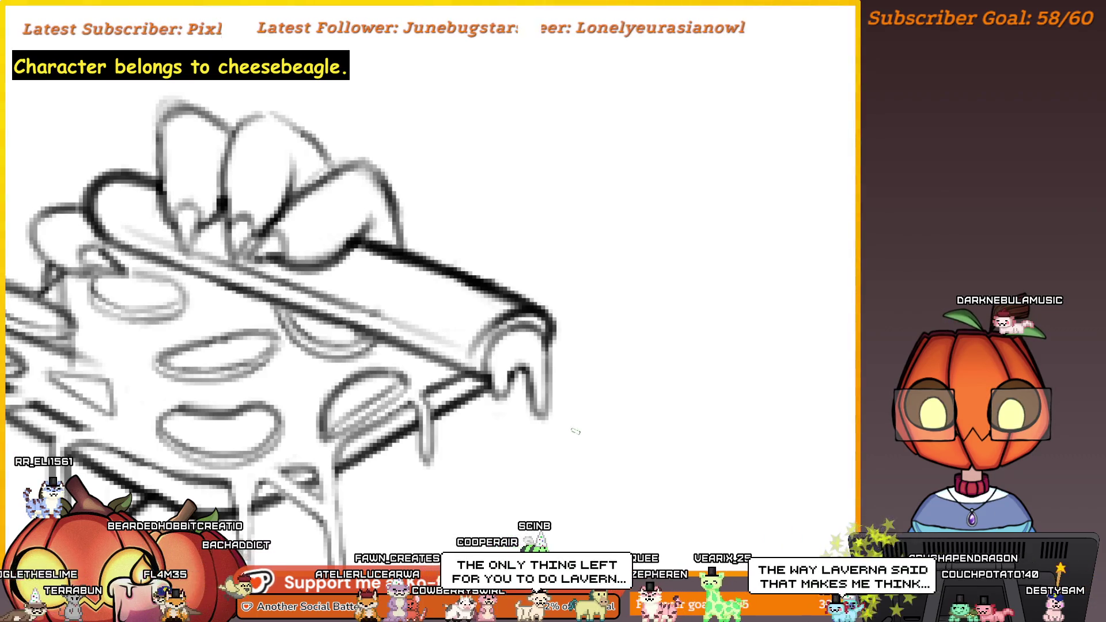
mouse_move(572, 383)
mouse_down()
mouse_move(554, 412)
mouse_move(757, 399)
mouse_move(740, 400)
mouse_up()
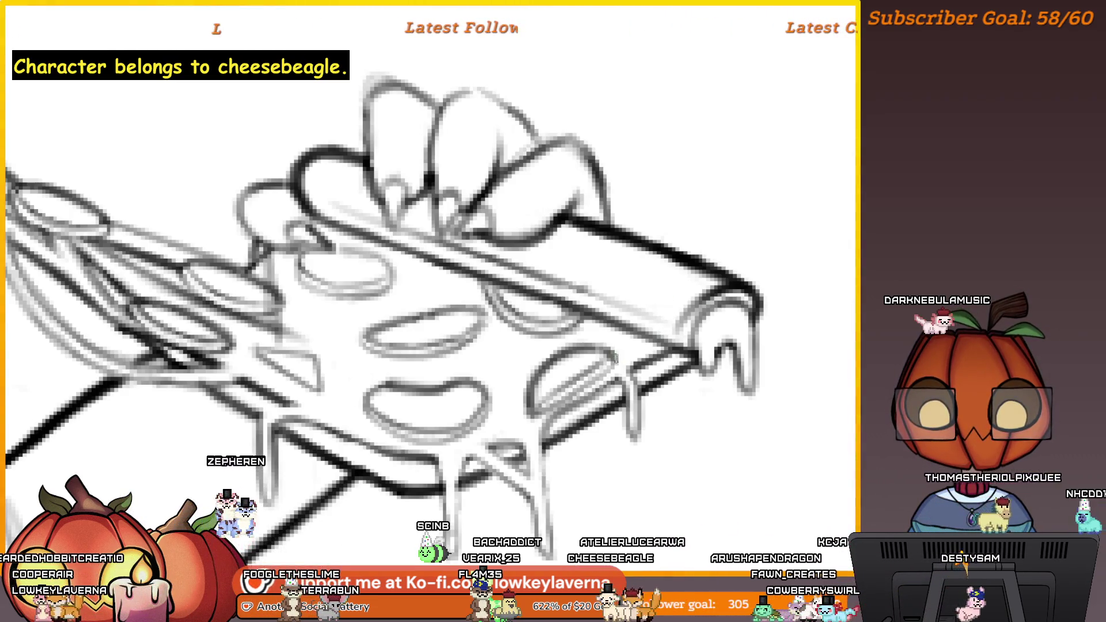
mouse_move(611, 433)
mouse_down()
mouse_move(738, 405)
mouse_move(727, 410)
mouse_up()
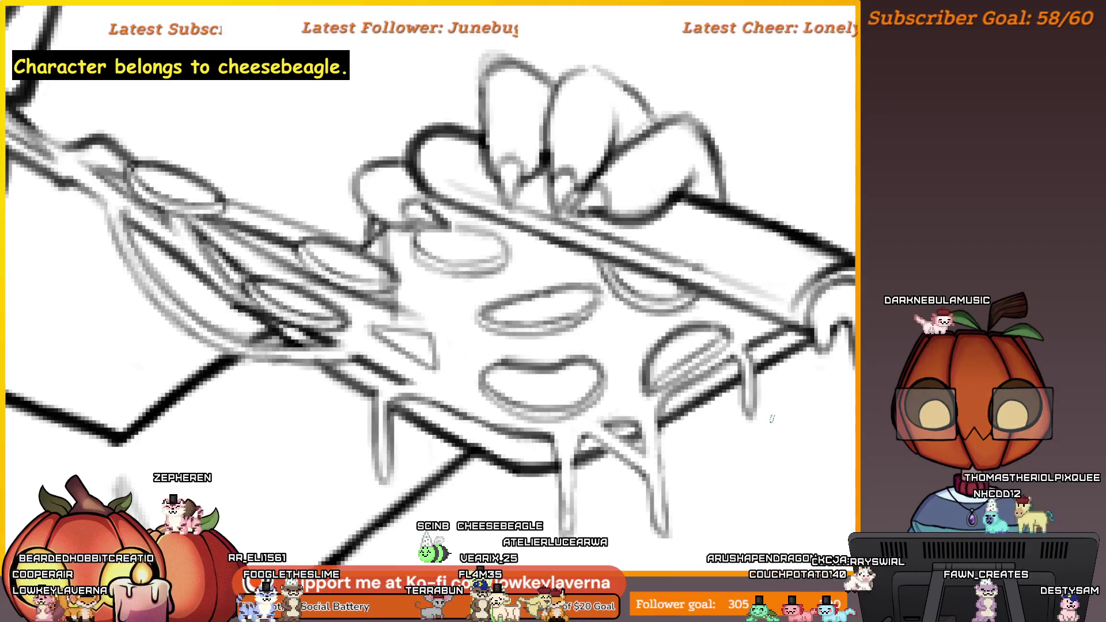
drag(646, 417, 691, 407)
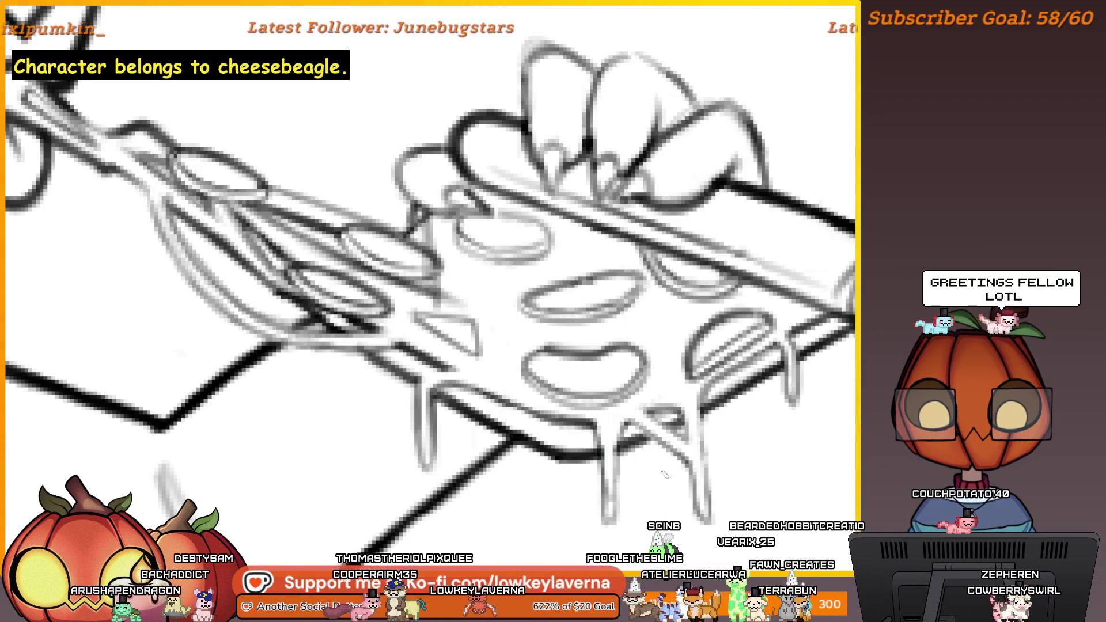
scroll(667, 473, down, 2)
drag(831, 500, 780, 456)
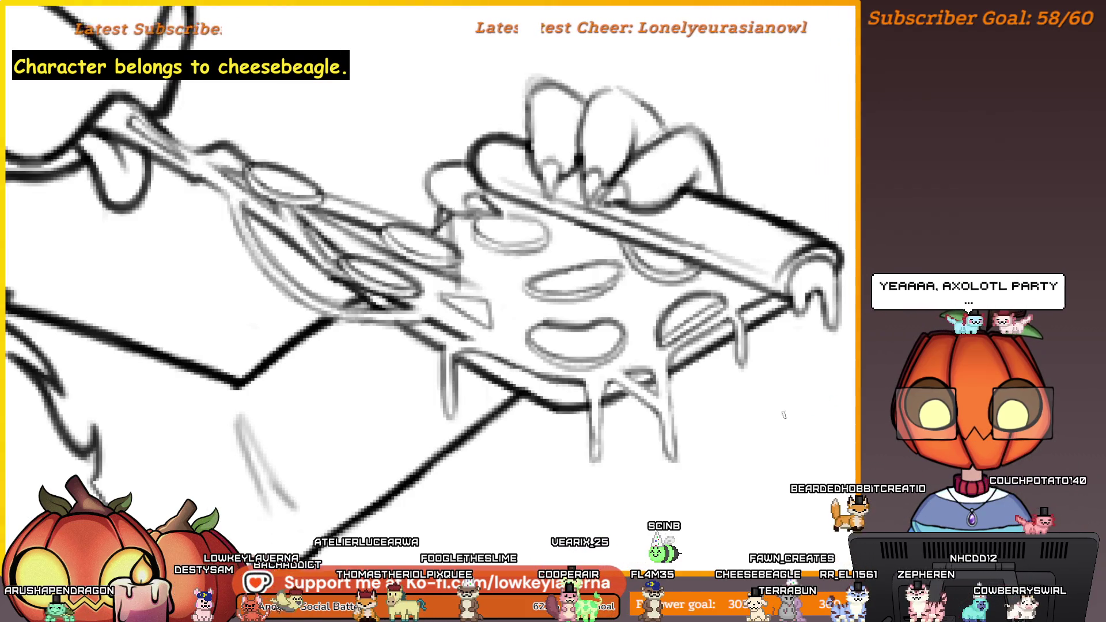
mouse_move(506, 459)
mouse_down()
mouse_move(674, 358)
mouse_move(737, 269)
mouse_move(771, 358)
mouse_up()
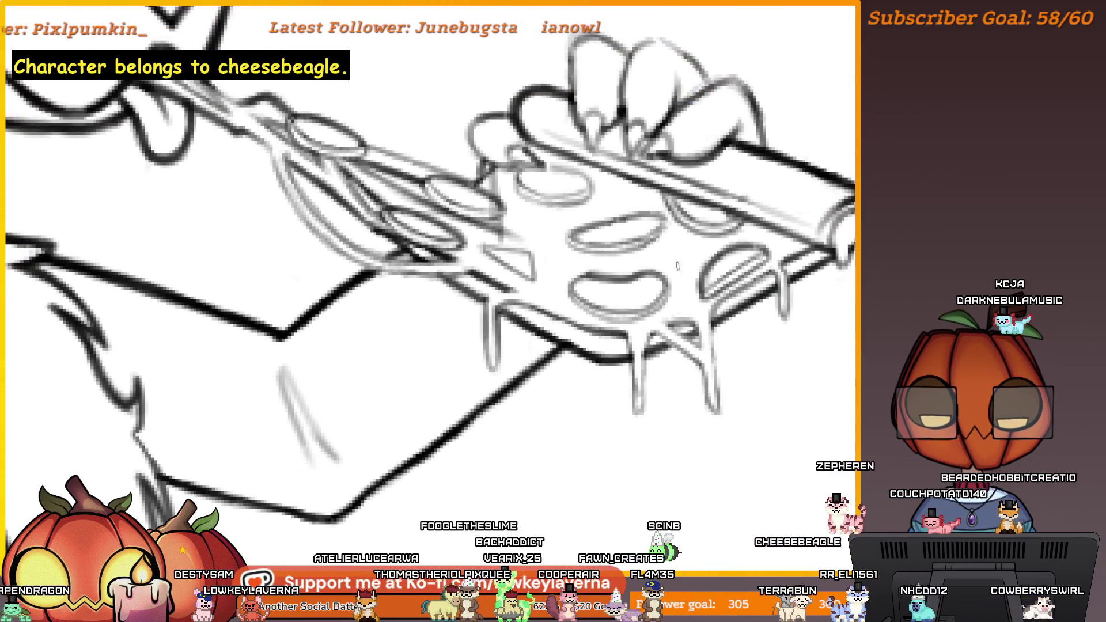
drag(692, 266, 633, 325)
scroll(639, 184, up, 4)
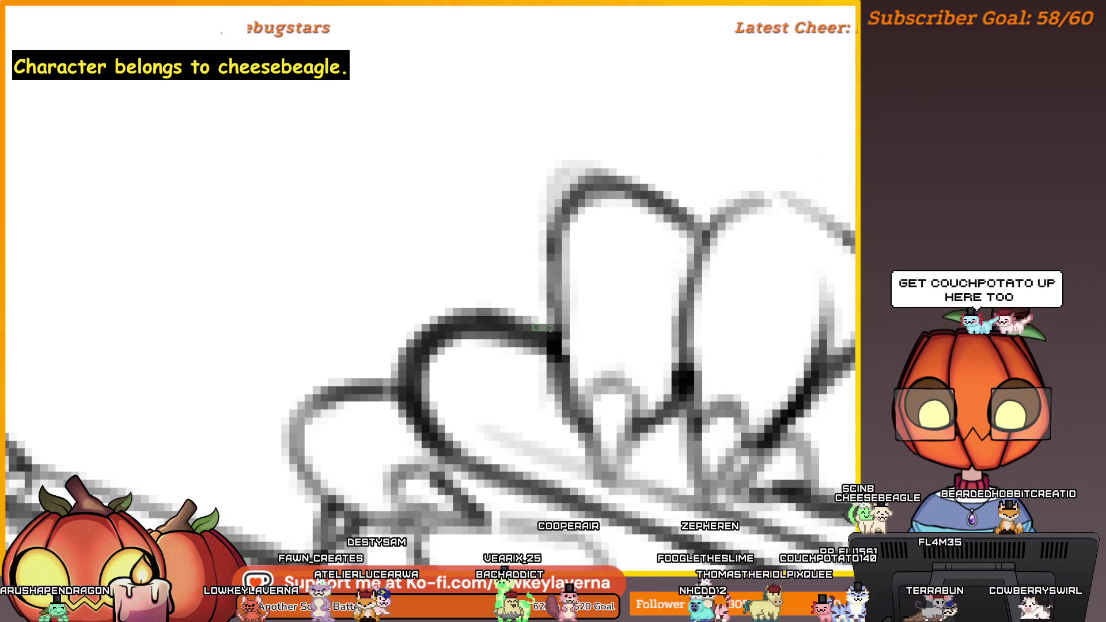
drag(815, 187, 607, 202)
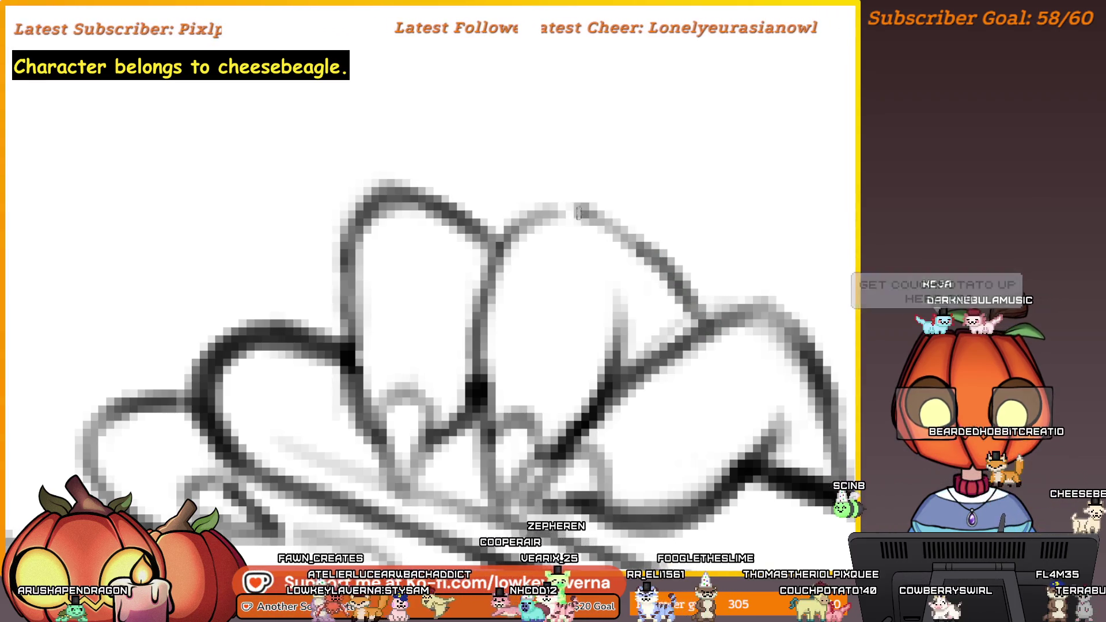
scroll(663, 333, right, 2)
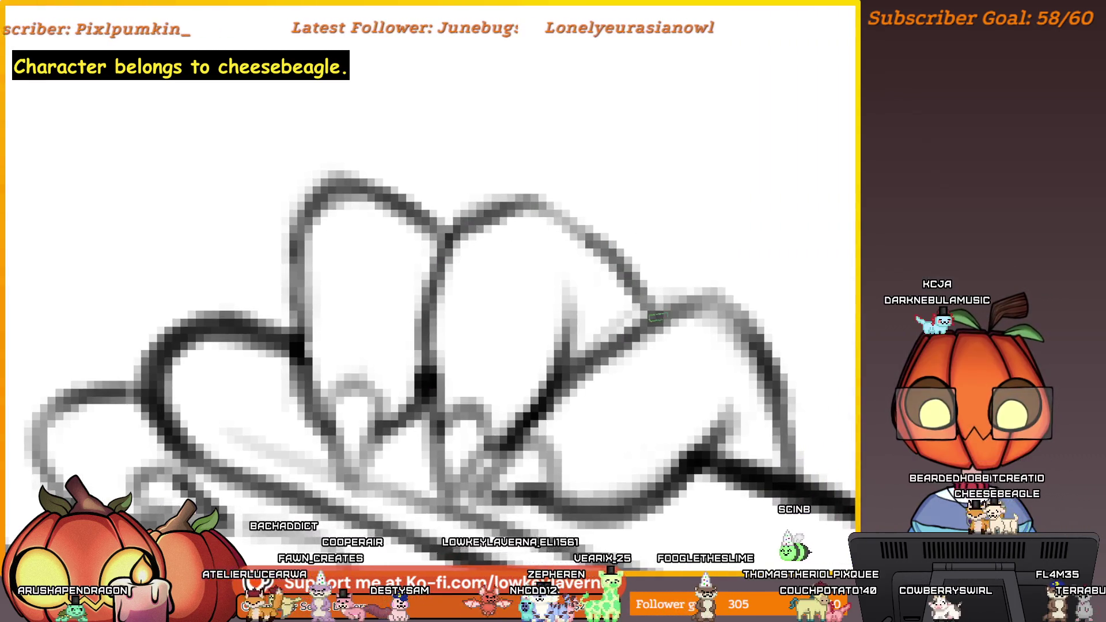
scroll(714, 333, down, 5)
scroll(694, 269, up, 3)
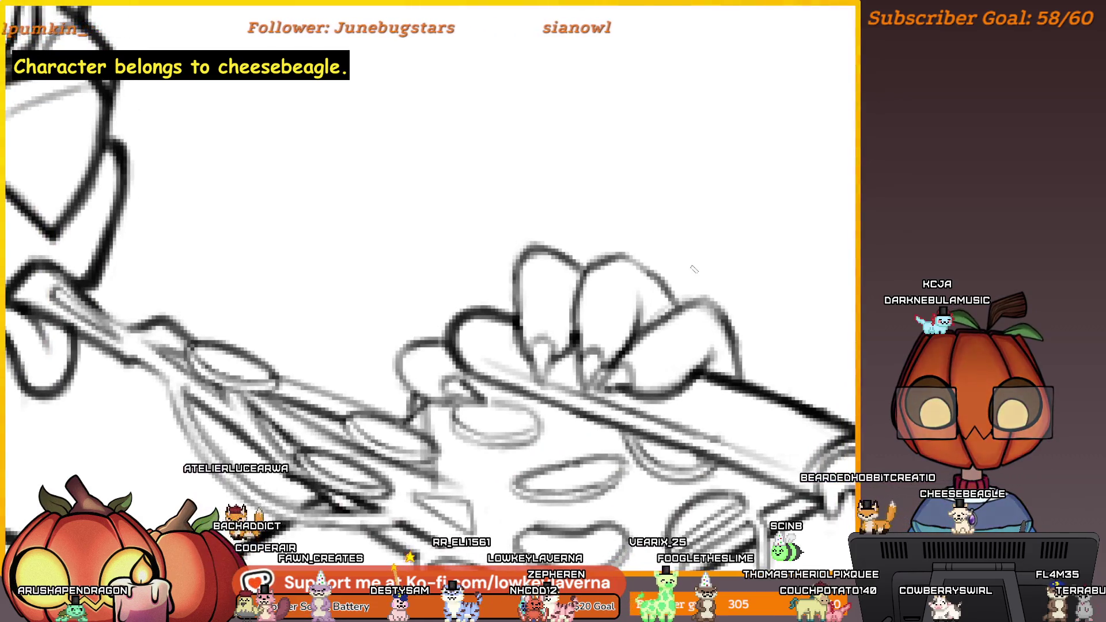
scroll(694, 269, up, 3)
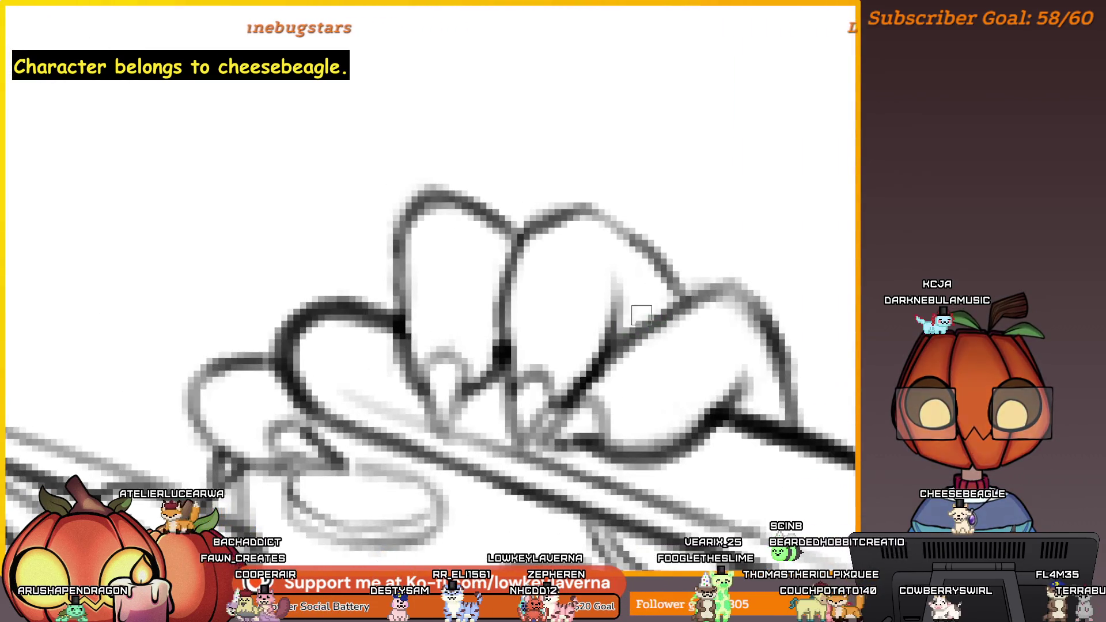
scroll(649, 309, down, 3)
scroll(649, 309, up, 3)
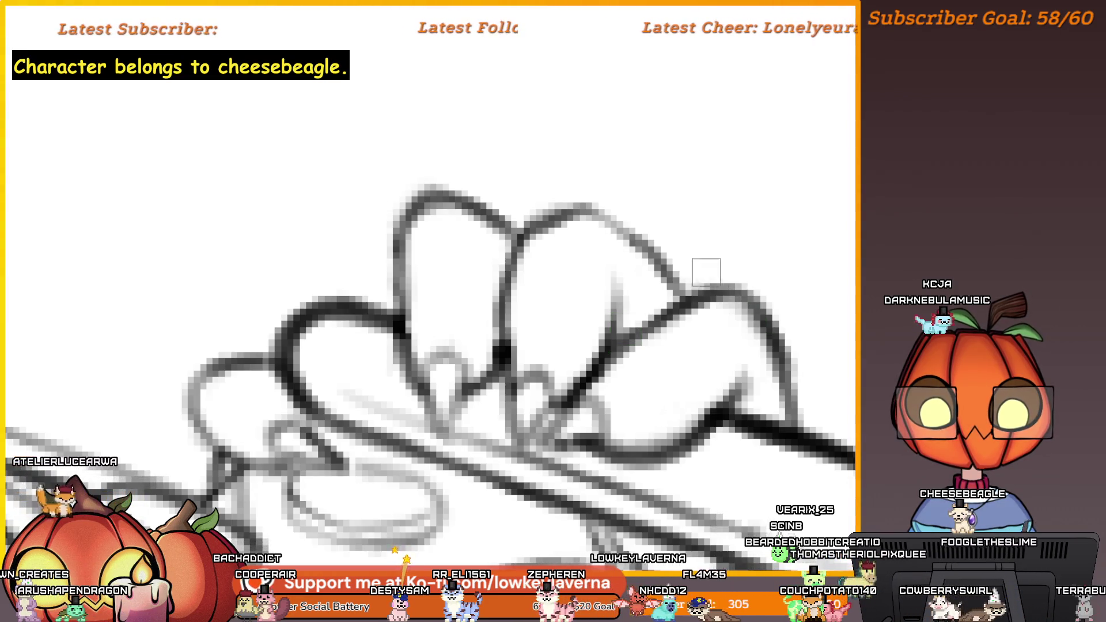
scroll(772, 230, down, 4)
scroll(766, 237, up, 3)
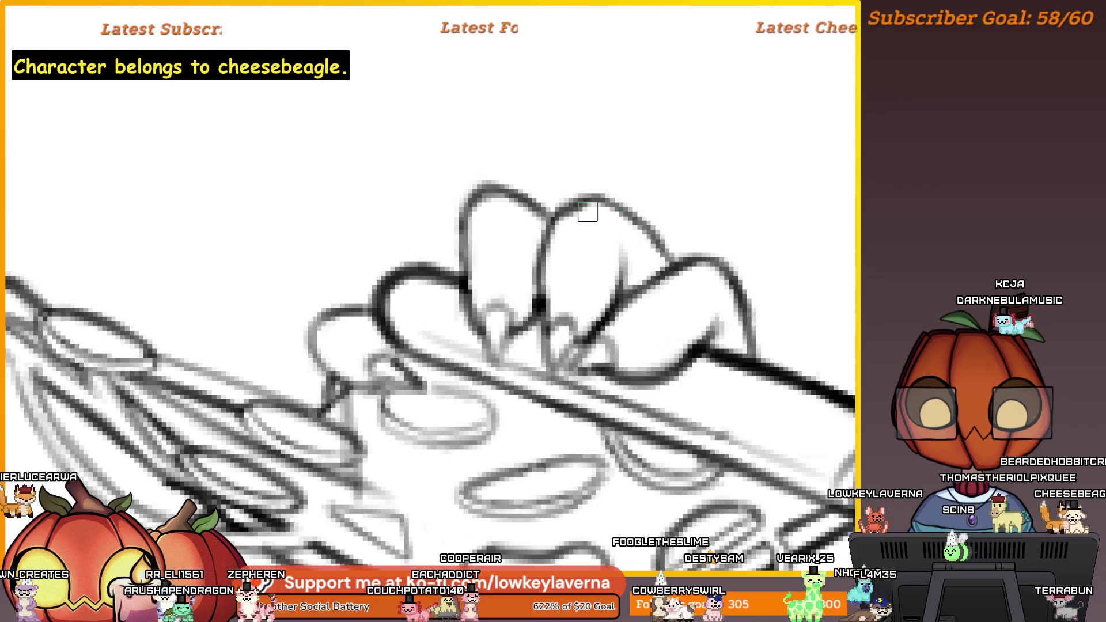
drag(611, 181, 620, 232)
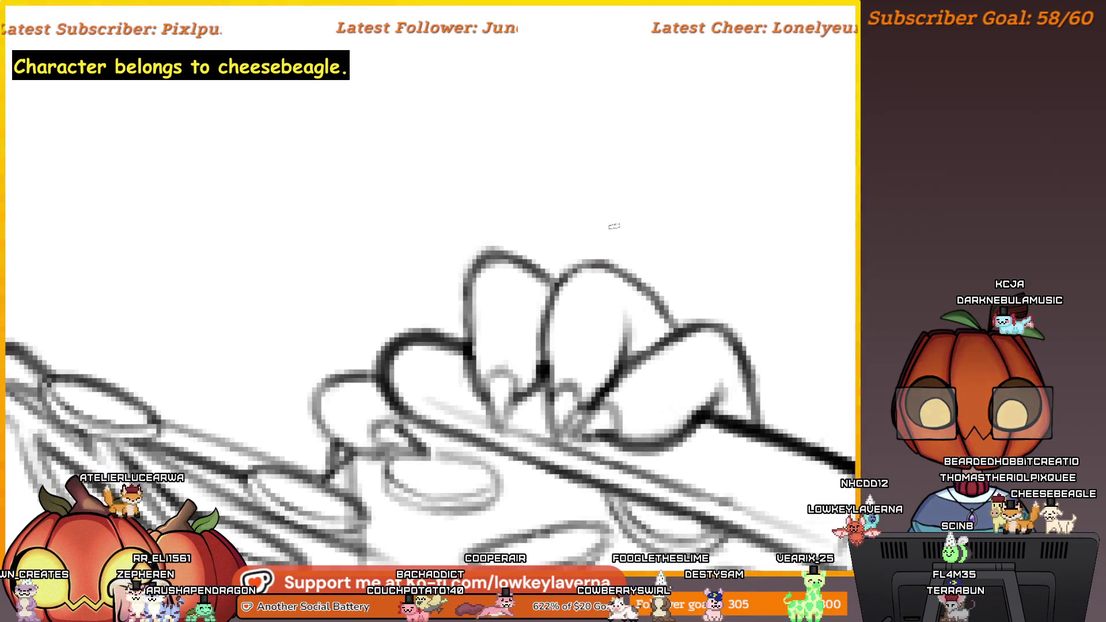
scroll(596, 229, down, 5)
scroll(605, 202, up, 3)
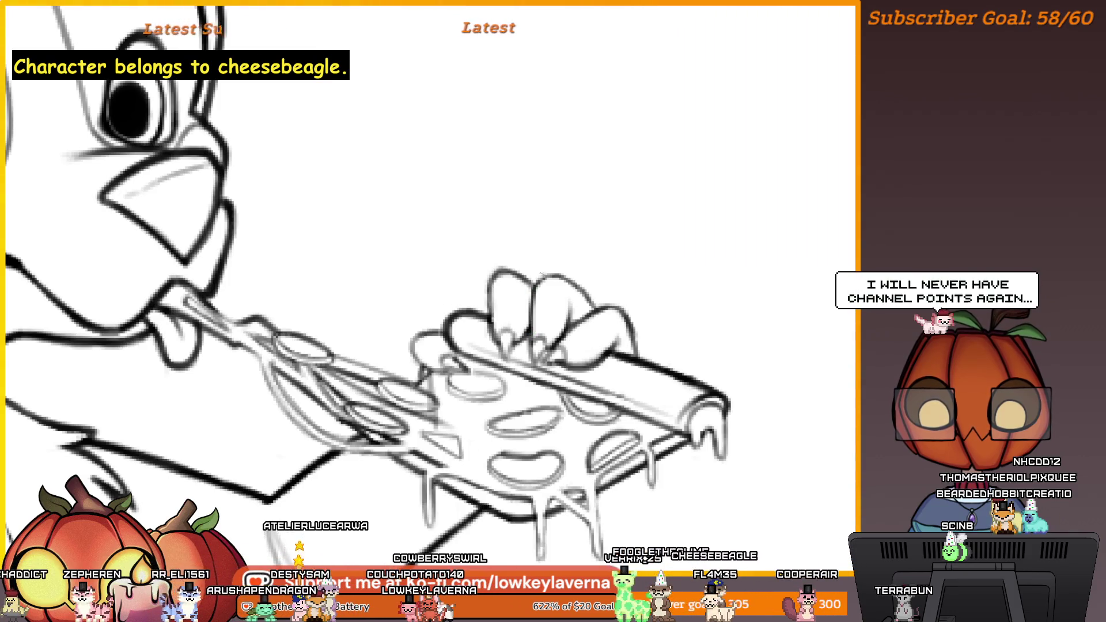
Step: Zoom and pan to frame the dog's hand and pizza slice
scroll(433, 289, down, 5)
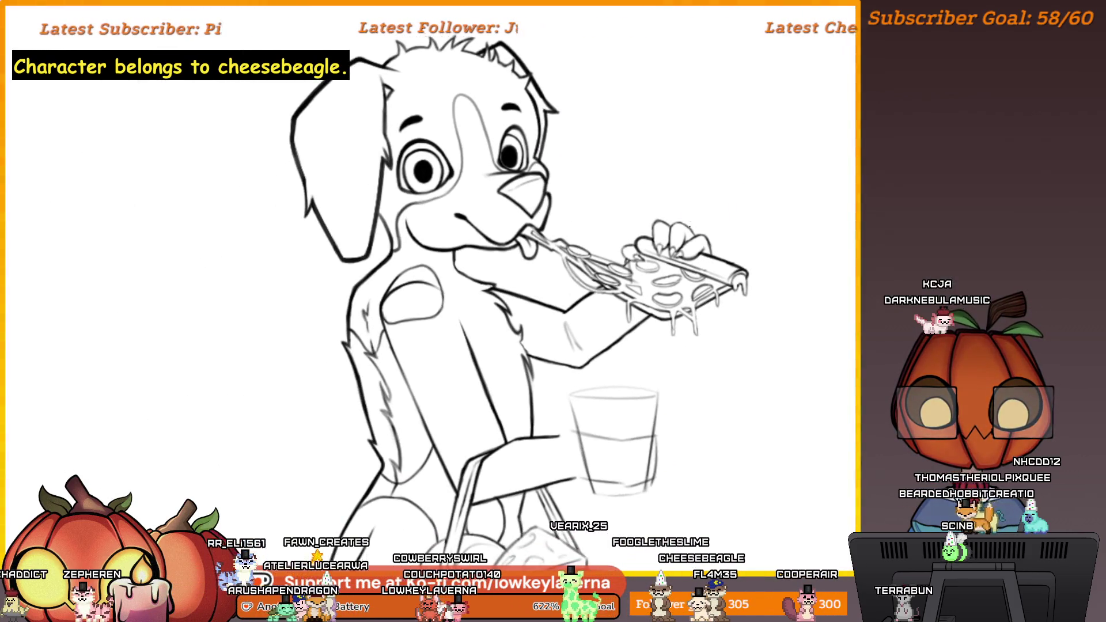
scroll(696, 229, up, 5)
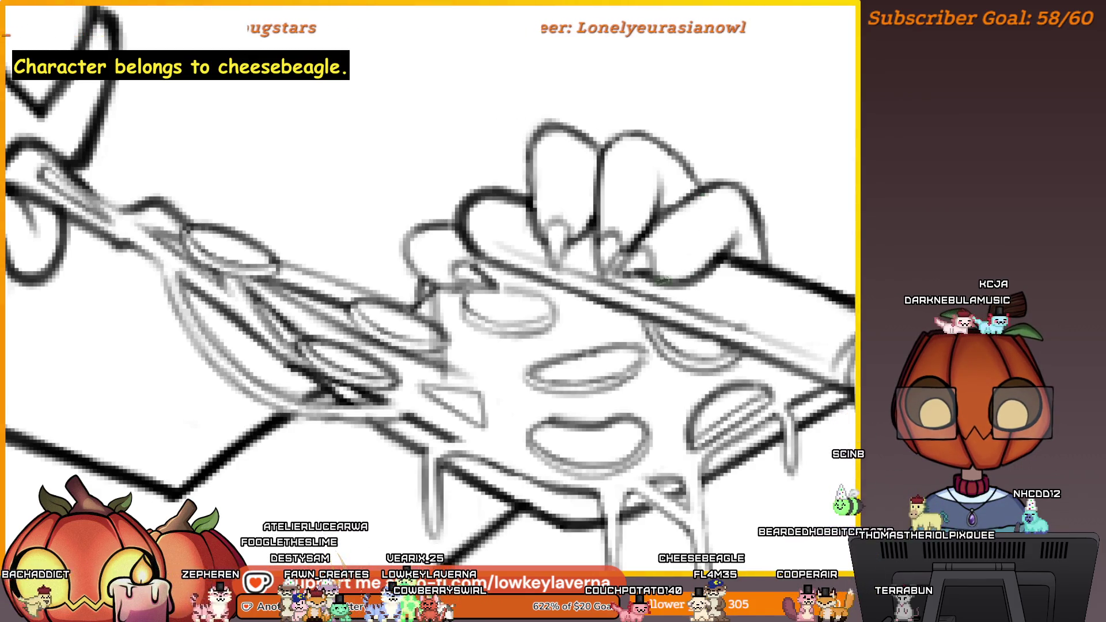
drag(742, 213, 744, 260)
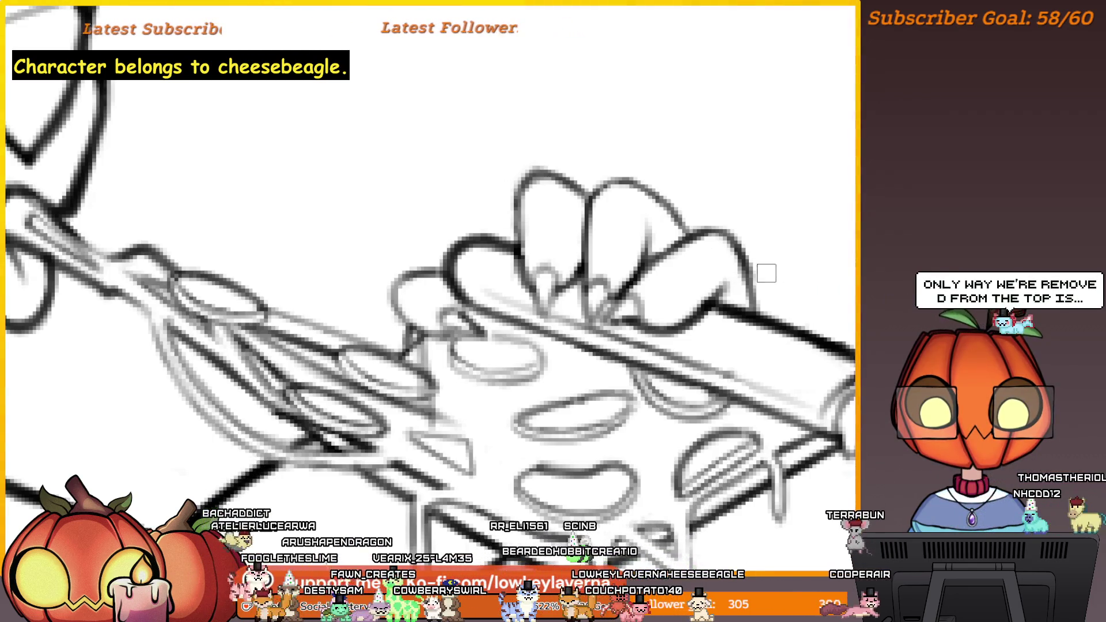
scroll(806, 245, down, 1)
scroll(813, 248, up, 2)
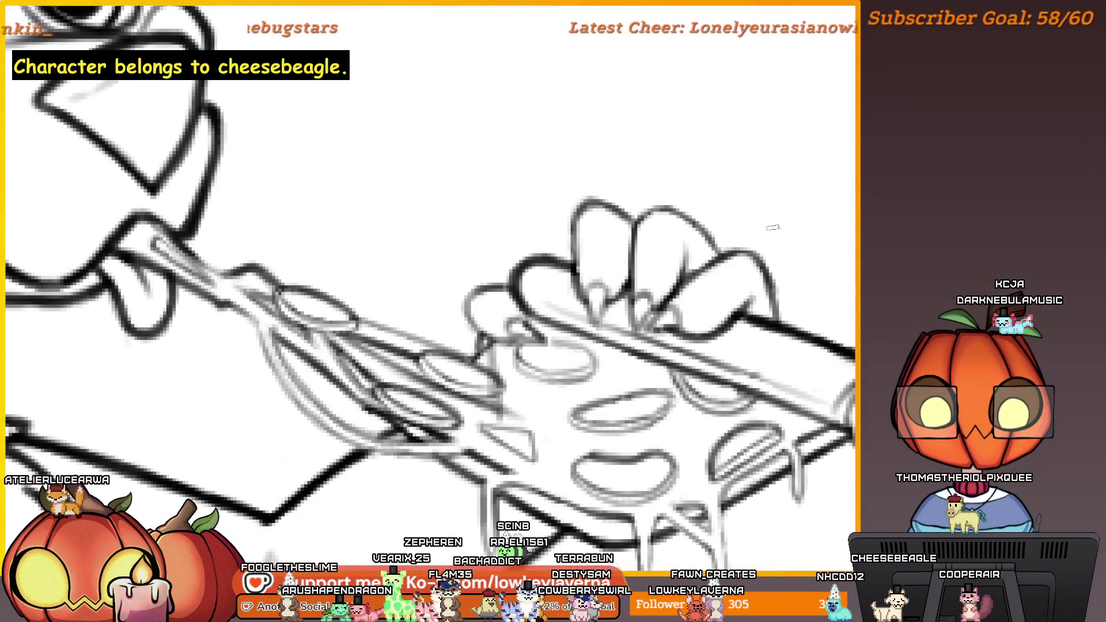
scroll(799, 222, down, 2)
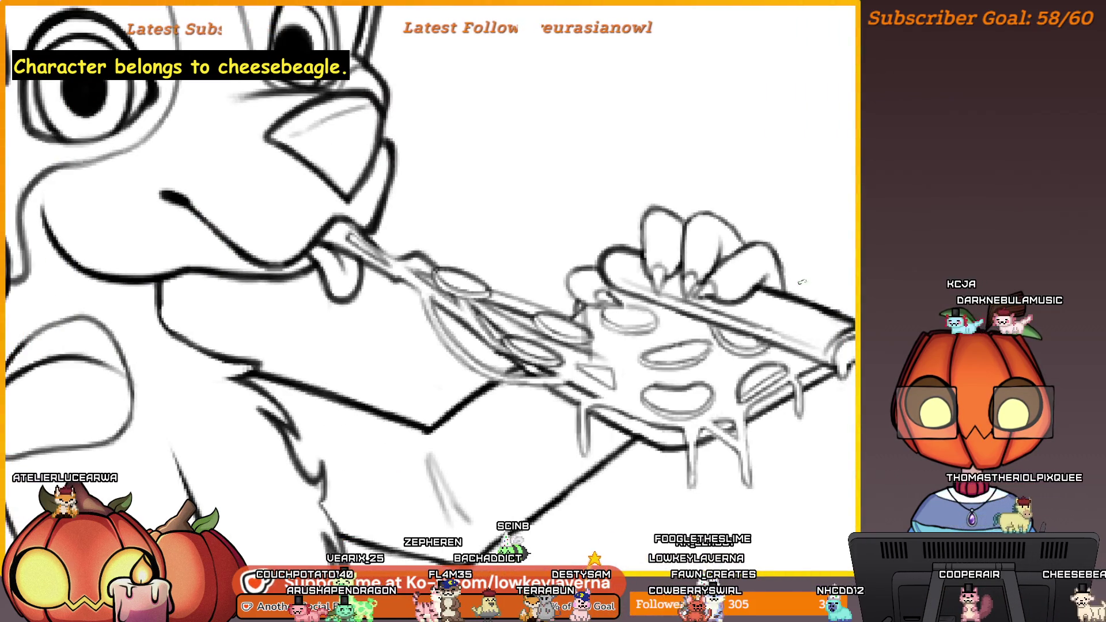
mouse_move(802, 281)
mouse_down()
mouse_move(823, 296)
mouse_move(825, 240)
mouse_move(839, 235)
mouse_move(851, 178)
mouse_up()
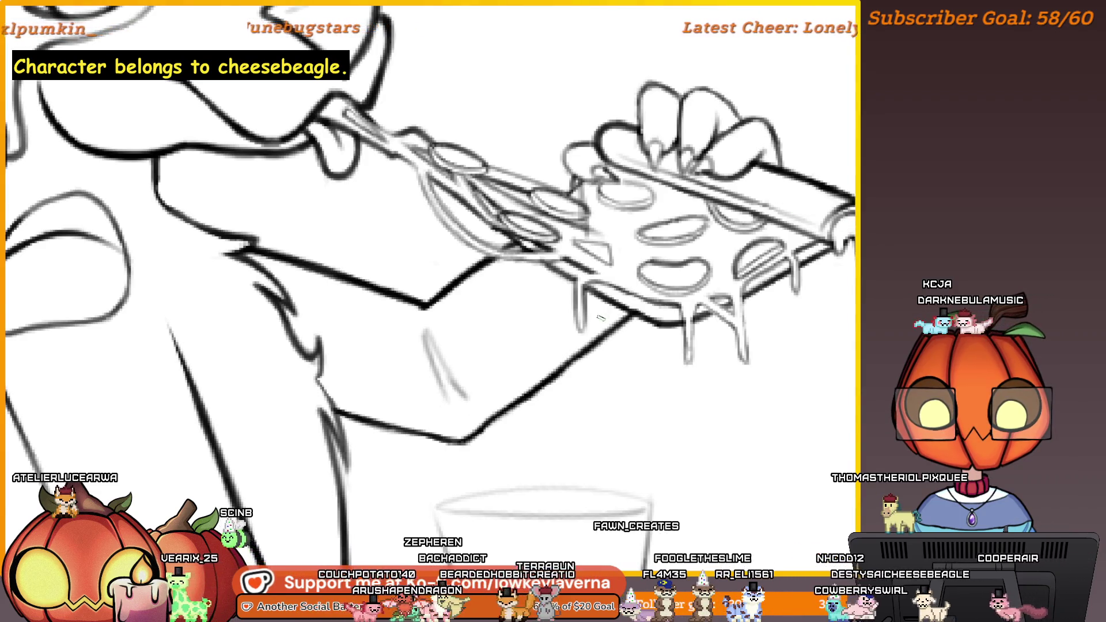
Step: Mirror the canvas horizontally and review the arm, pizza and glass flipped
key(m)
scroll(665, 465, up, 3)
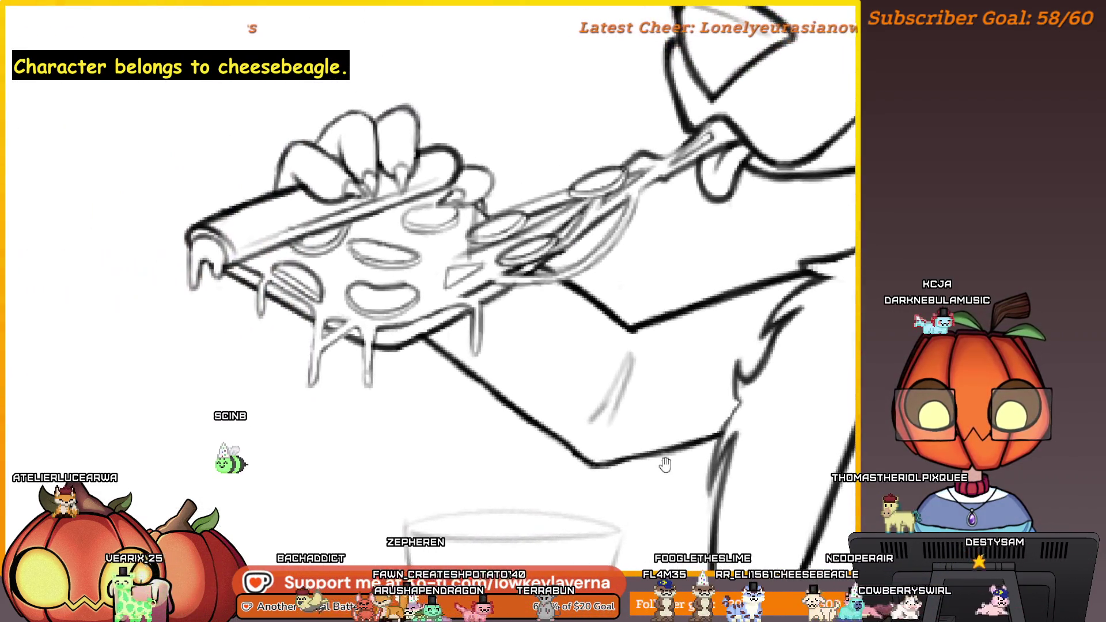
scroll(617, 344, up, 2)
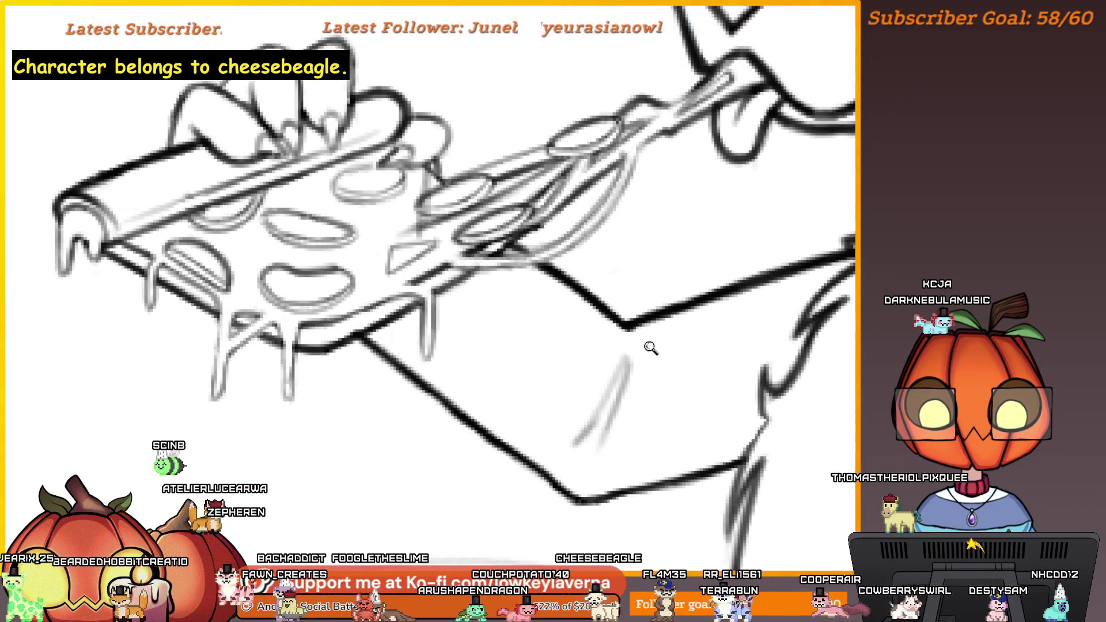
scroll(654, 340, up, 2)
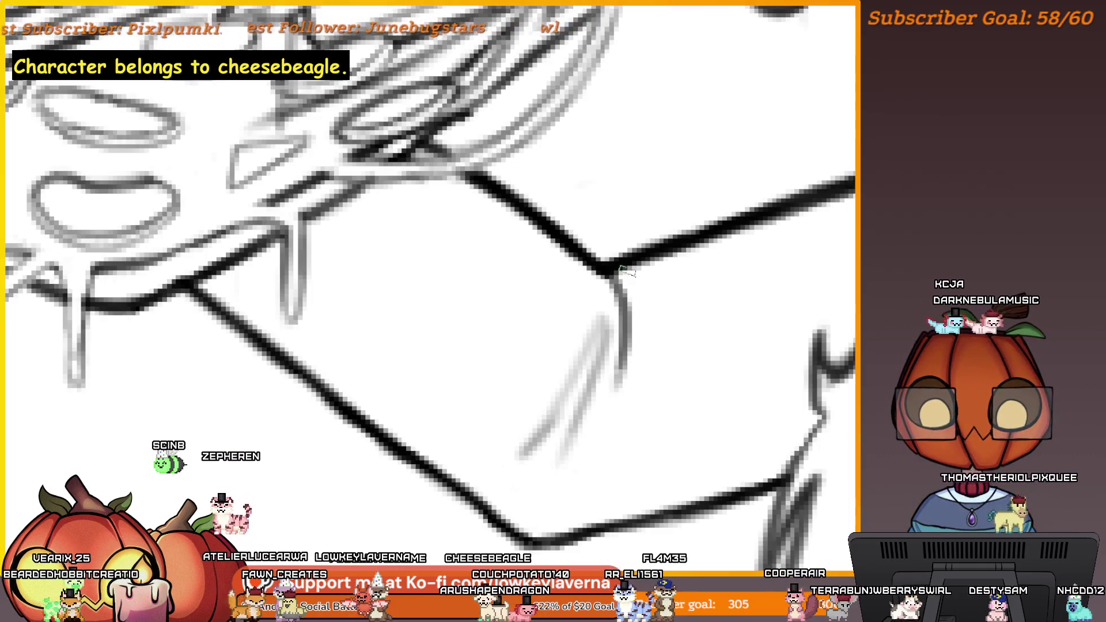
scroll(587, 442, down, 5)
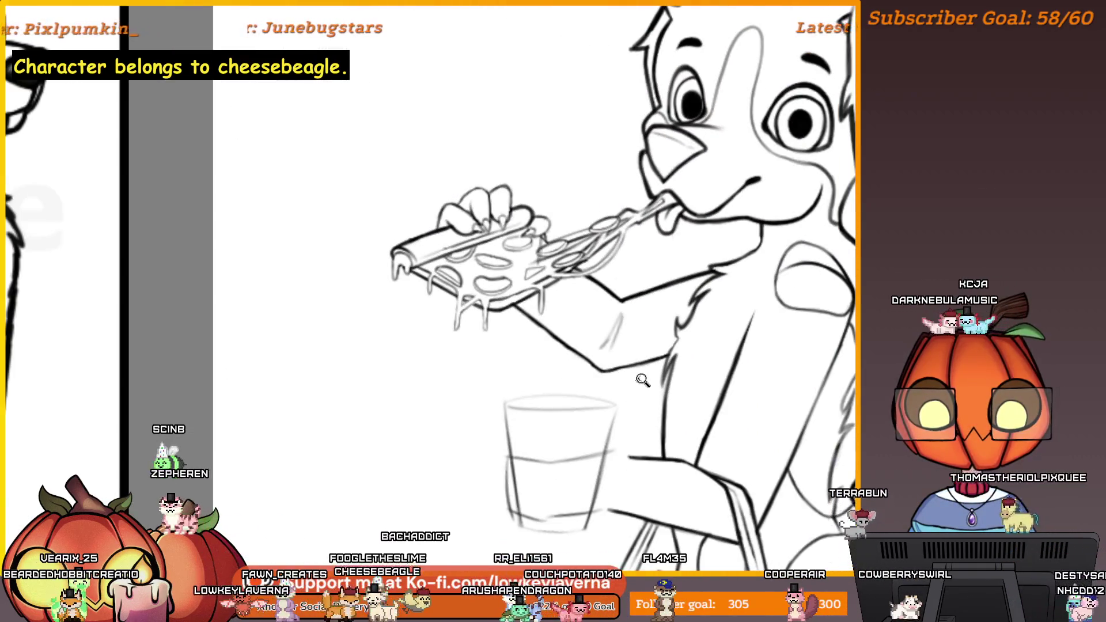
scroll(642, 383, down, 3)
scroll(652, 284, up, 2)
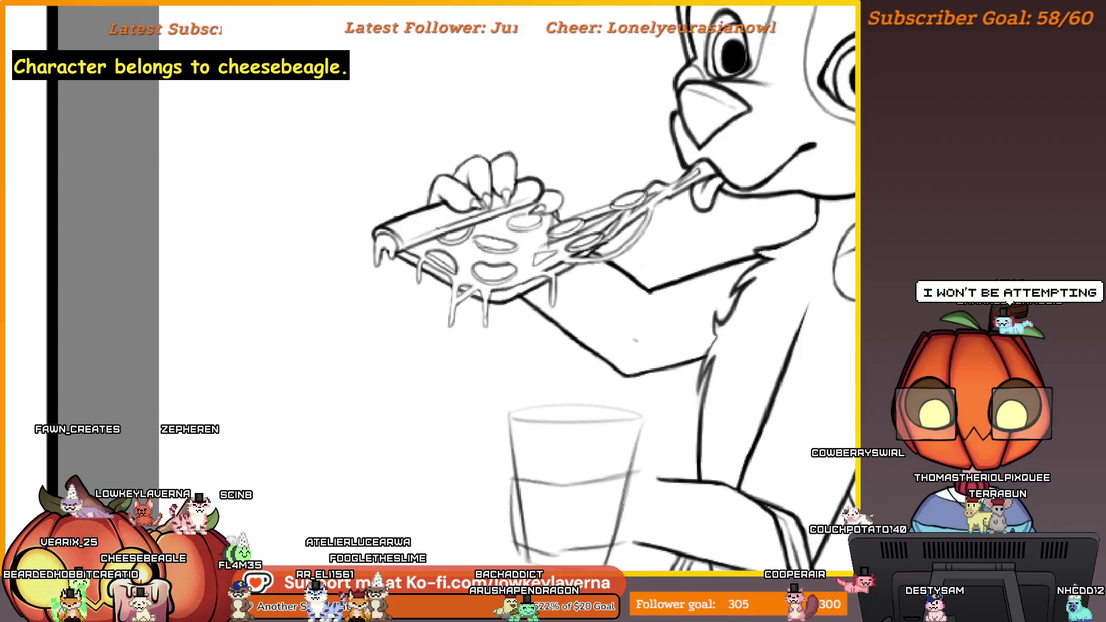
mouse_move(658, 398)
mouse_down()
mouse_move(667, 333)
mouse_move(613, 375)
mouse_move(594, 367)
mouse_up()
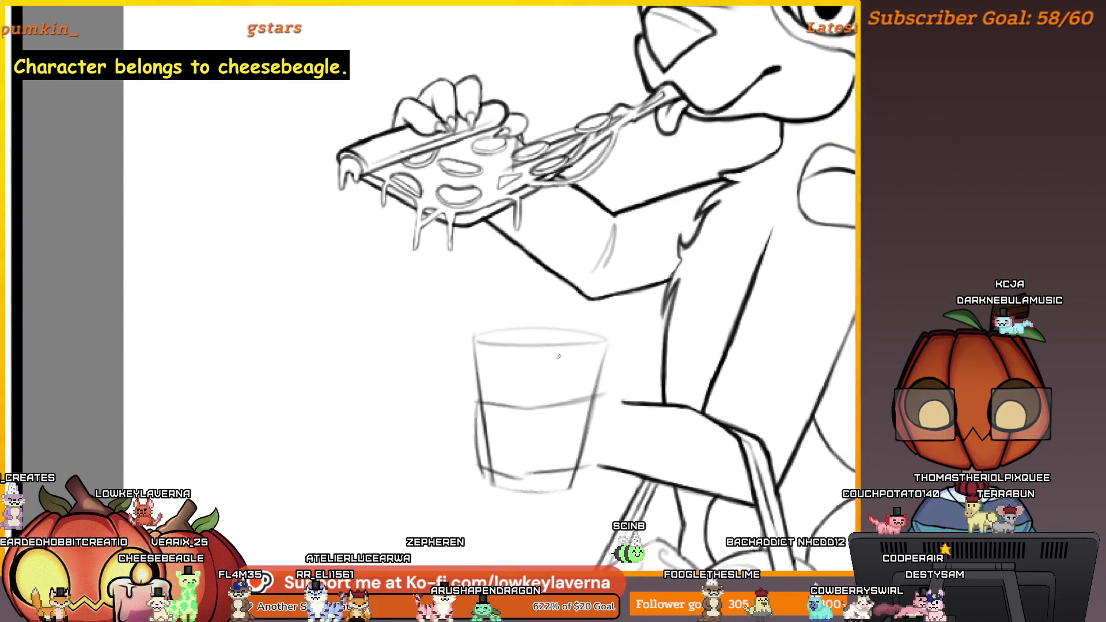
drag(569, 422, 533, 388)
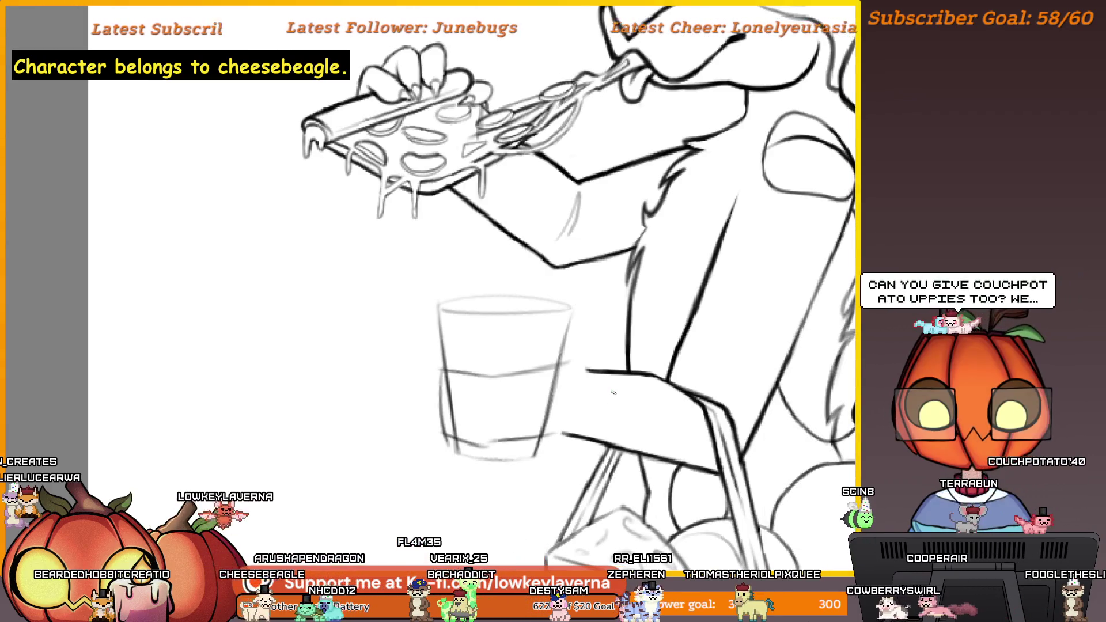
scroll(614, 393, down, 10)
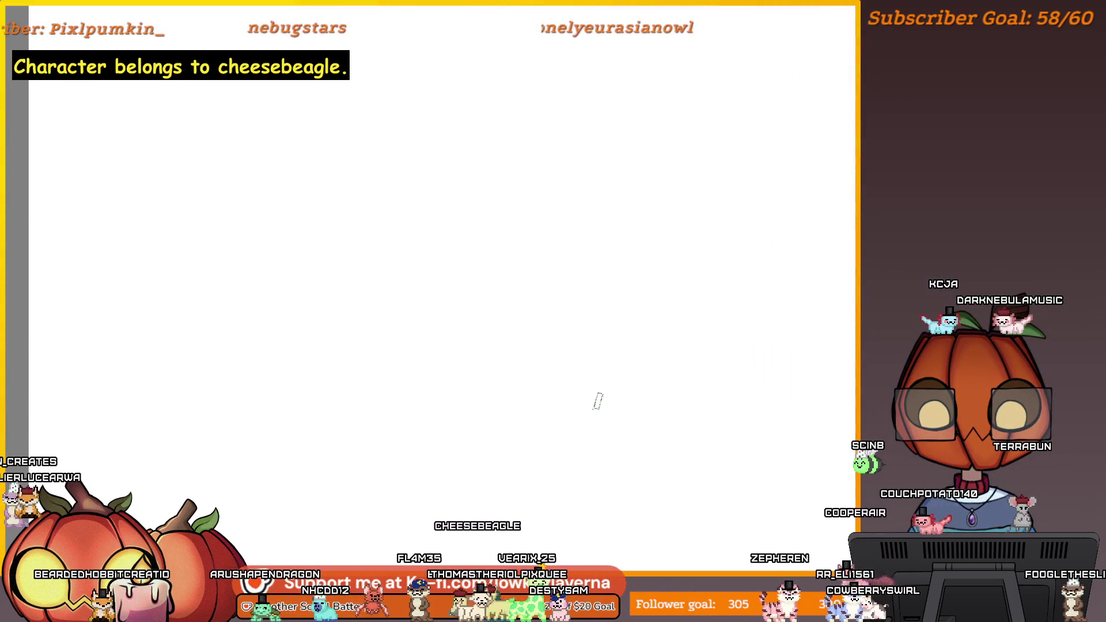
scroll(529, 429, left, 5)
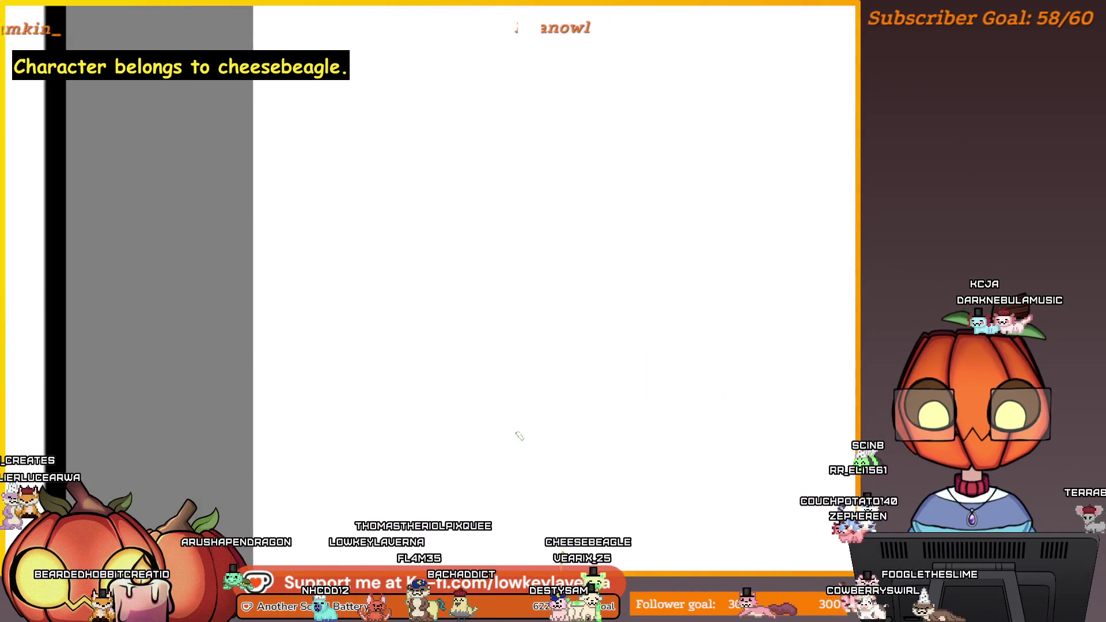
drag(490, 442, 600, 314)
key(ctrl+z)
mouse_move(808, 452)
mouse_down()
mouse_move(647, 432)
mouse_move(549, 506)
mouse_up()
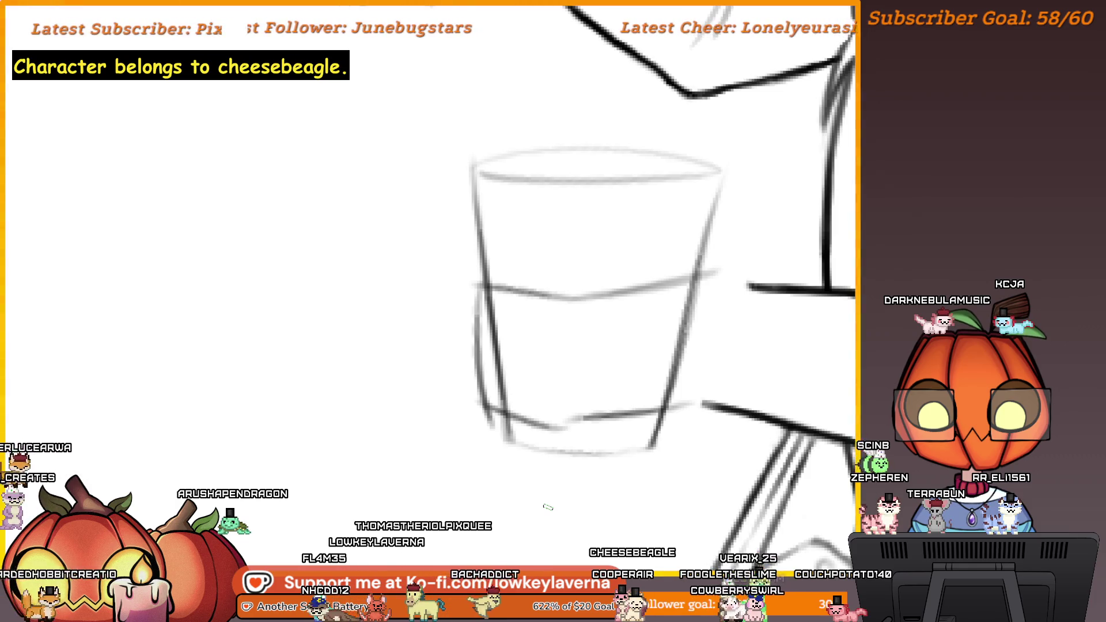
drag(615, 504, 546, 510)
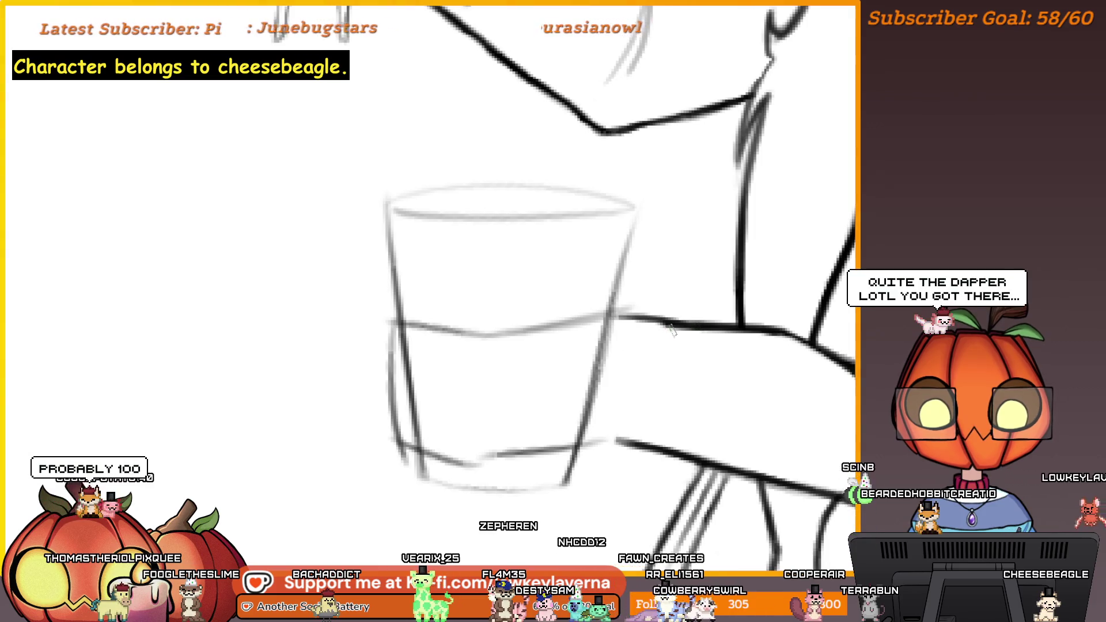
drag(689, 325, 593, 318)
key(ctrl+z)
drag(767, 414, 755, 421)
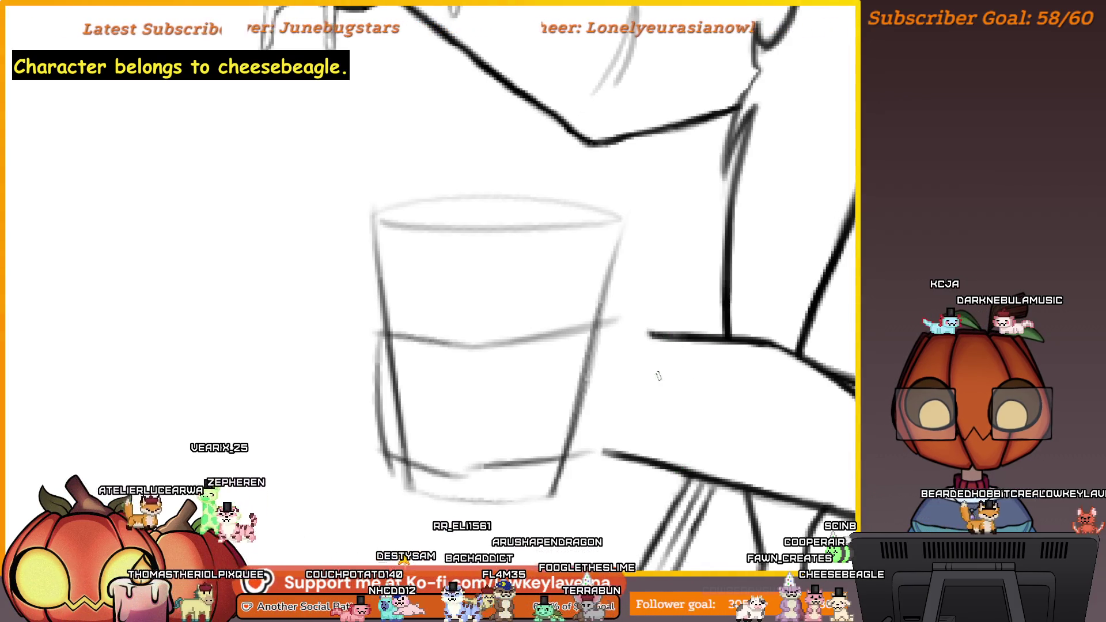
scroll(672, 334, up, 3)
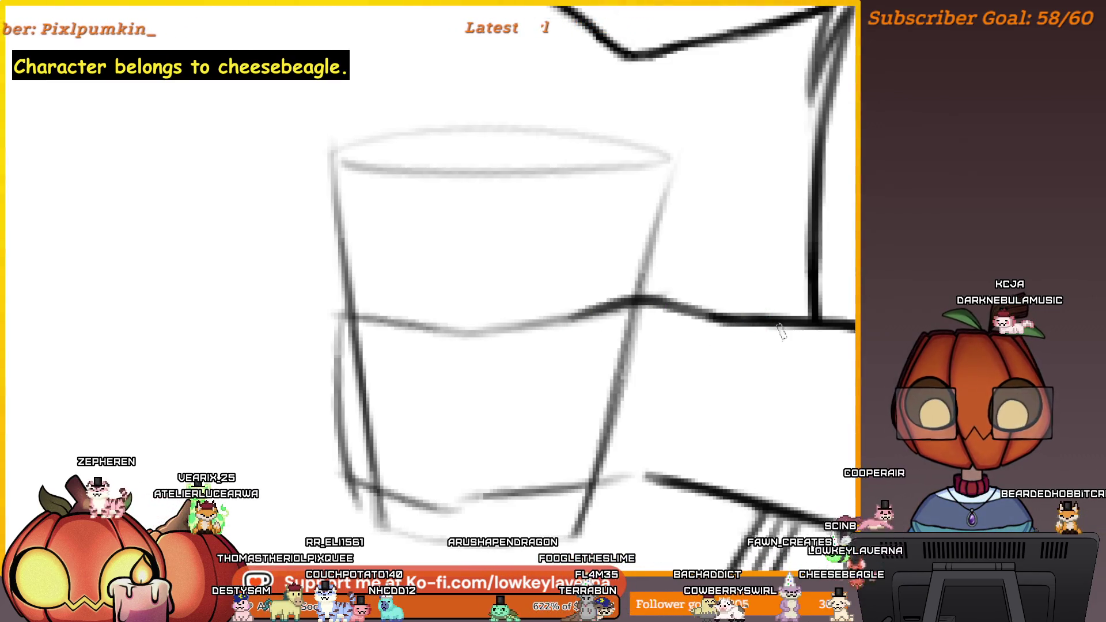
mouse_move(828, 438)
mouse_down()
mouse_move(739, 417)
mouse_move(12, 414)
mouse_up()
mouse_move(367, 491)
mouse_down()
mouse_move(781, 437)
mouse_move(684, 419)
mouse_move(649, 424)
mouse_up()
alt+click(672, 353)
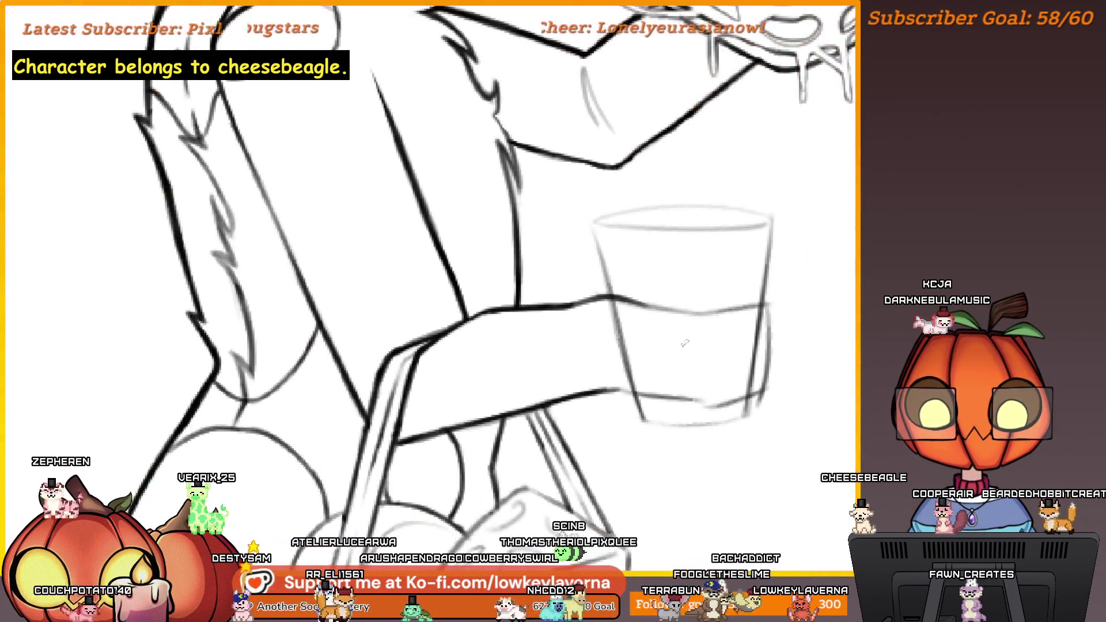
drag(704, 345, 730, 382)
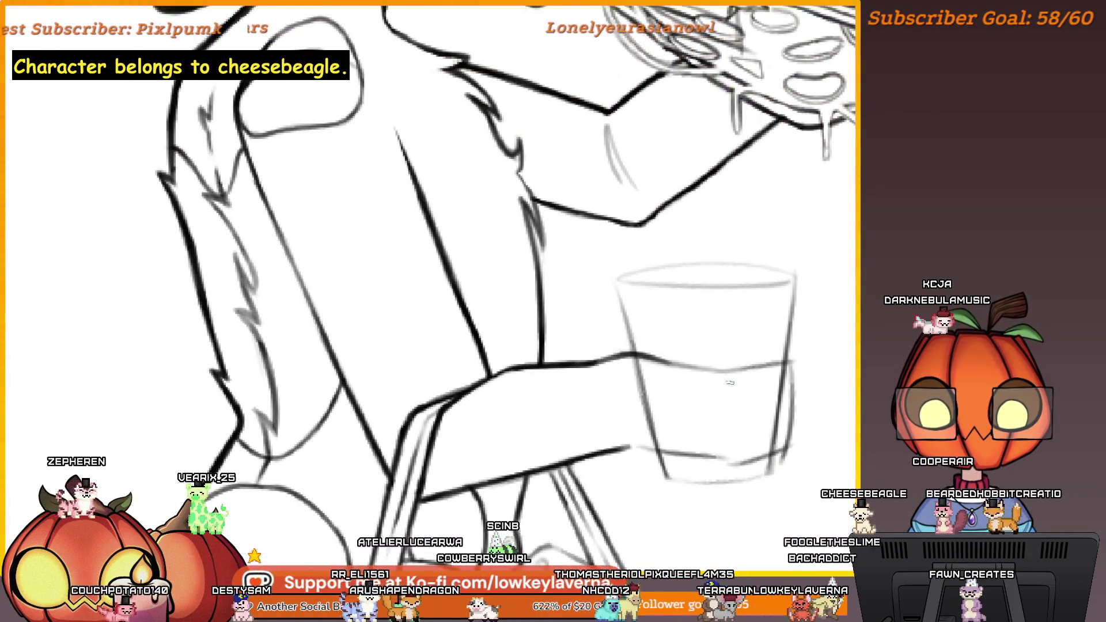
alt+click(695, 359)
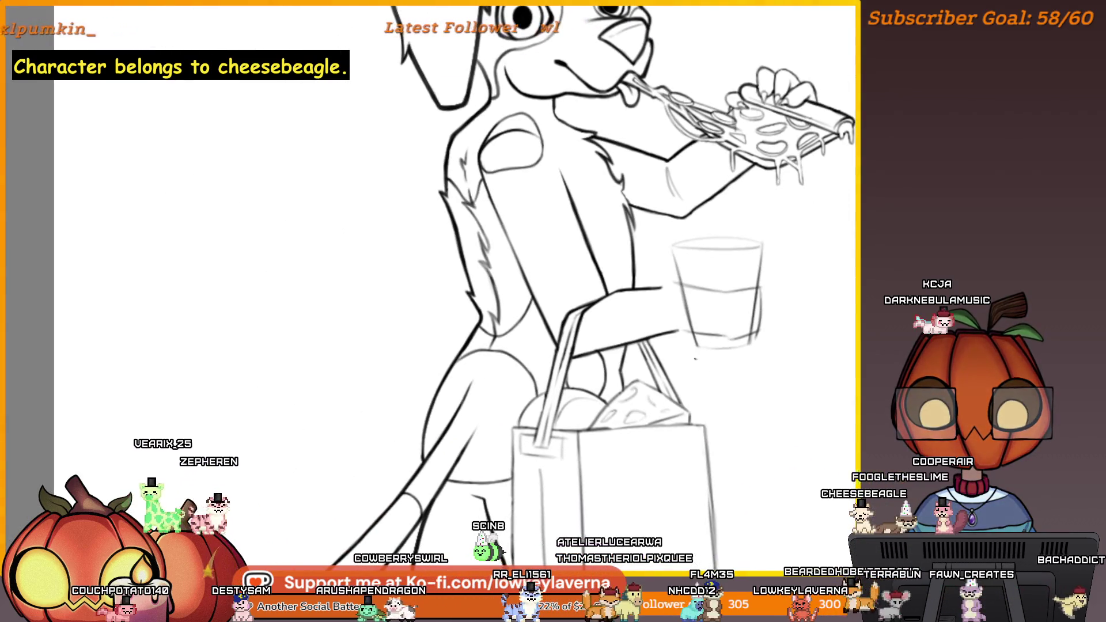
key(ctrl+0)
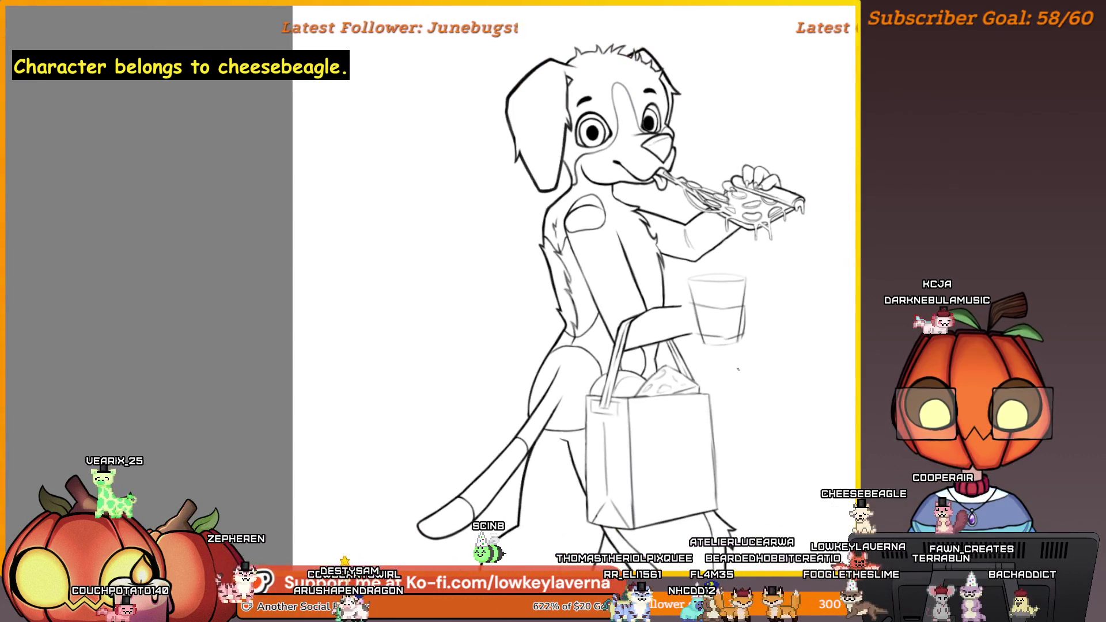
scroll(692, 288, up, 5)
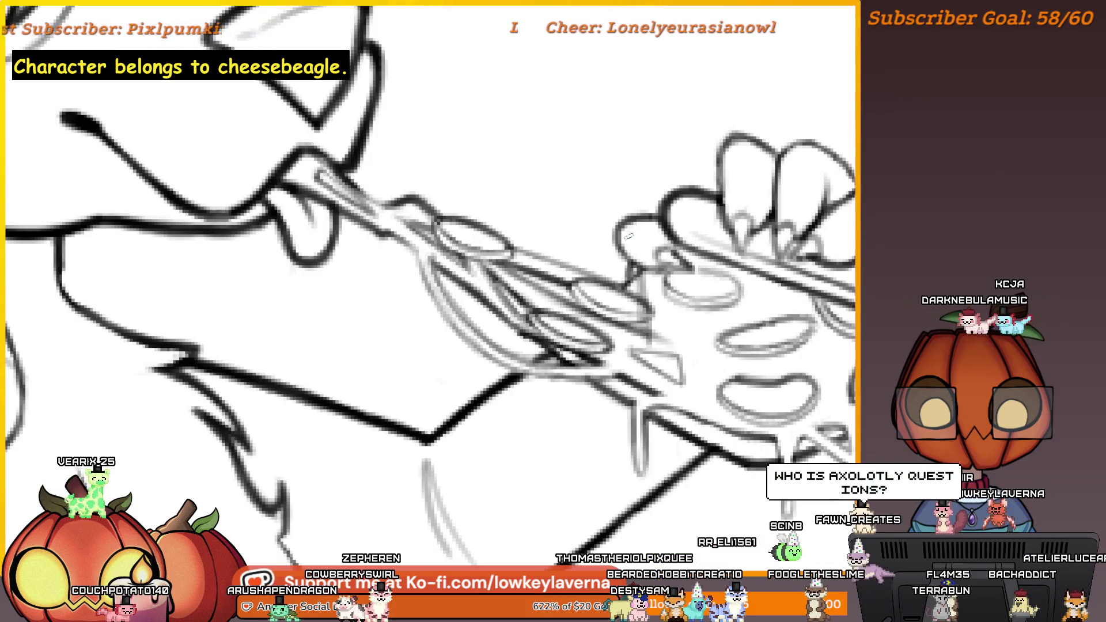
drag(794, 130, 718, 174)
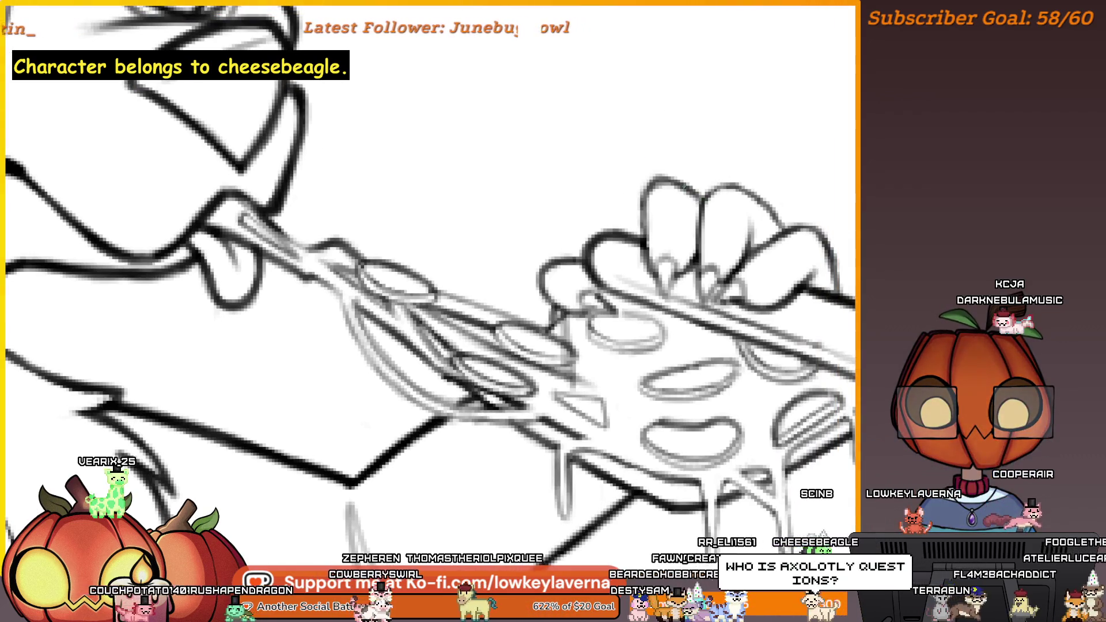
drag(765, 167, 698, 173)
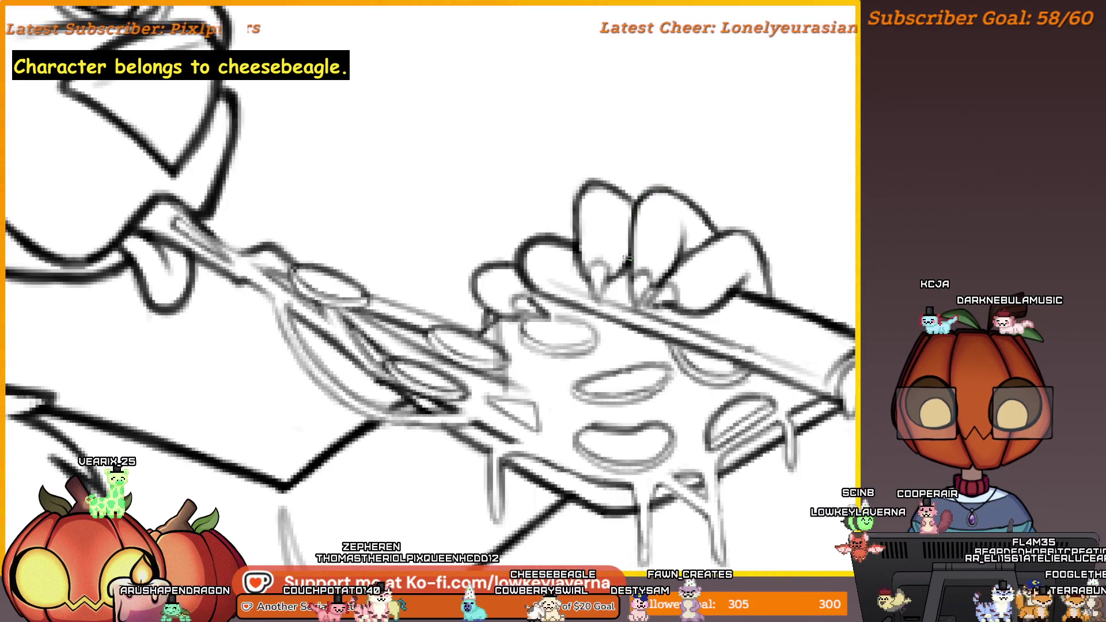
drag(681, 216, 711, 225)
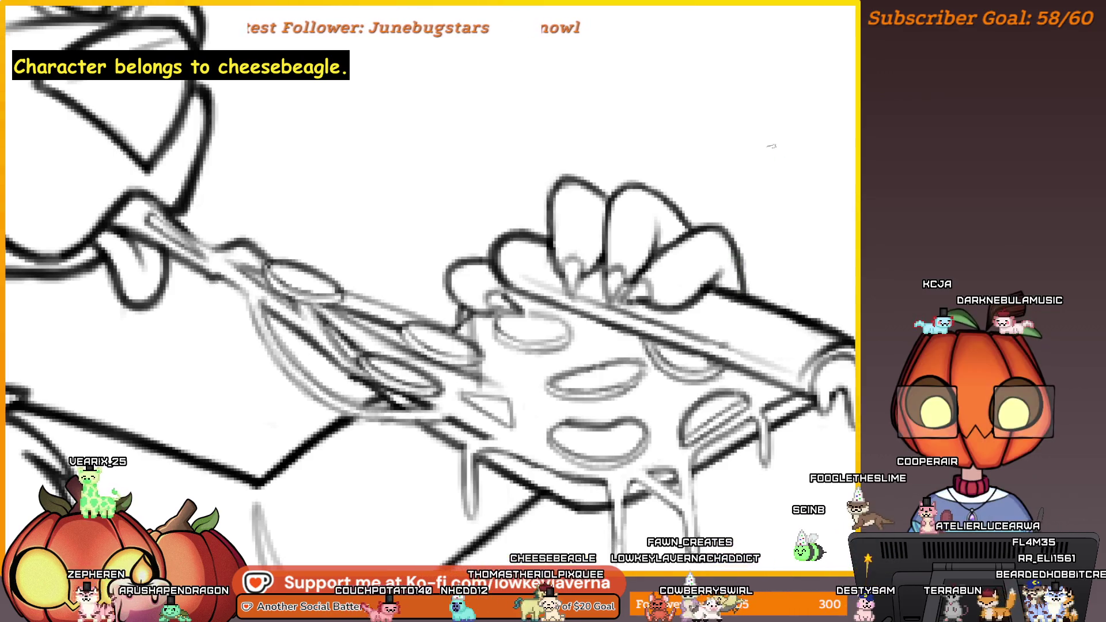
scroll(679, 234, down, 5)
scroll(714, 474, up, 2)
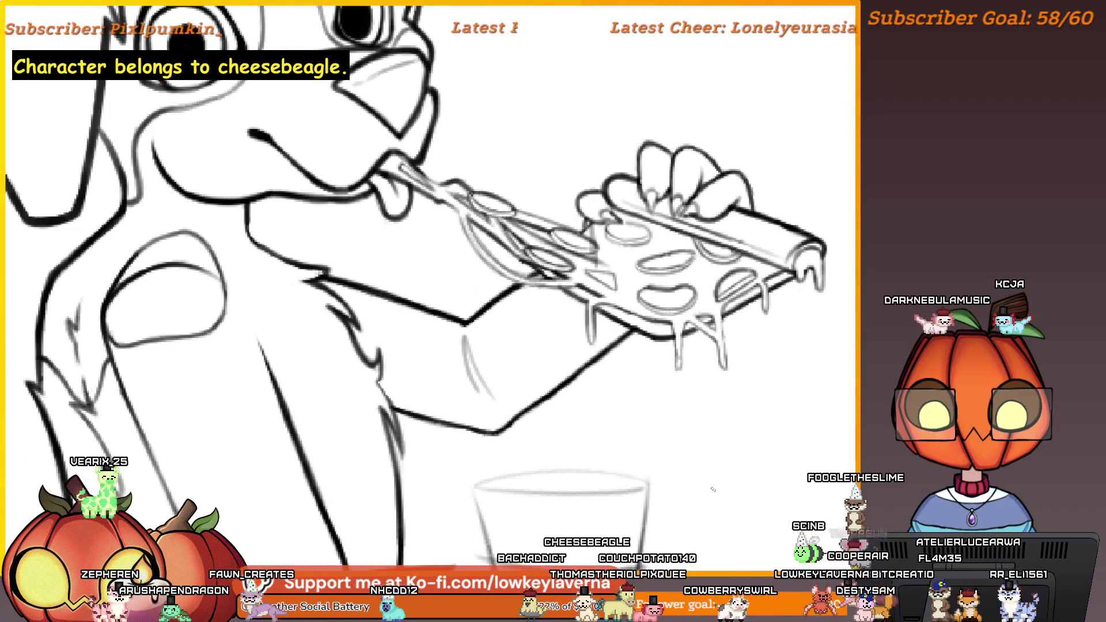
mouse_move(734, 511)
mouse_down()
mouse_move(736, 477)
mouse_move(769, 456)
mouse_up()
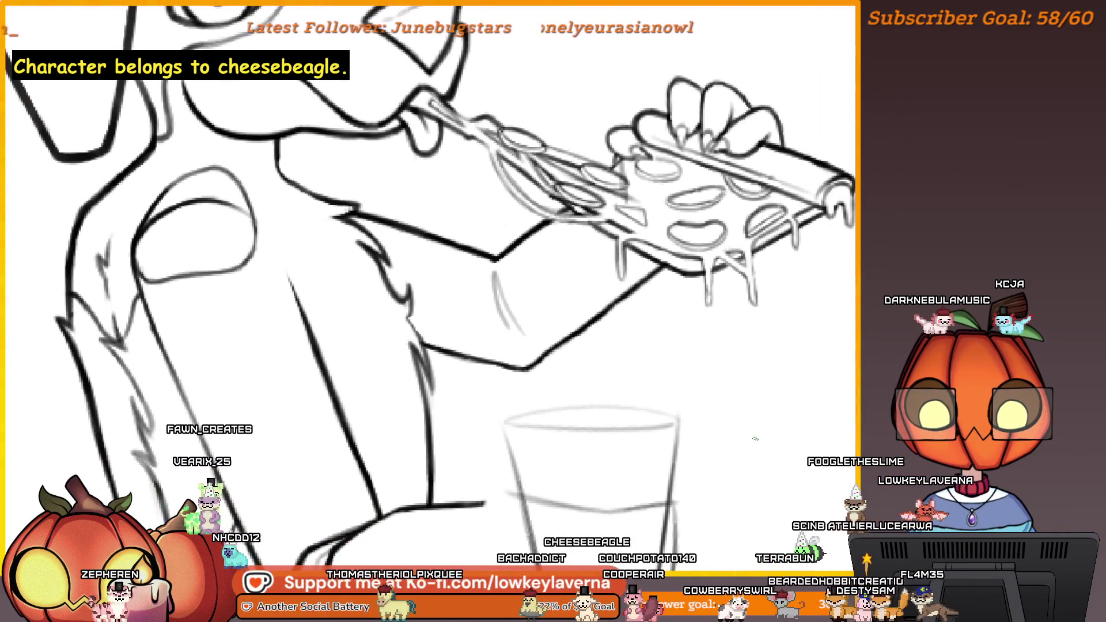
scroll(733, 380, down, 1)
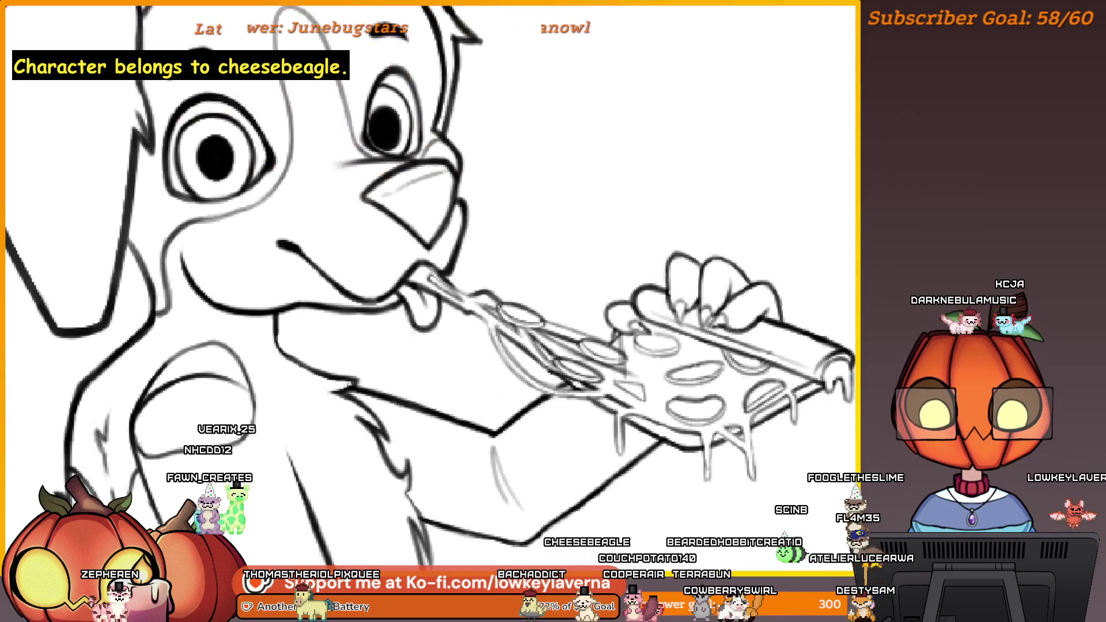
scroll(725, 316, up, 3)
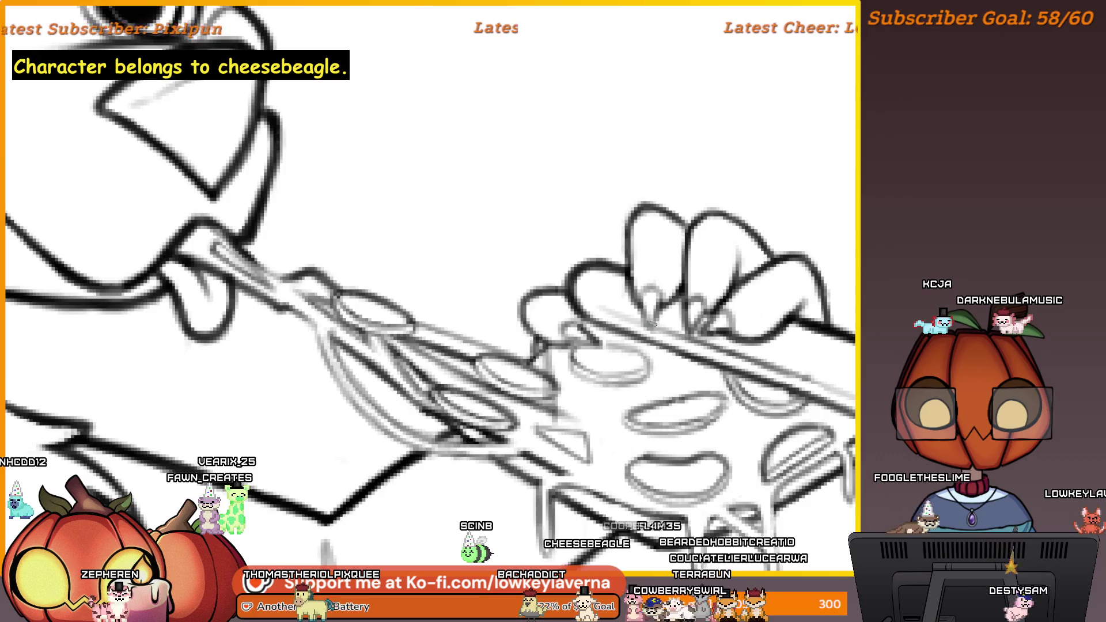
scroll(659, 323, down, 3)
scroll(659, 343, down, 3)
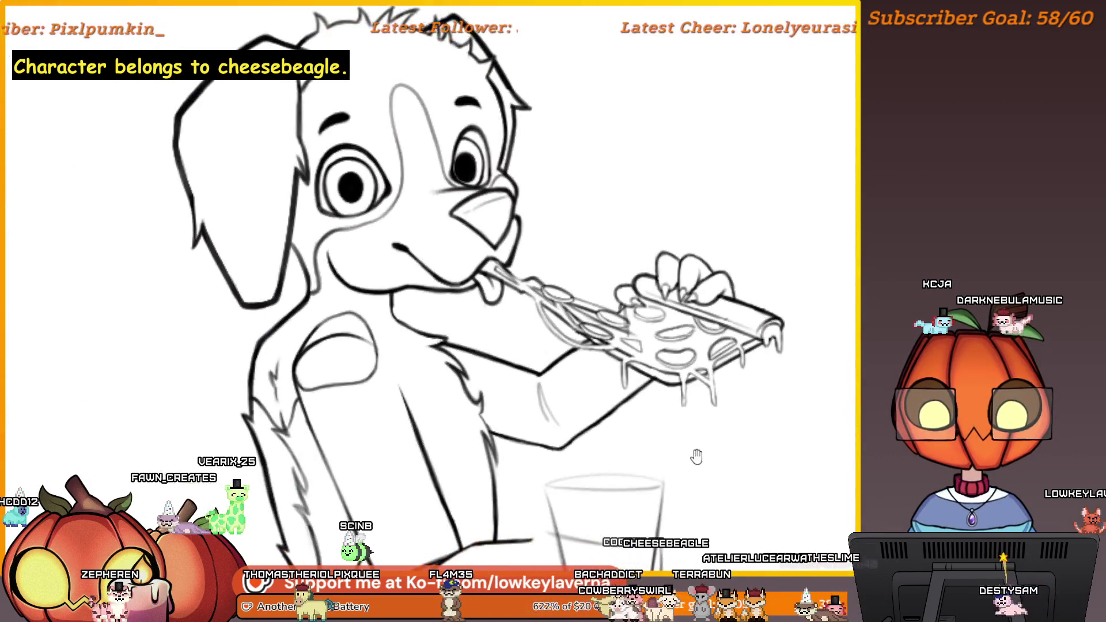
Step: Sample the black line colour from the pizza's inked outline with the eyedropper
scroll(749, 390, down, 1)
scroll(724, 291, up, 3)
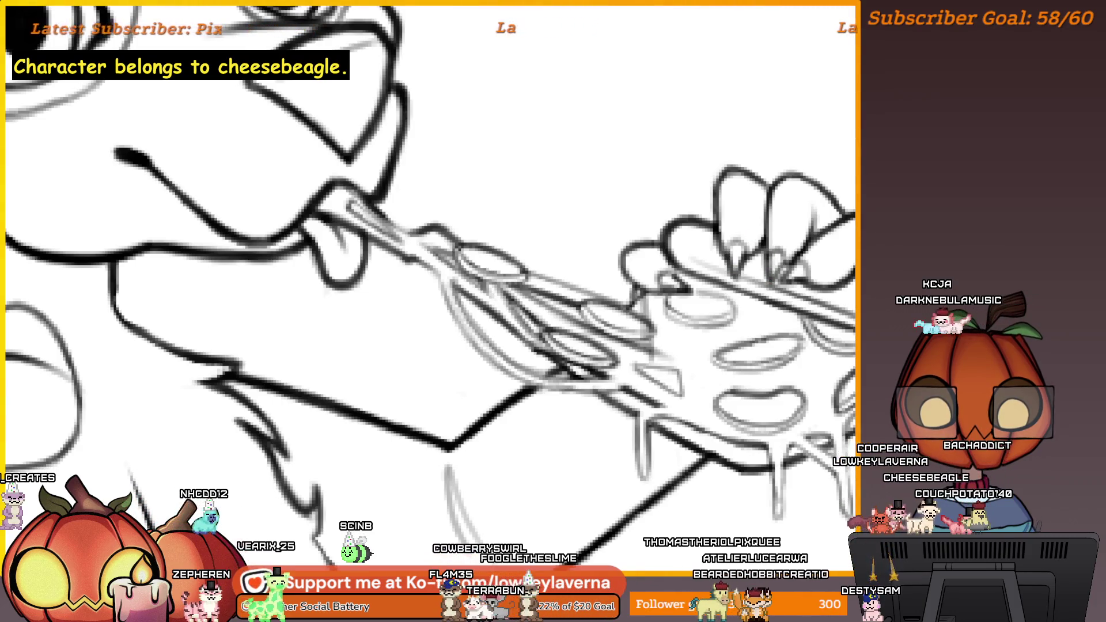
scroll(826, 265, down, 3)
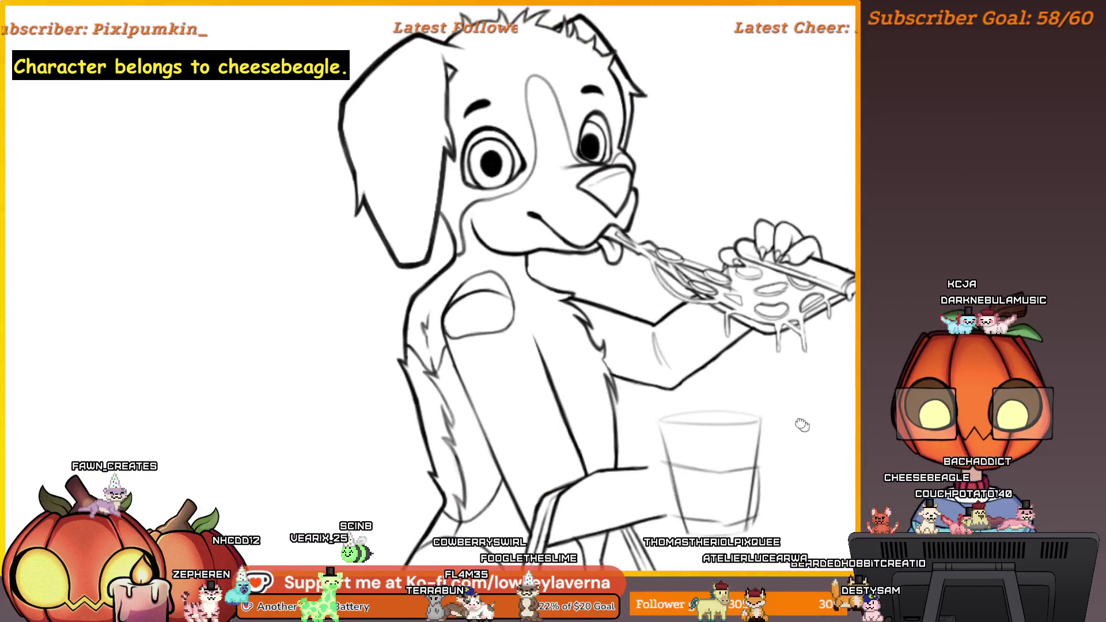
scroll(755, 385, up, 1)
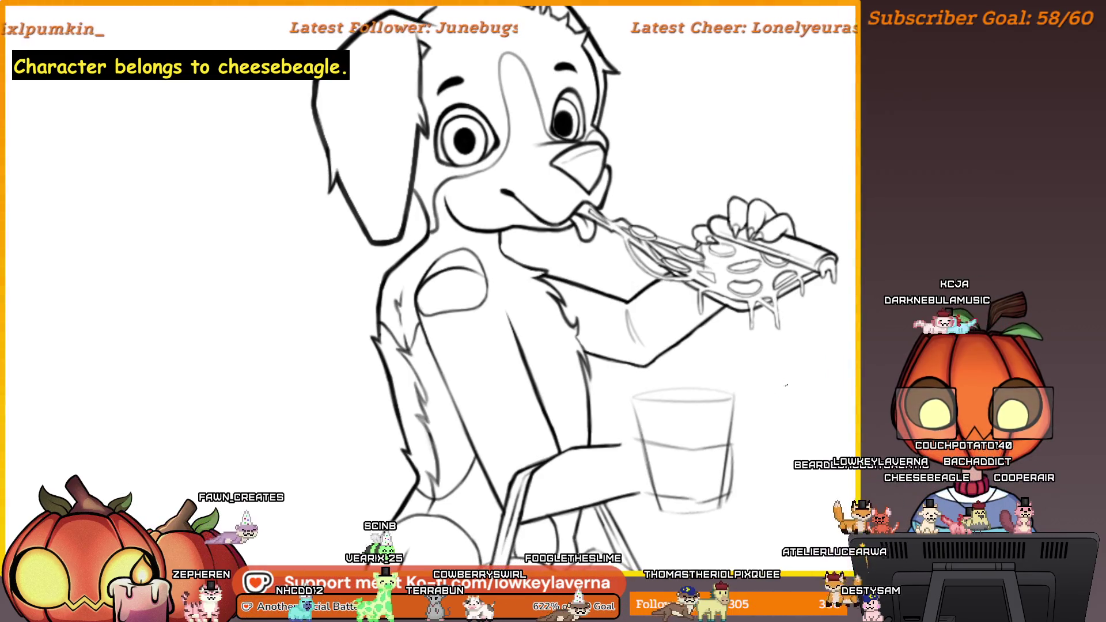
scroll(759, 408, up, 4)
drag(634, 483, 817, 369)
scroll(747, 516, down, 5)
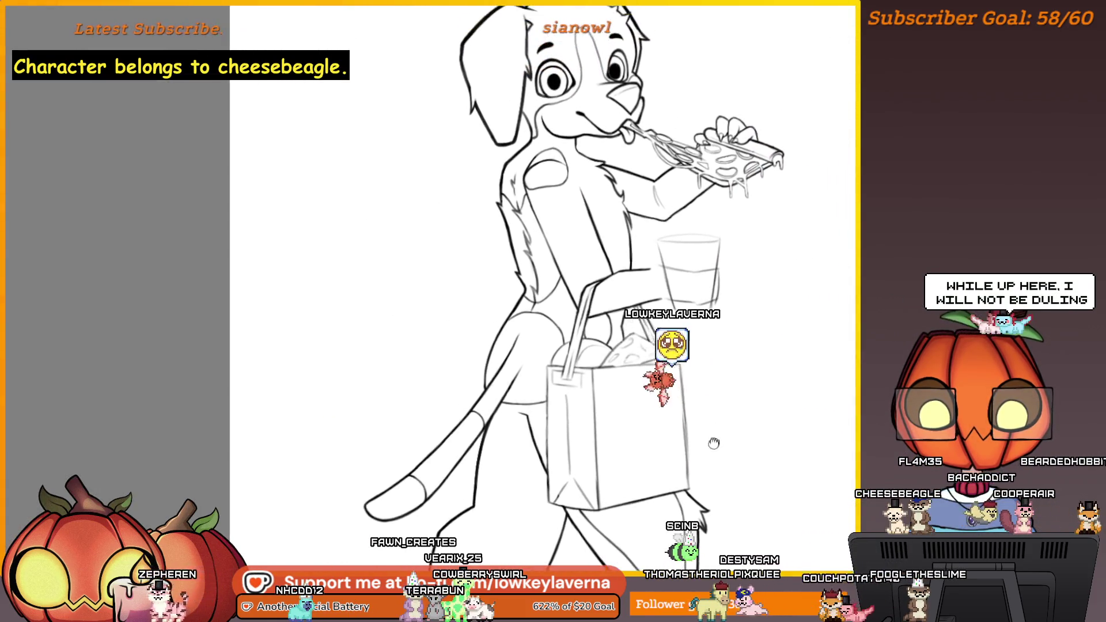
scroll(715, 439, down, 3)
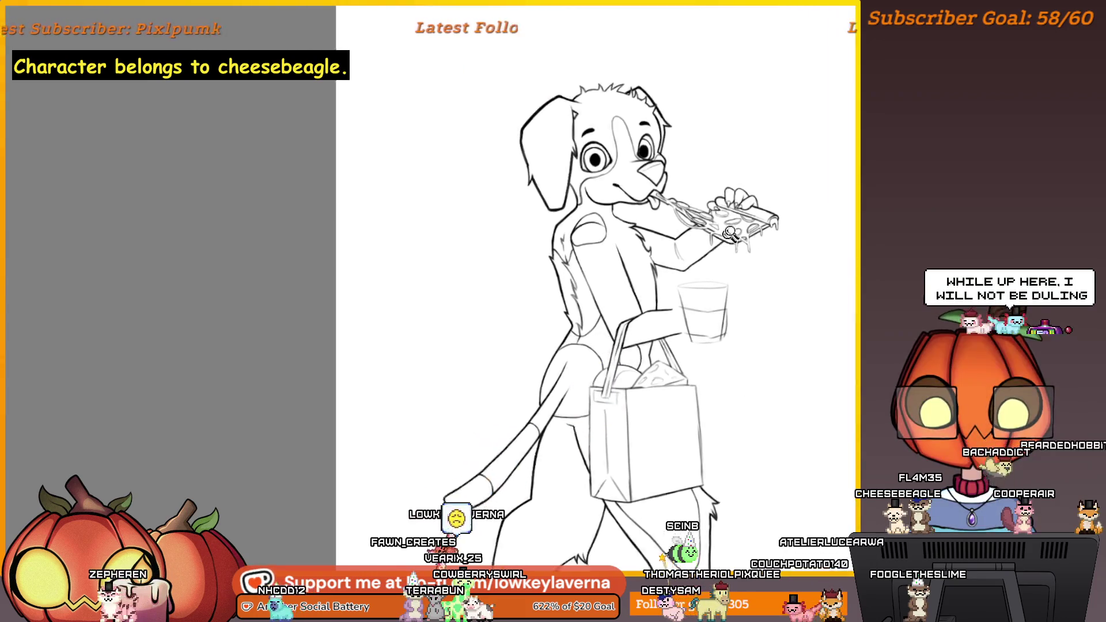
scroll(723, 245, up, 3)
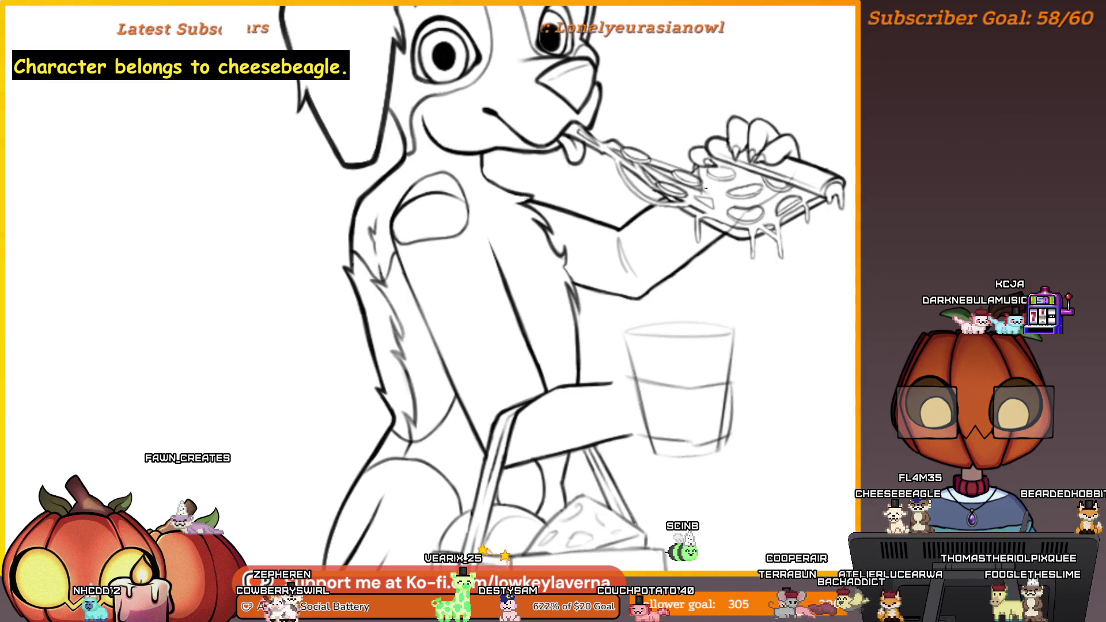
alt+click(842, 170)
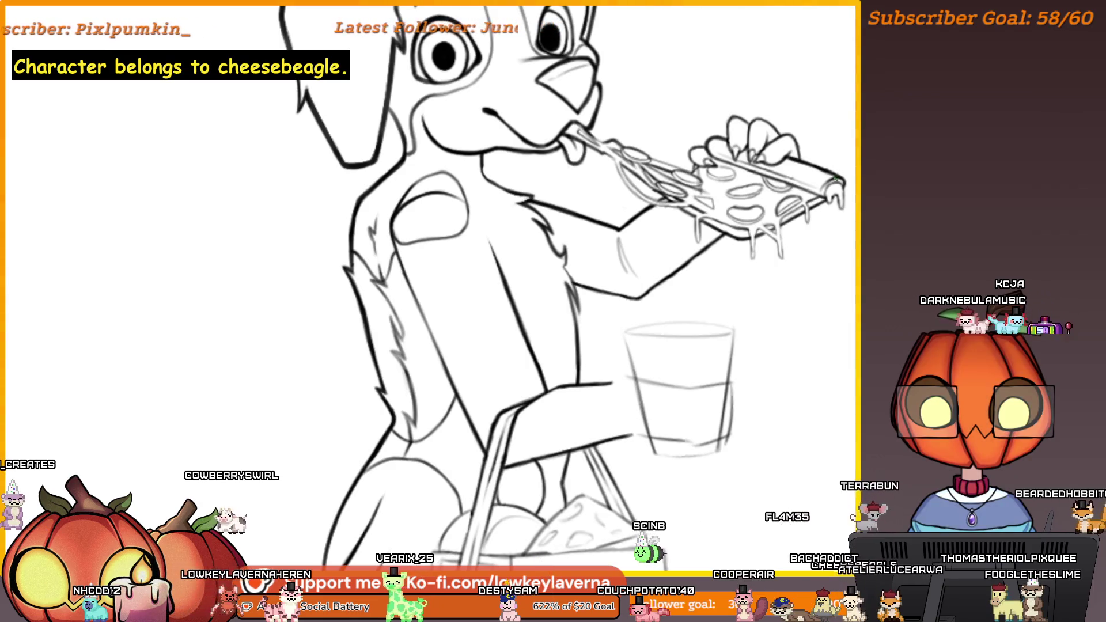
scroll(749, 259, down, 3)
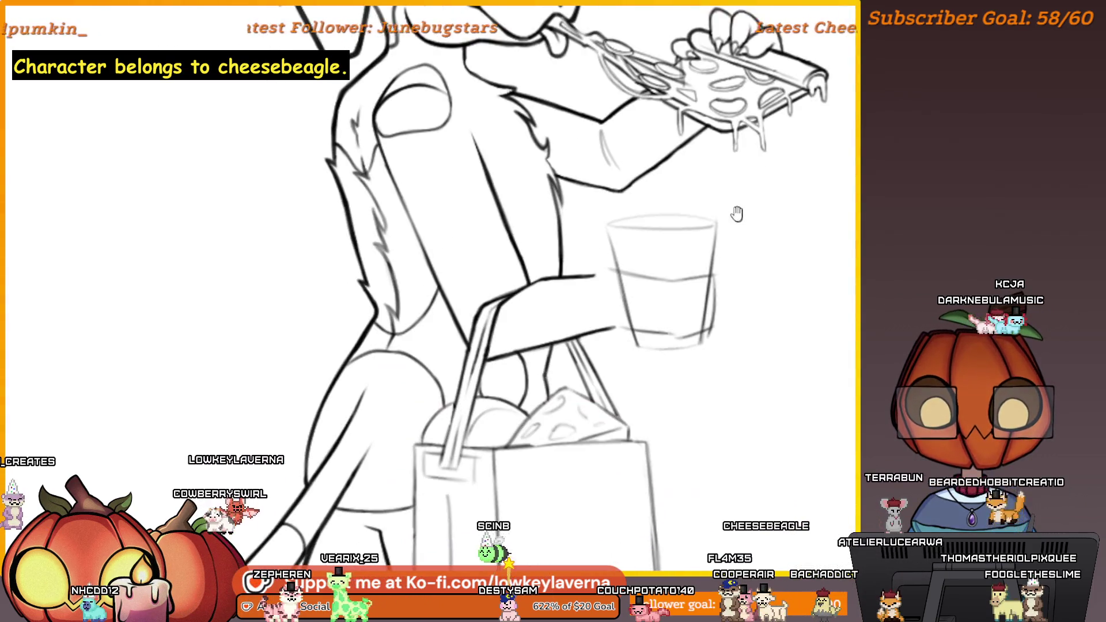
drag(723, 302, 740, 302)
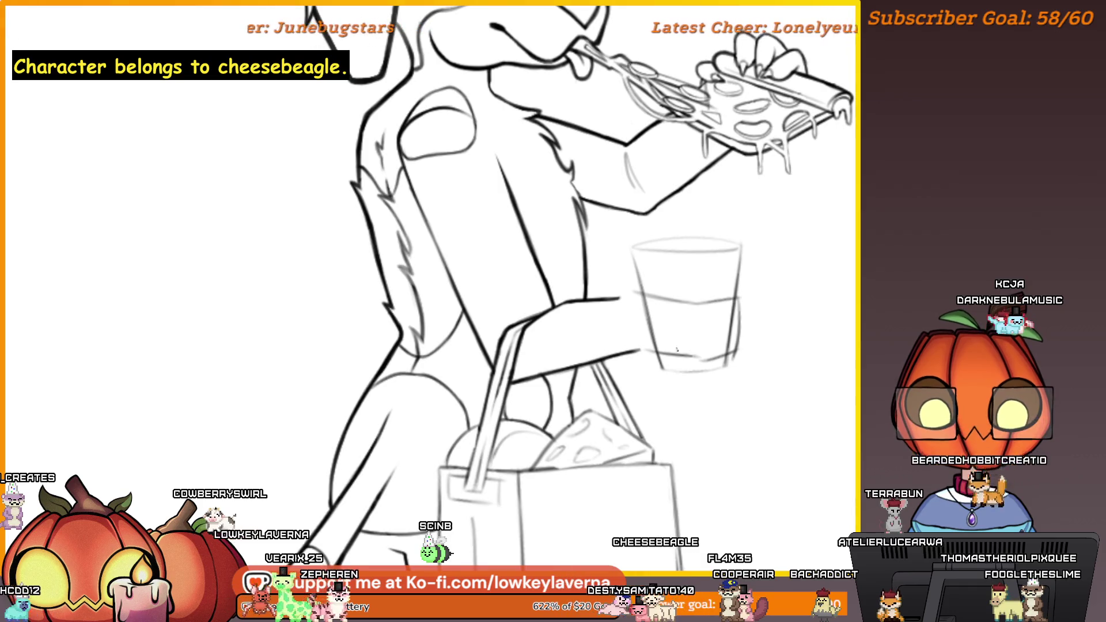
Step: Reframe the view on the sketched glass and grocery bag
mouse_move(691, 364)
mouse_down()
mouse_move(712, 346)
mouse_move(752, 449)
mouse_up()
scroll(752, 448, up, 3)
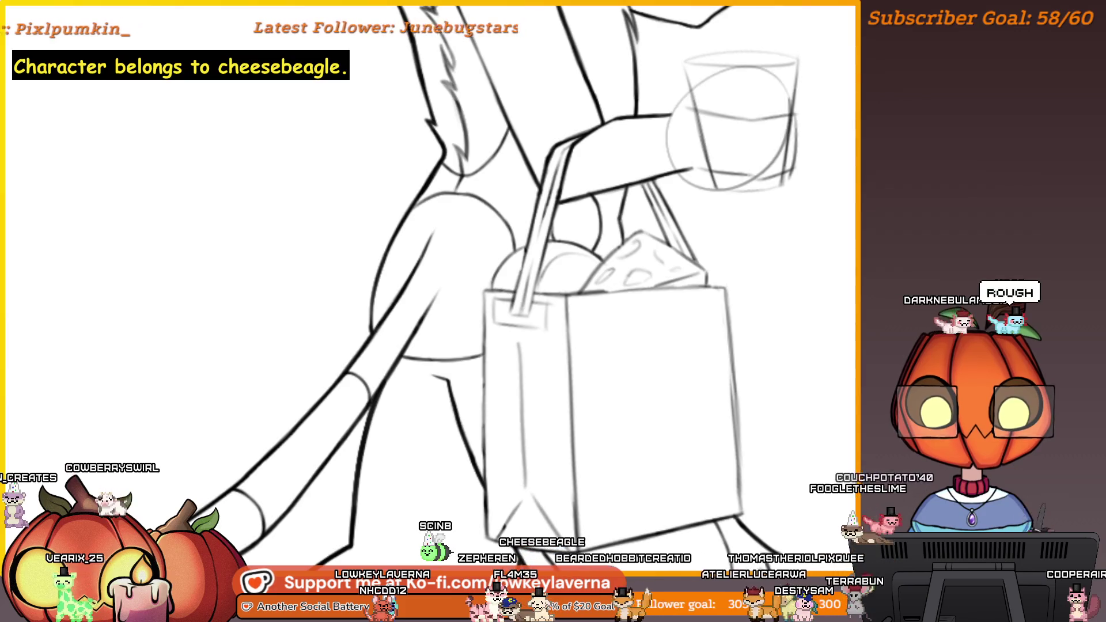
scroll(750, 366, up, 2)
drag(704, 383, 694, 385)
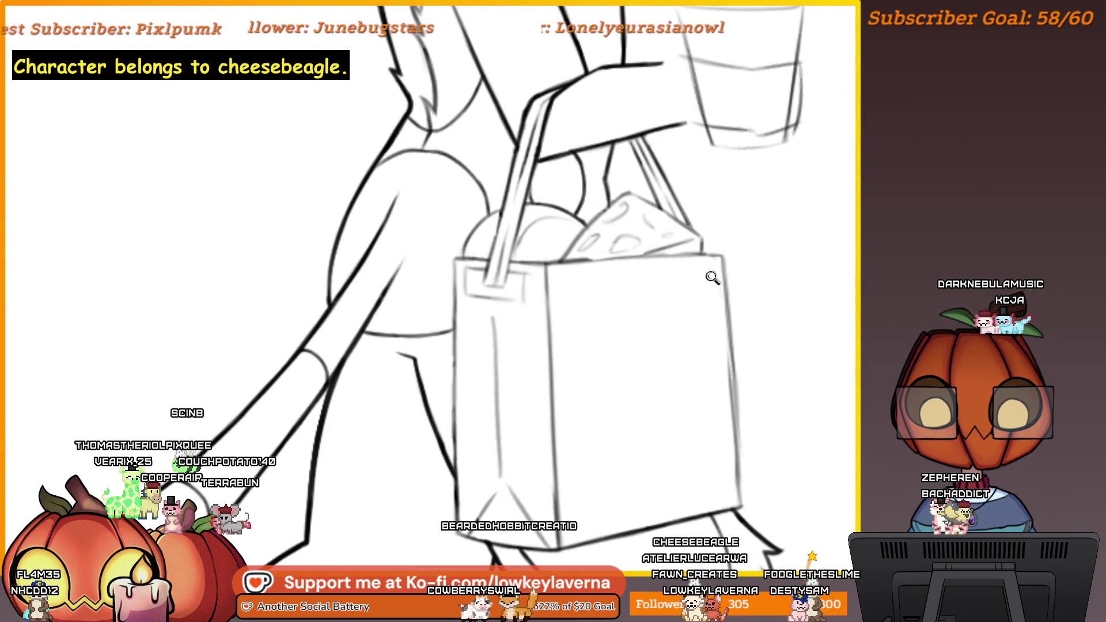
Step: Ink a dark straight line along the grocery bag's top edge, going over it several times
scroll(715, 277, up, 3)
drag(736, 210, 875, 294)
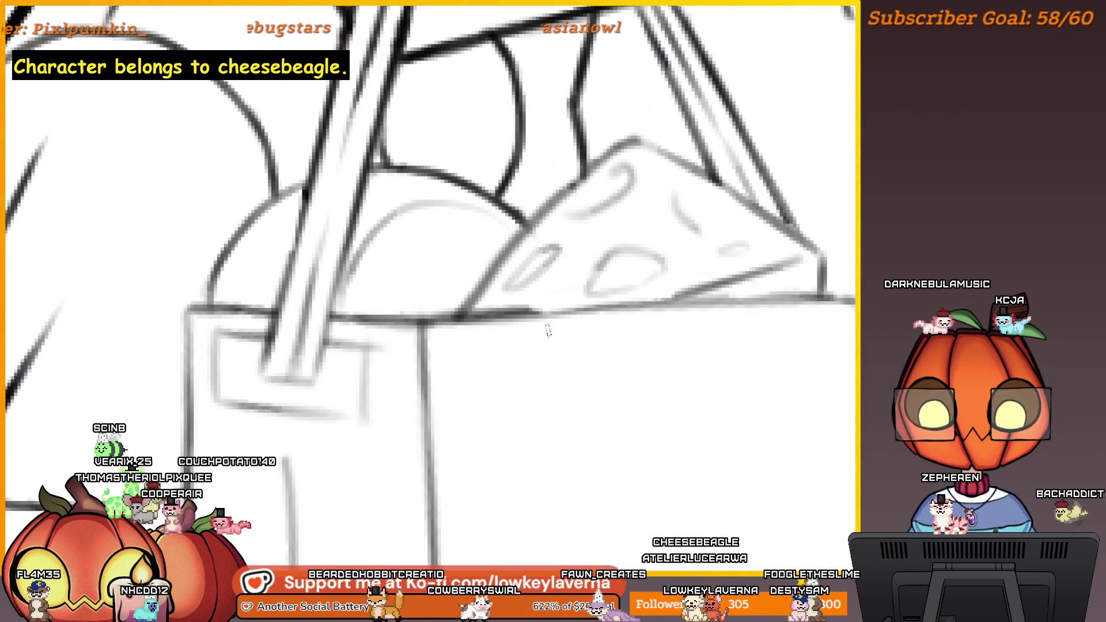
drag(546, 310, 823, 297)
scroll(389, 318, down, 2)
mouse_move(389, 318)
mouse_down()
mouse_move(363, 371)
mouse_move(686, 296)
mouse_up()
scroll(686, 296, up, 2)
drag(853, 312, 418, 287)
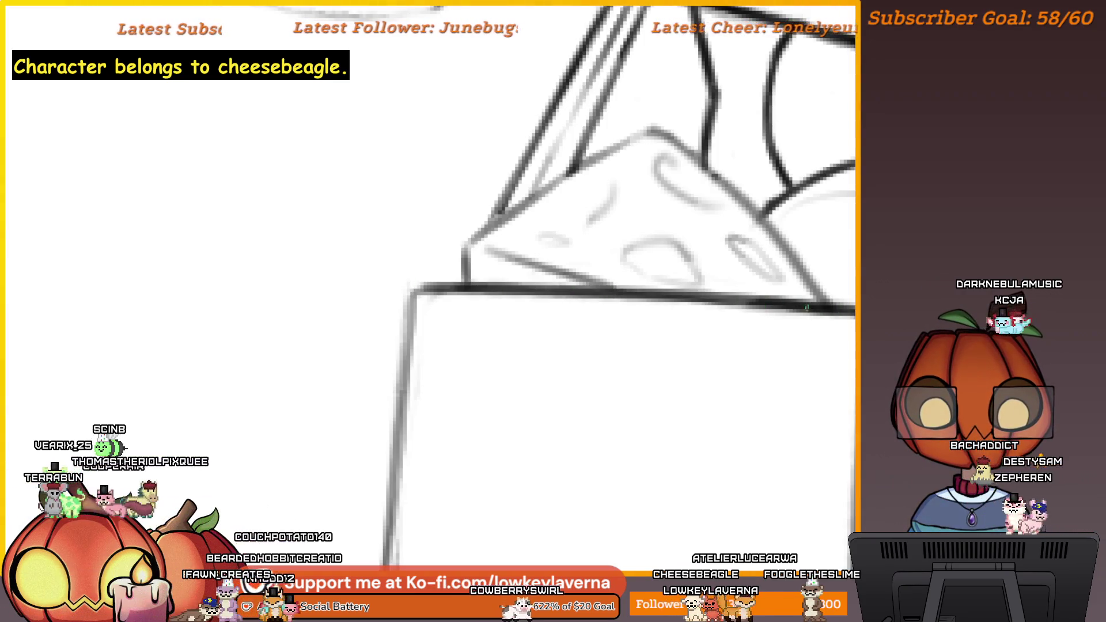
drag(813, 308, 551, 291)
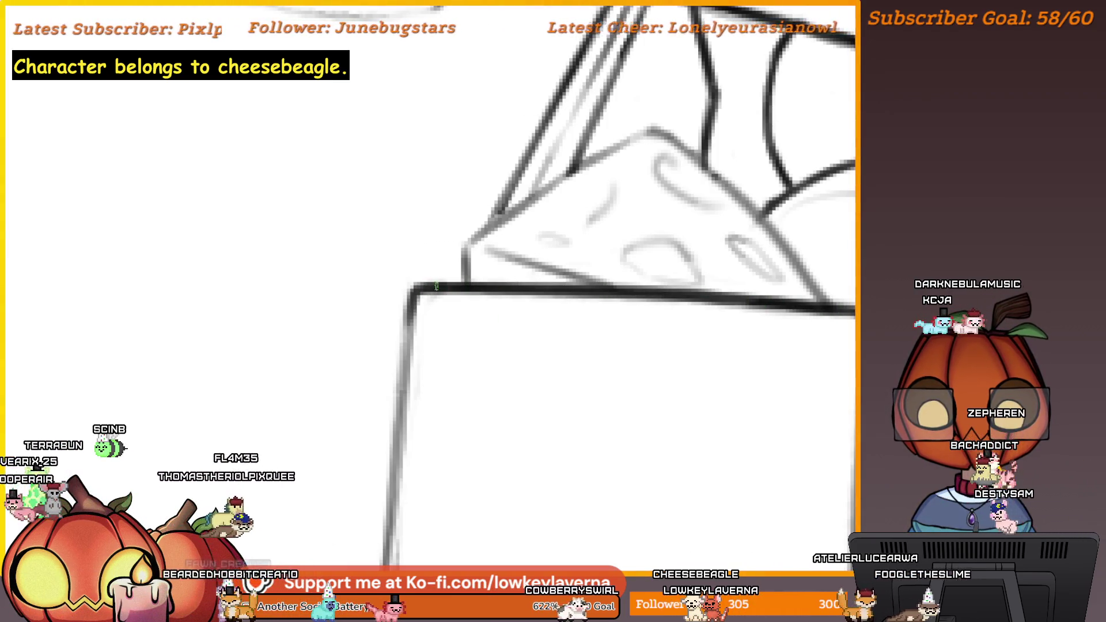
drag(533, 315, 533, 256)
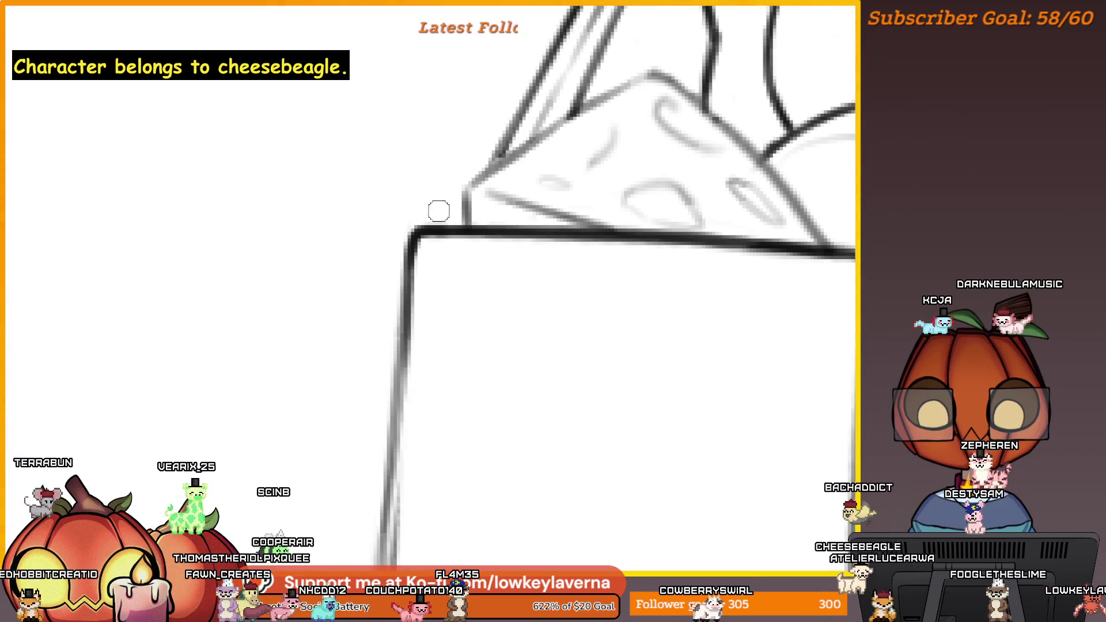
scroll(467, 292, down, 5)
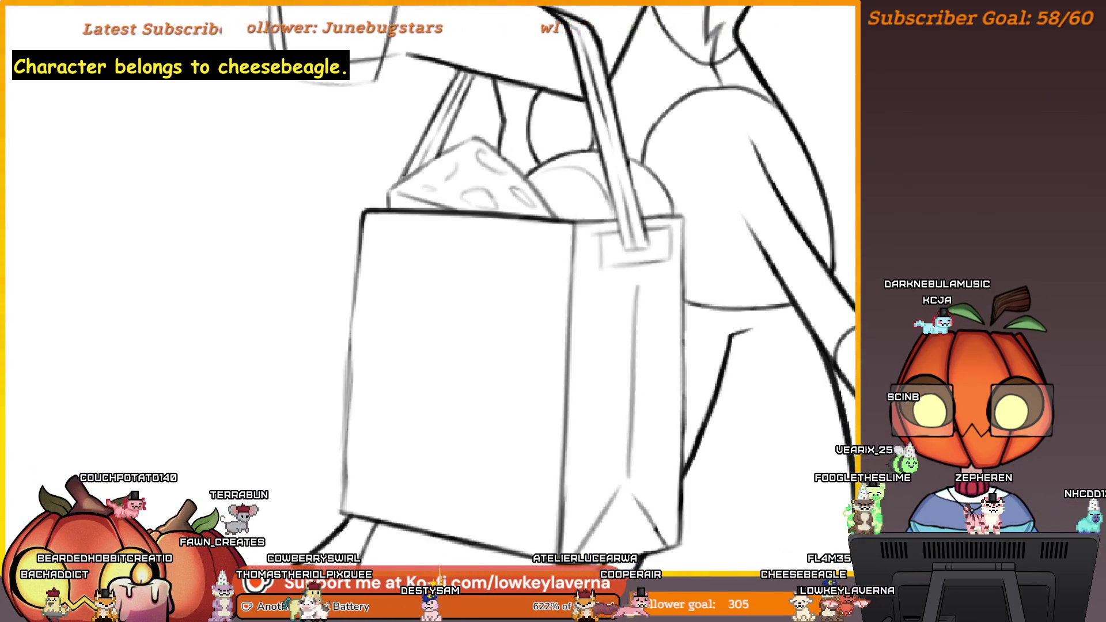
Step: Sketch a fold line on the bag, undo it, and redraw it as a peaked line
mouse_move(558, 330)
mouse_down()
mouse_move(557, 193)
mouse_move(676, 271)
mouse_up()
drag(631, 328, 644, 291)
drag(546, 314, 726, 316)
key(ctrl+z)
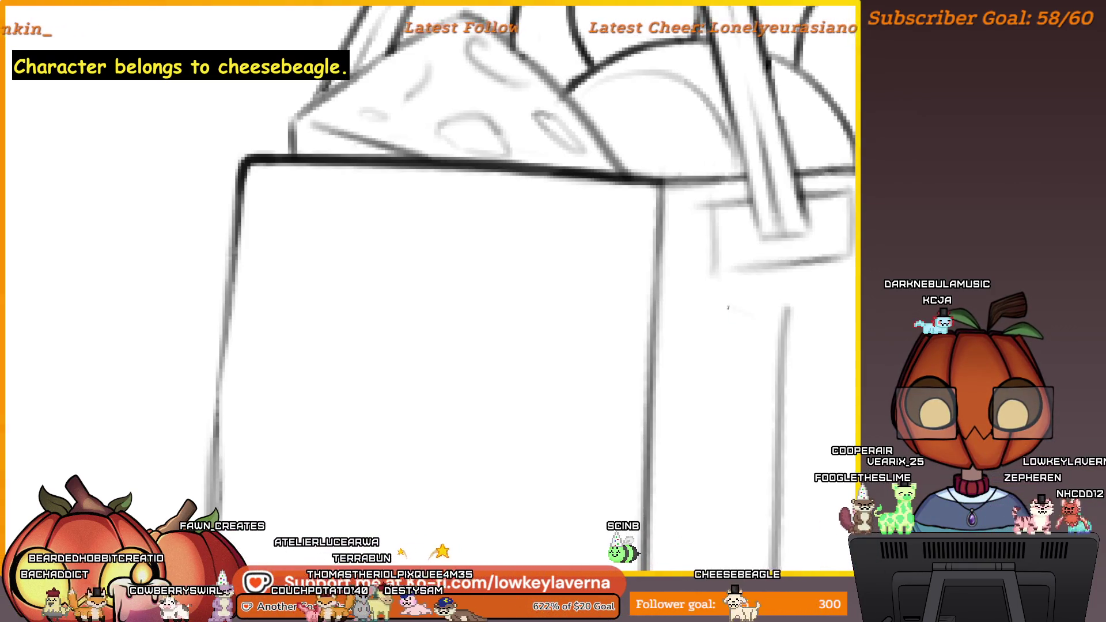
mouse_move(529, 311)
mouse_down()
mouse_move(755, 320)
mouse_move(591, 265)
mouse_up()
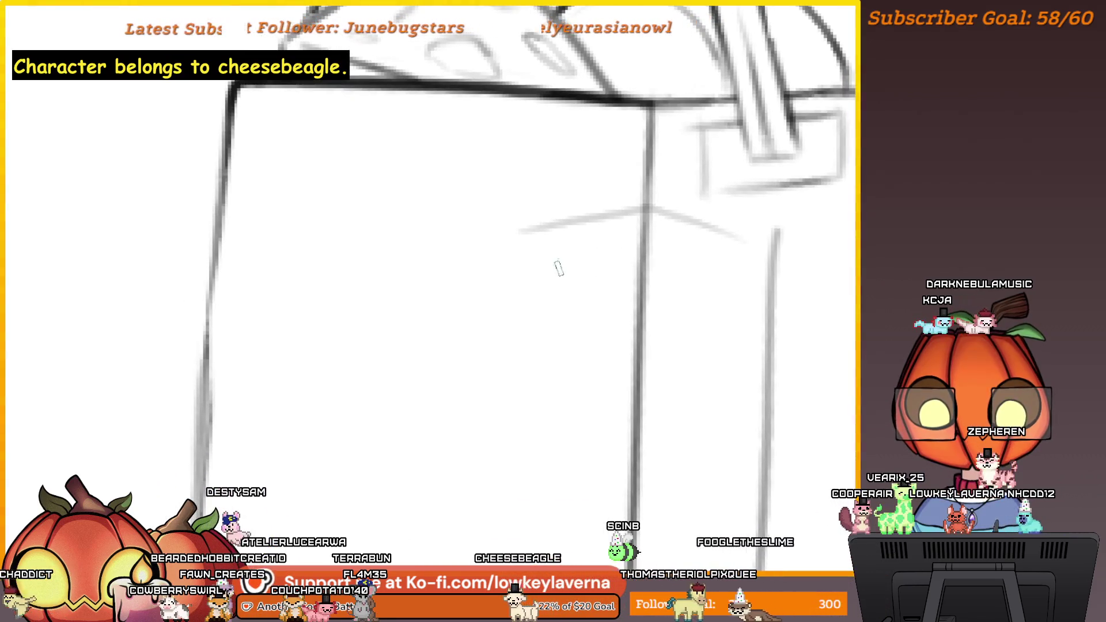
drag(658, 287, 629, 217)
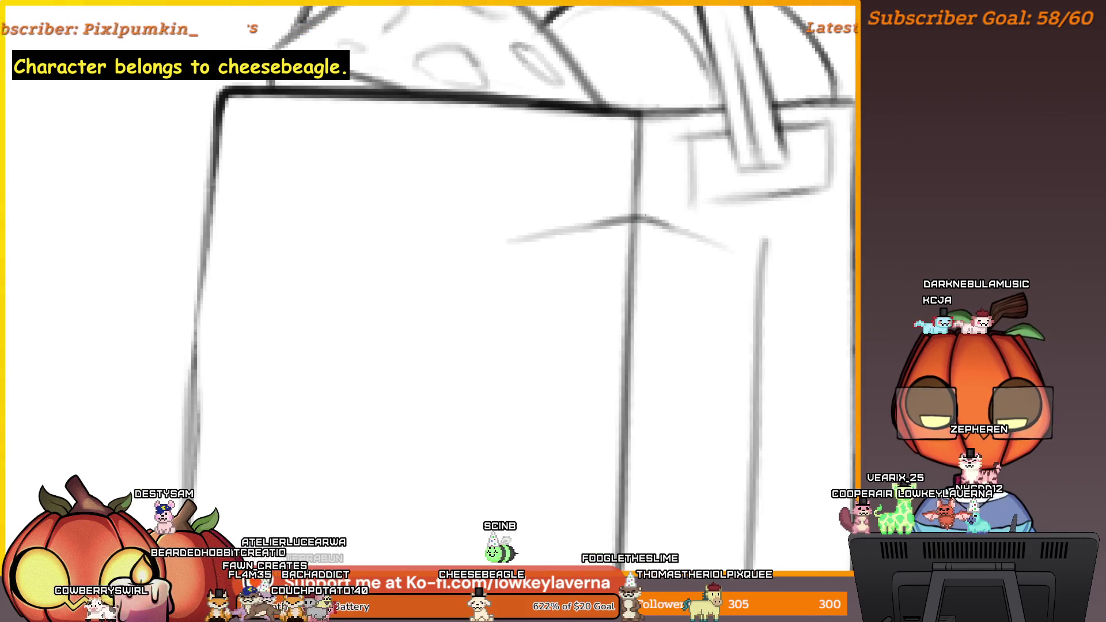
drag(652, 306, 646, 254)
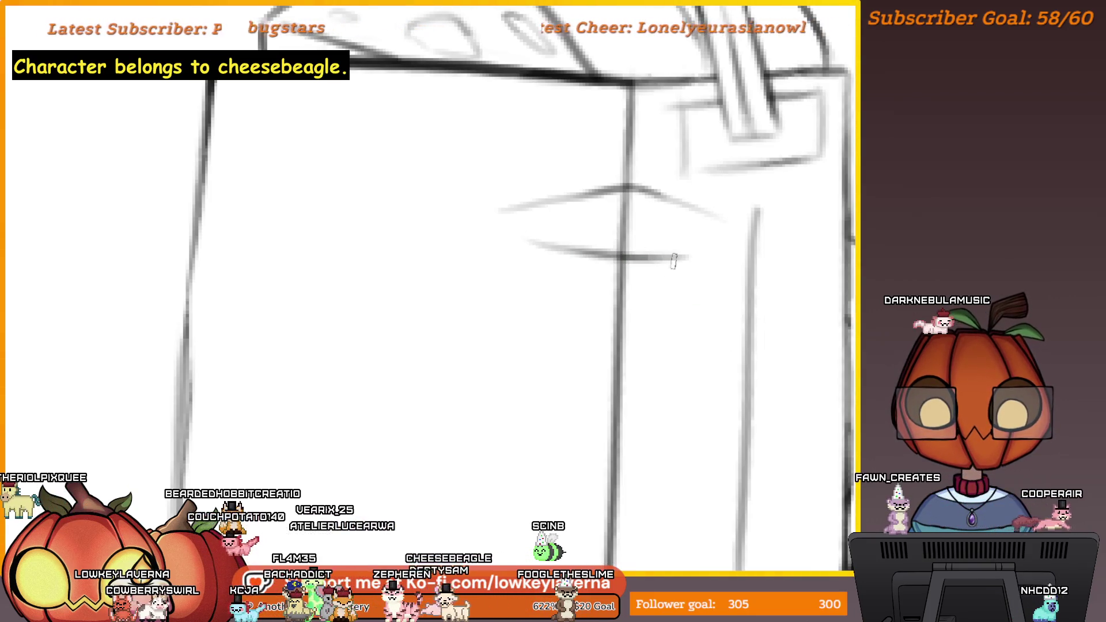
Step: Add a short stroke across the bag's front panel and zoom out to the full canvas
scroll(709, 273, down, 1)
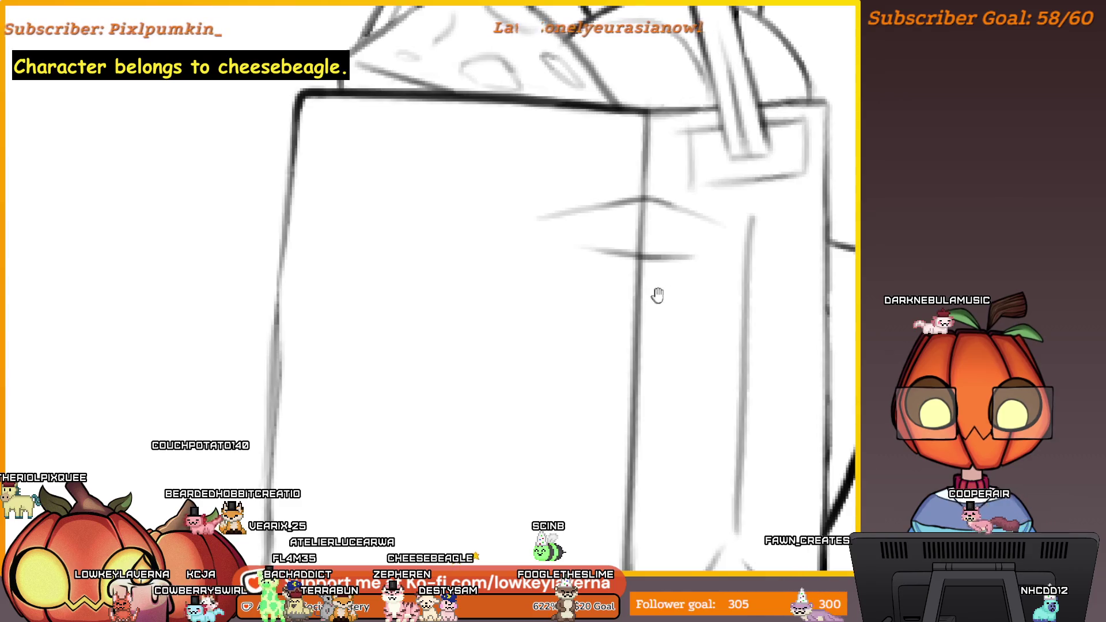
drag(657, 295, 699, 279)
drag(702, 316, 699, 319)
drag(688, 251, 483, 305)
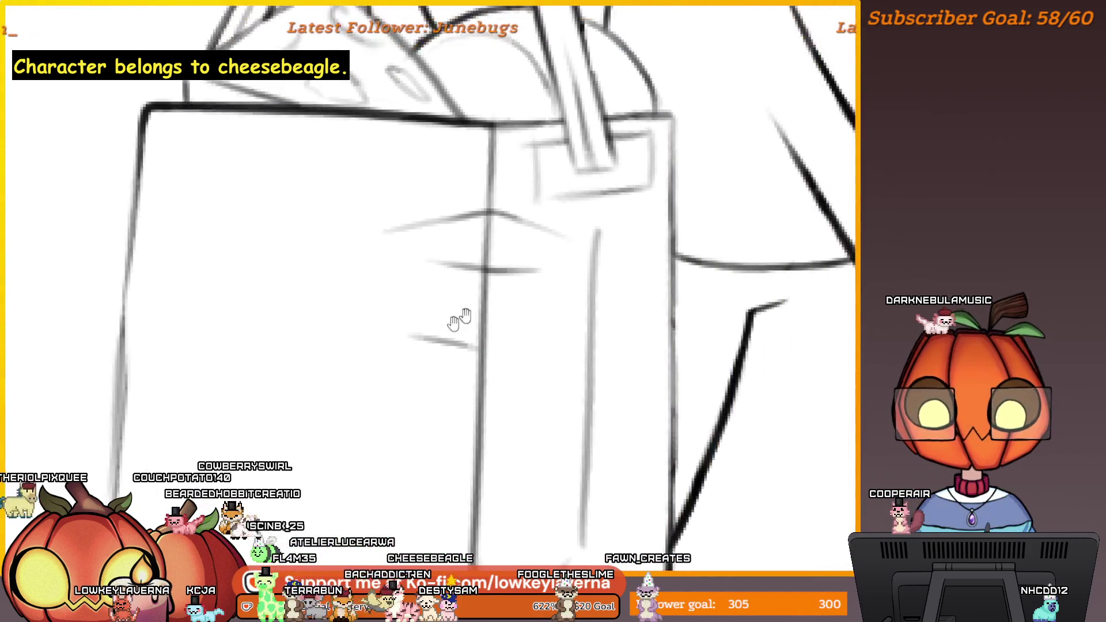
drag(474, 366, 455, 368)
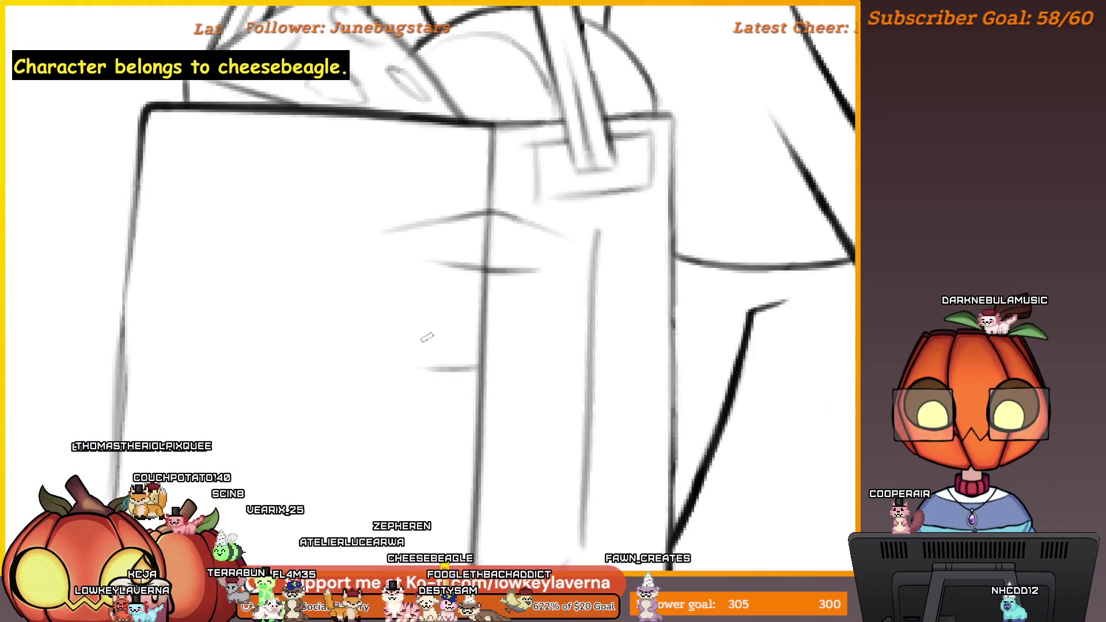
key(ctrl+minus)
key(ctrl+minus)
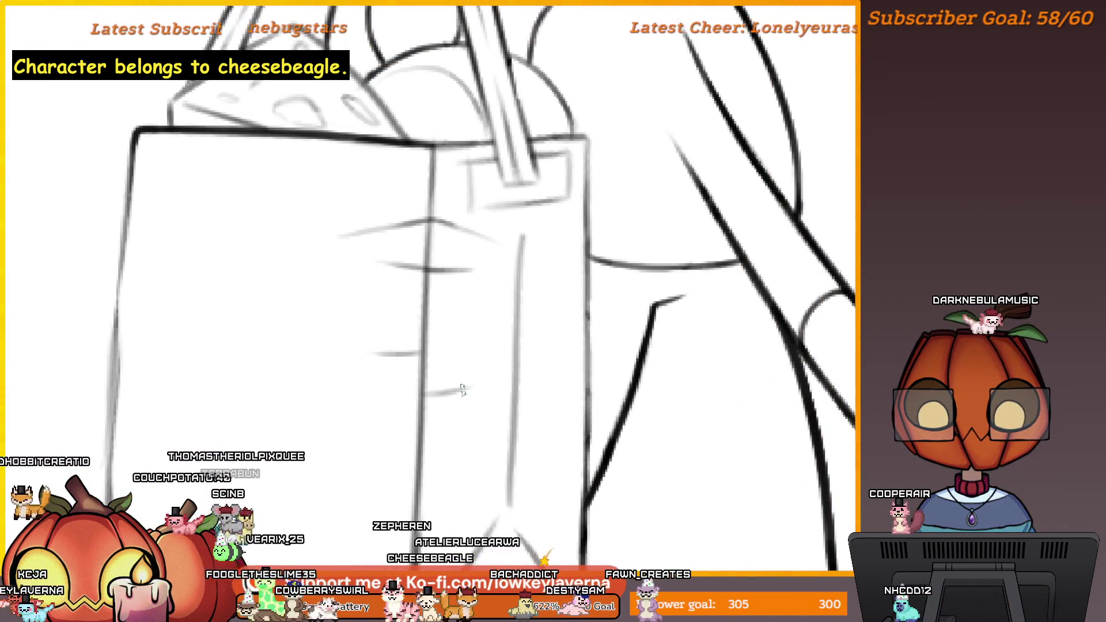
scroll(585, 263, down, 5)
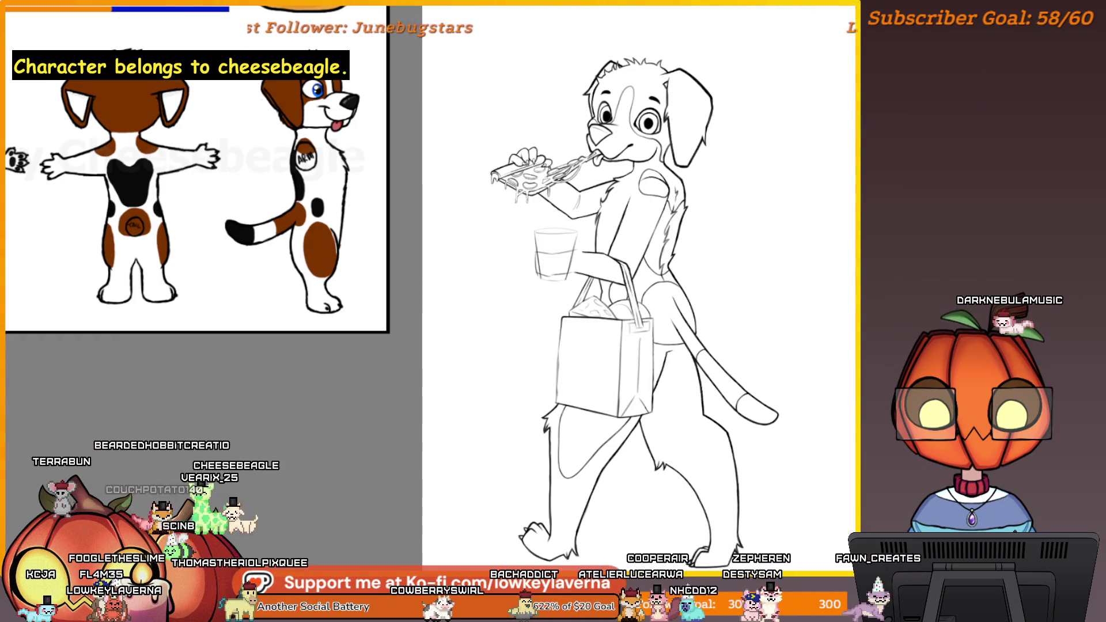
Step: Zoom in on the grocery bag to start inking it
scroll(615, 410, up, 4)
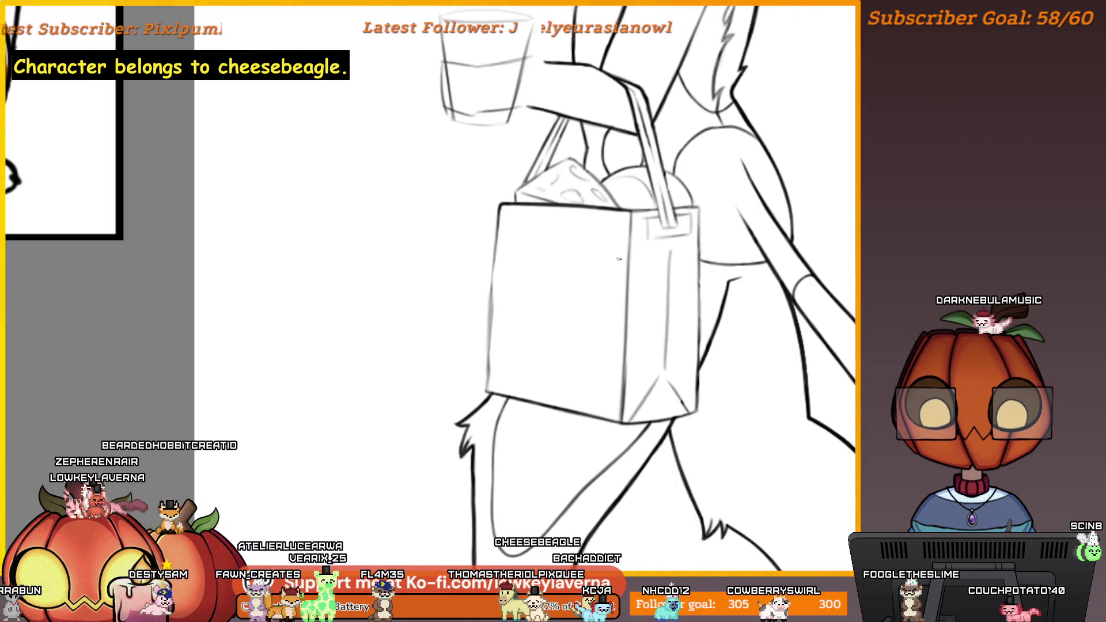
drag(638, 339, 661, 343)
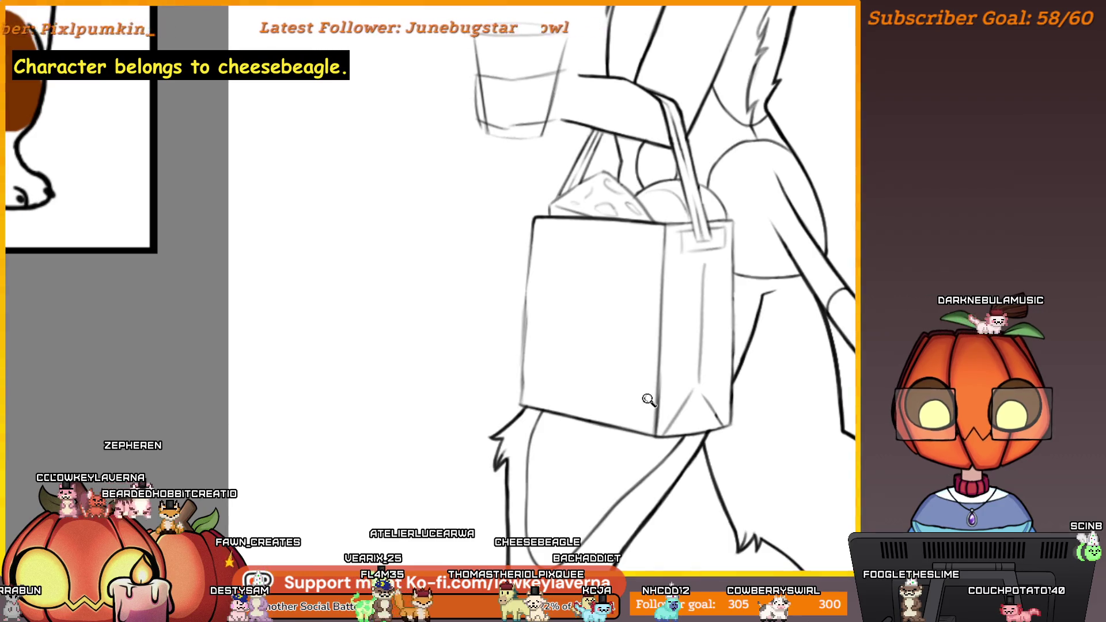
click(649, 401)
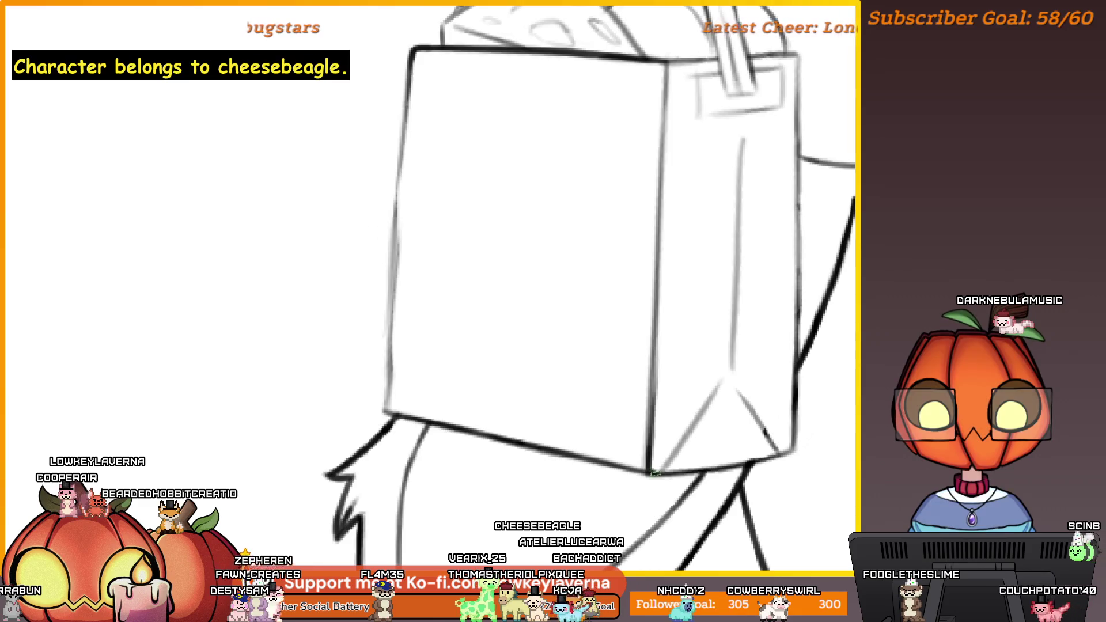
click(639, 453)
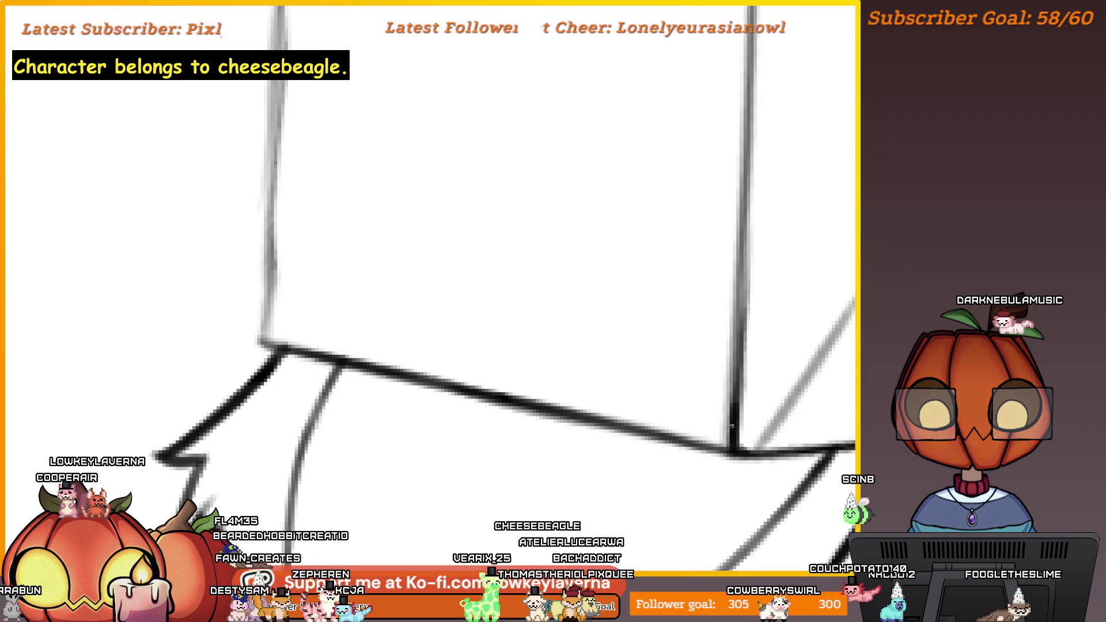
scroll(655, 443, right, 2)
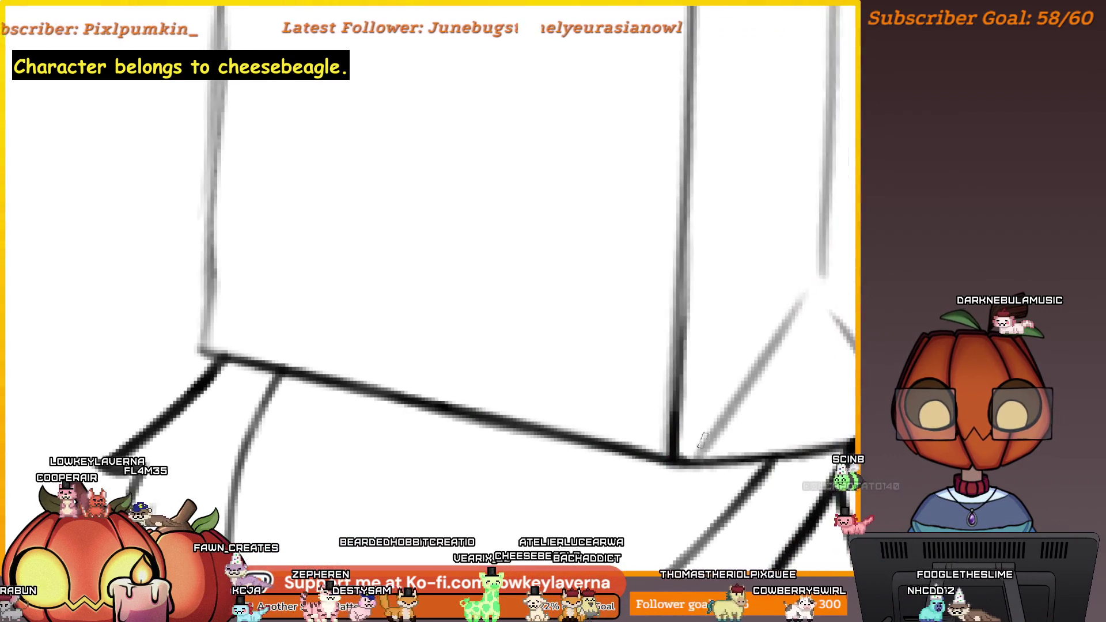
key(ctrl+0)
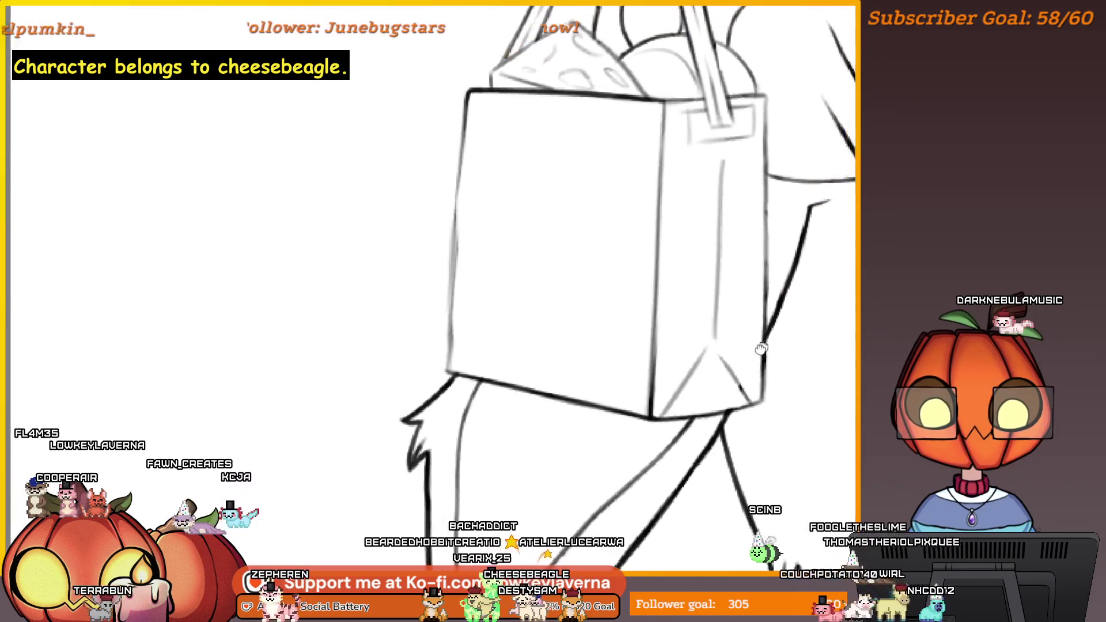
click(817, 254)
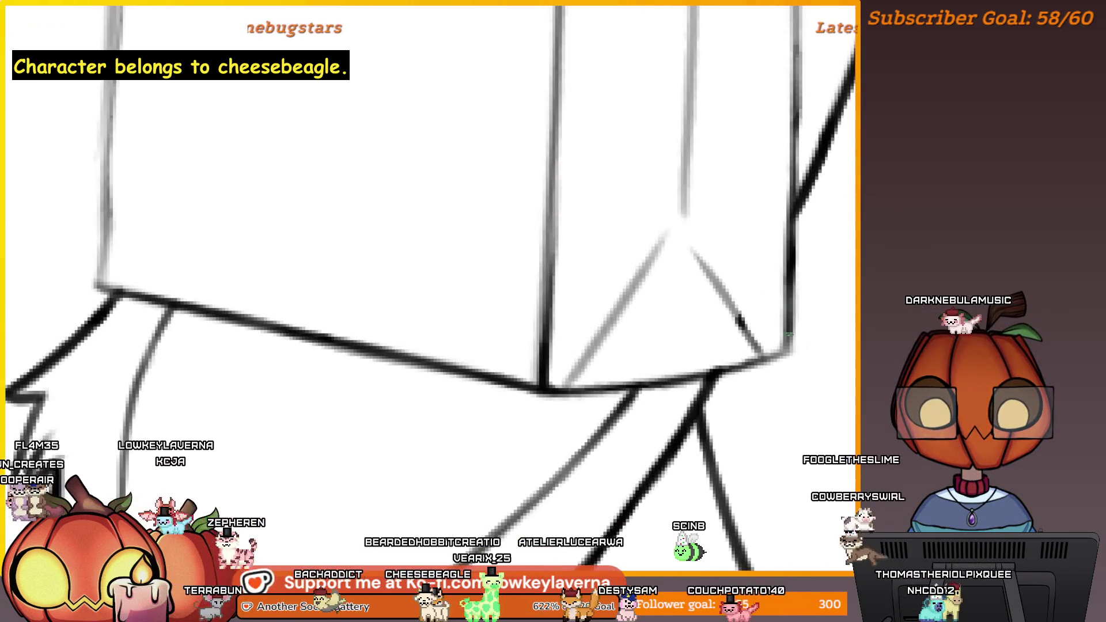
scroll(787, 341, down, 1)
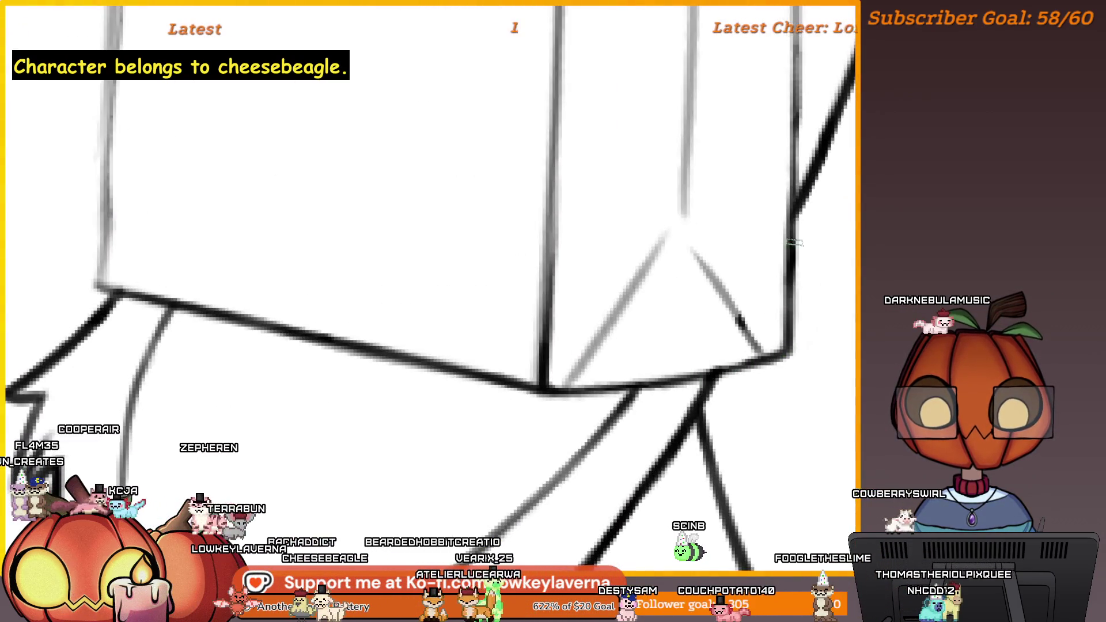
scroll(600, 358, down, 2)
scroll(735, 415, up, 2)
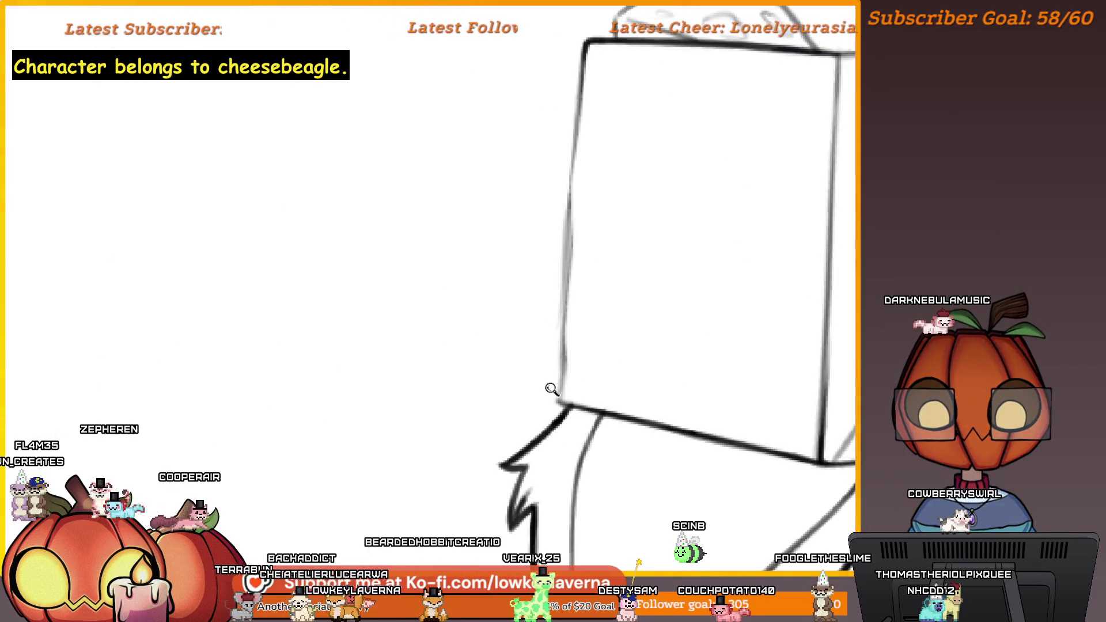
scroll(553, 380, up, 3)
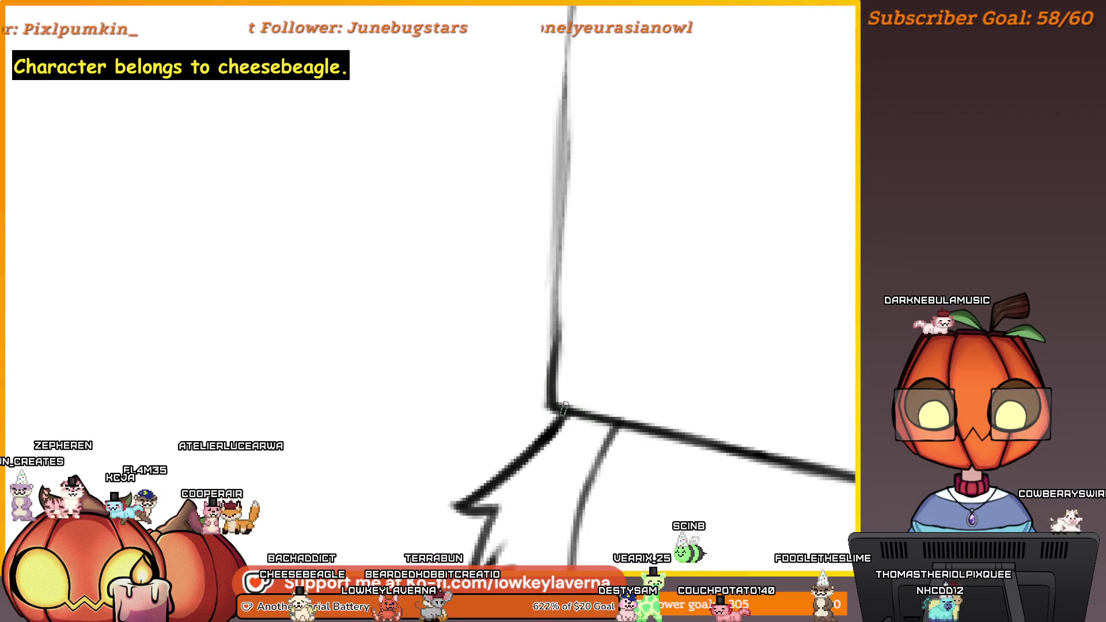
scroll(594, 358, down, 3)
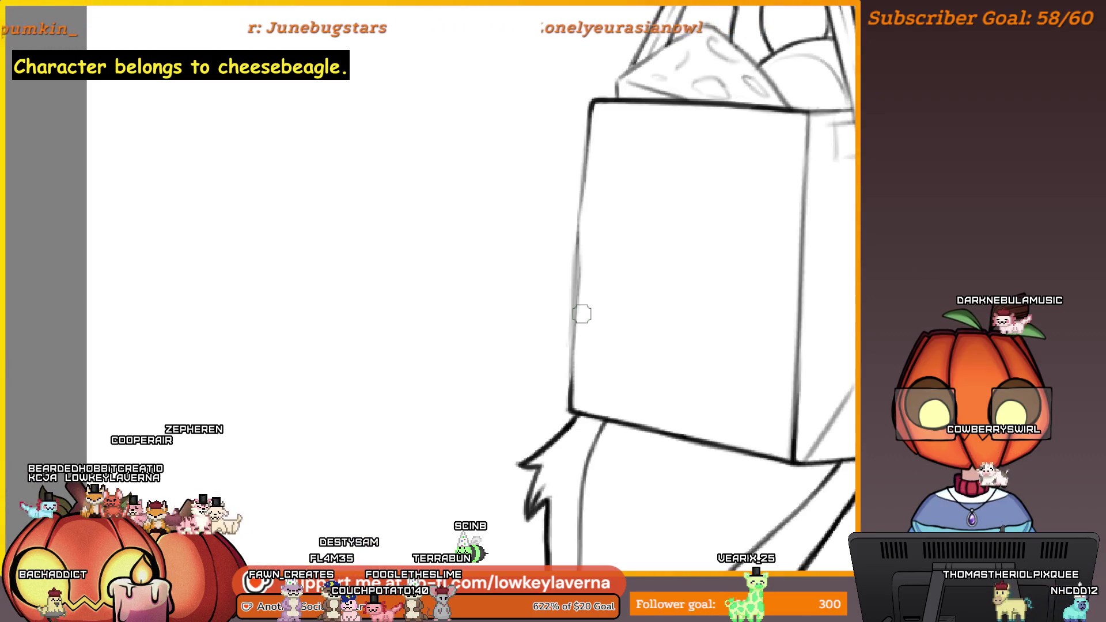
Step: Zoom in on the bag and darken its edge below the top-right corner
drag(676, 233, 472, 192)
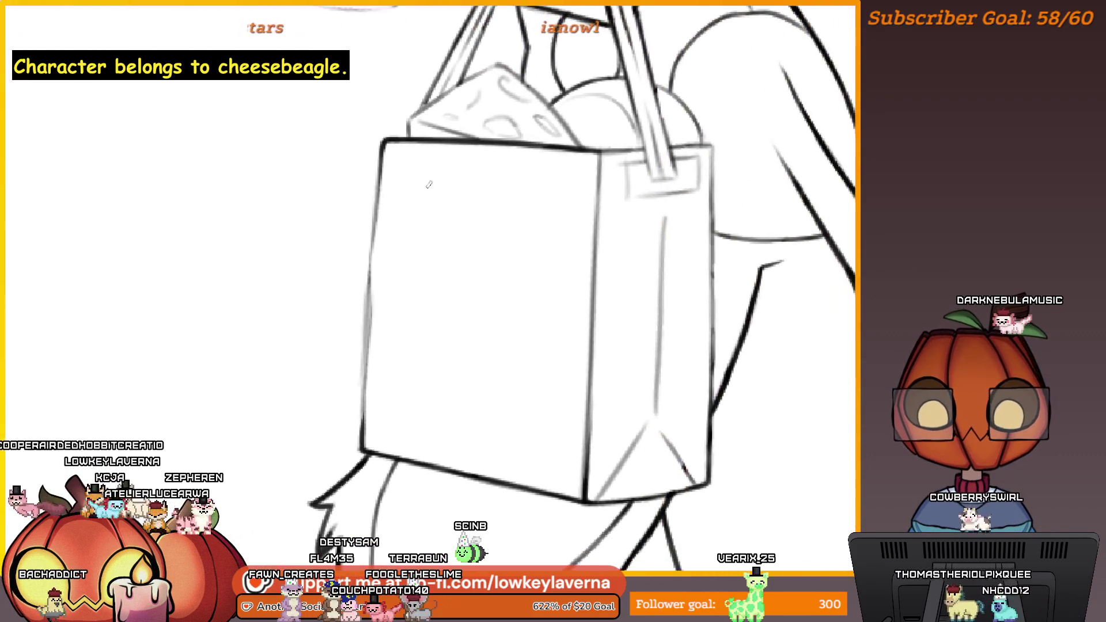
click(388, 185)
click(371, 77)
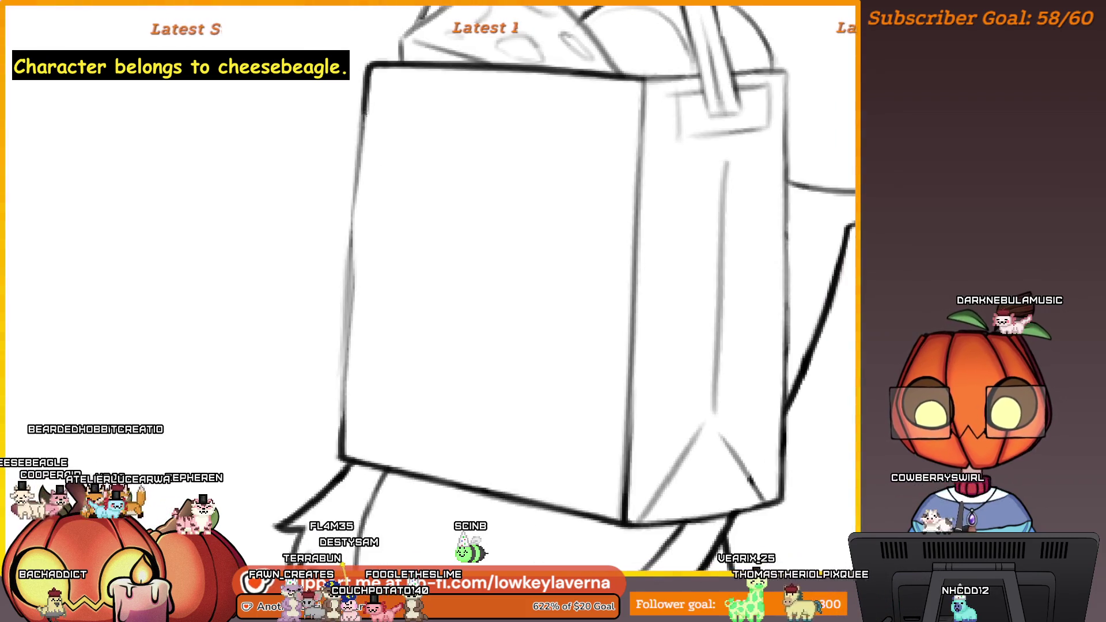
drag(347, 279, 349, 115)
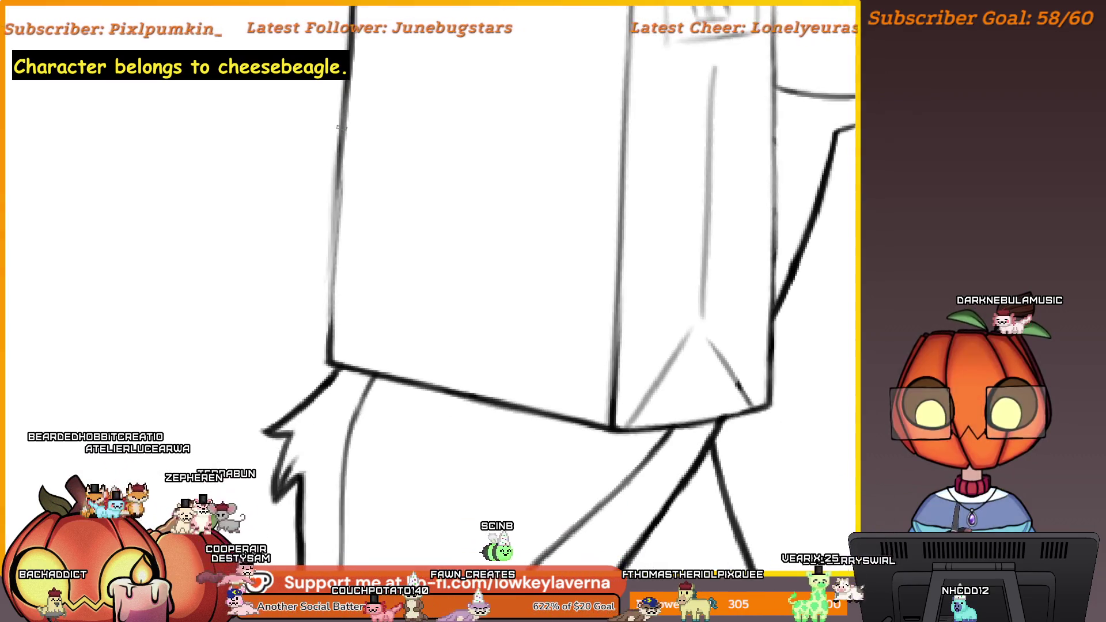
drag(338, 163, 338, 128)
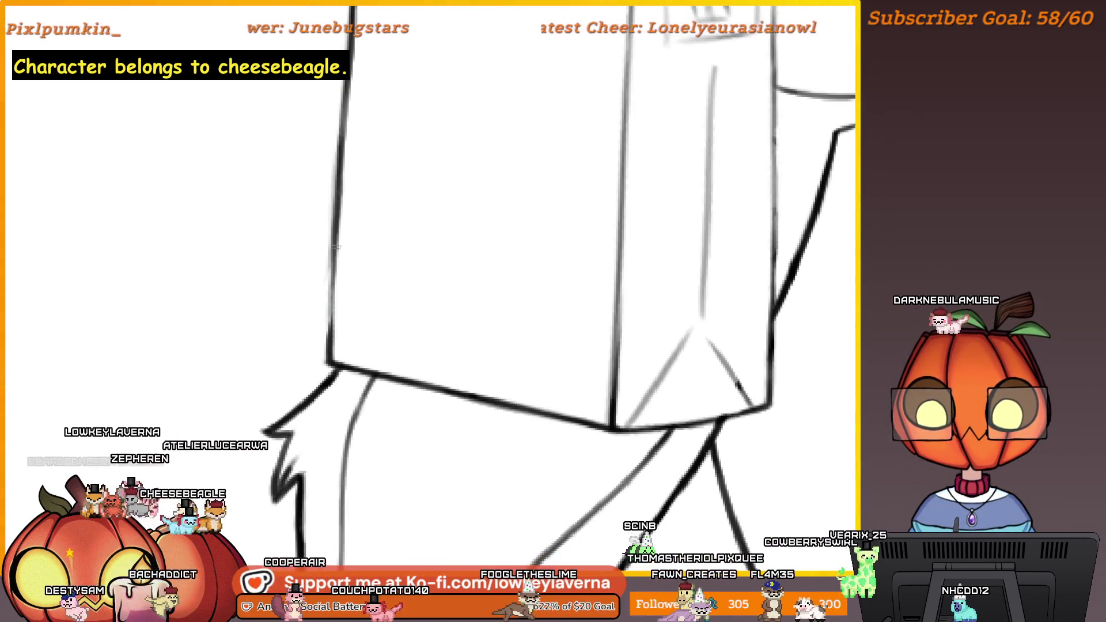
scroll(334, 259, up, 3)
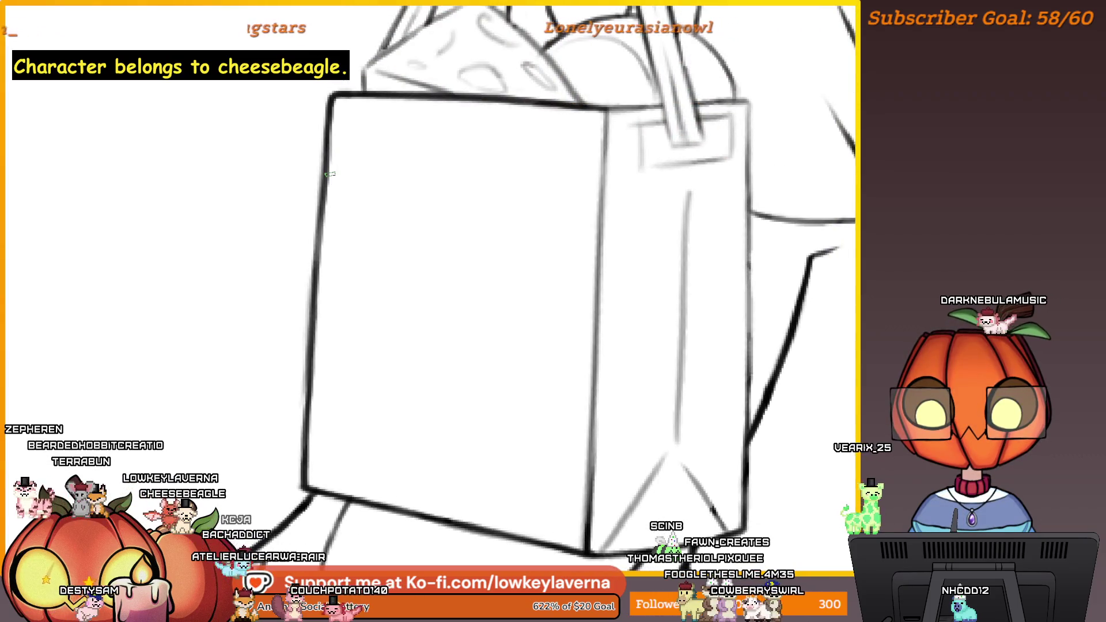
scroll(576, 259, up, 3)
scroll(565, 236, up, 5)
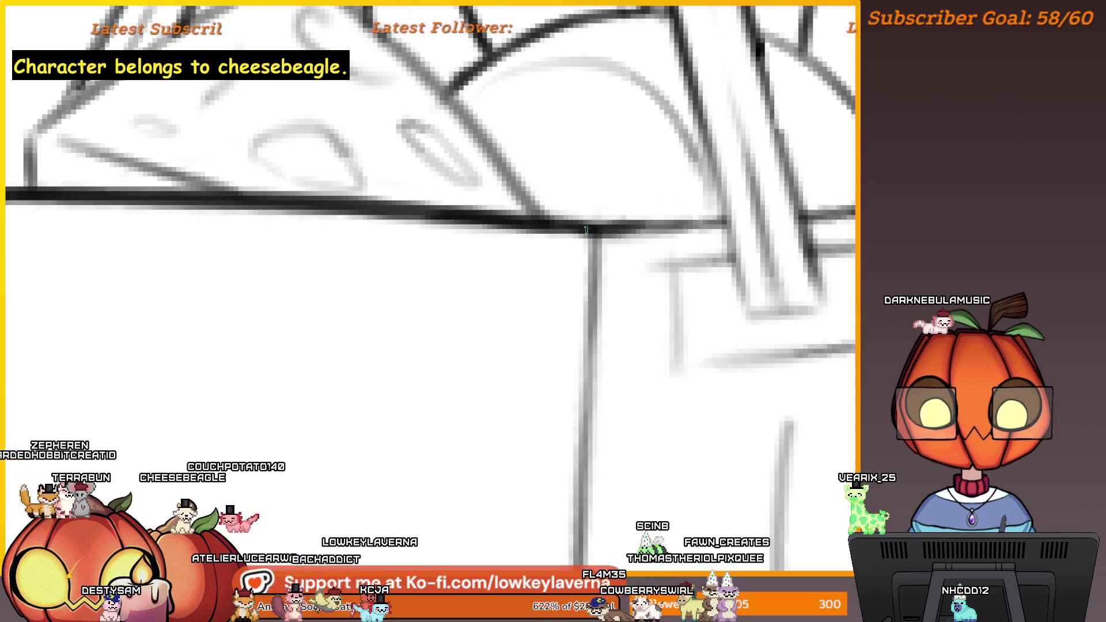
drag(593, 316, 596, 240)
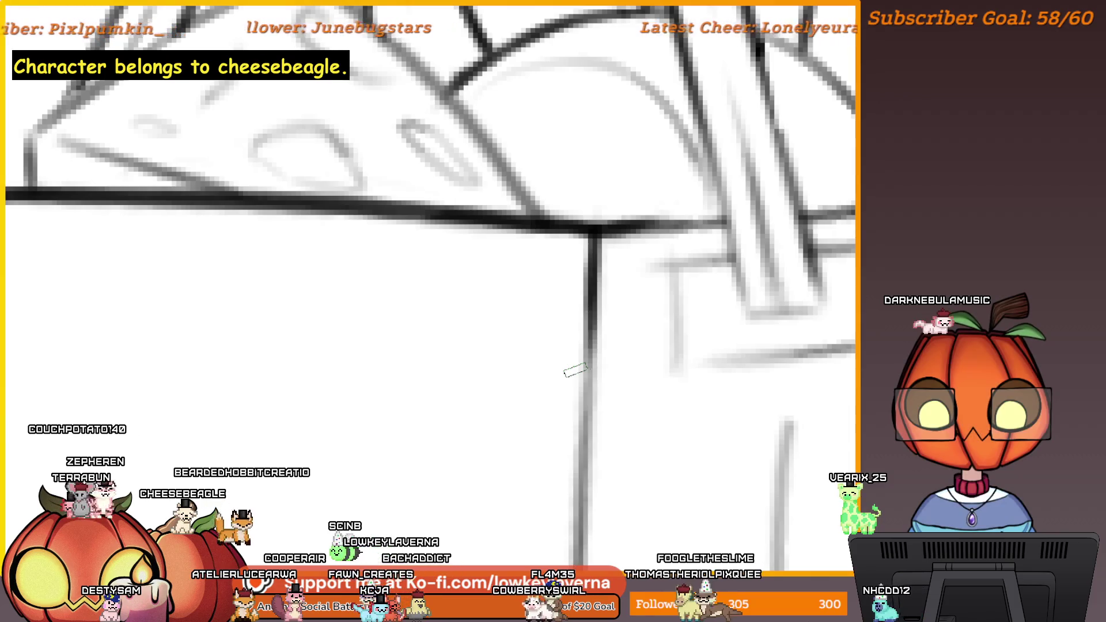
Step: Redraw the ink line along the box top and thicken its right end
scroll(576, 370, down, 2)
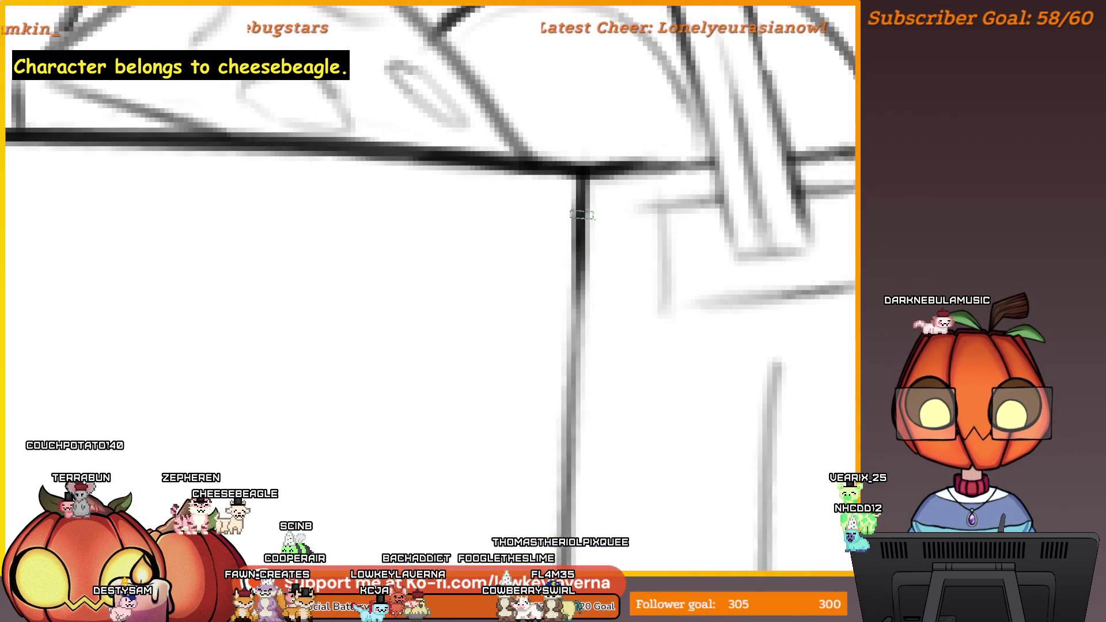
drag(778, 258, 634, 324)
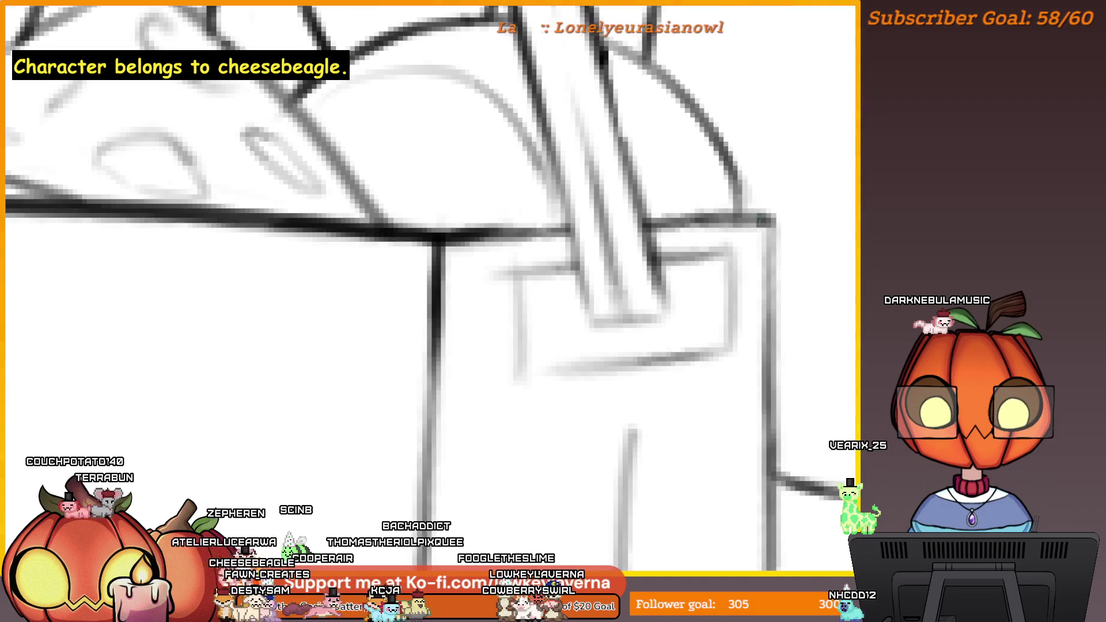
drag(700, 222, 771, 217)
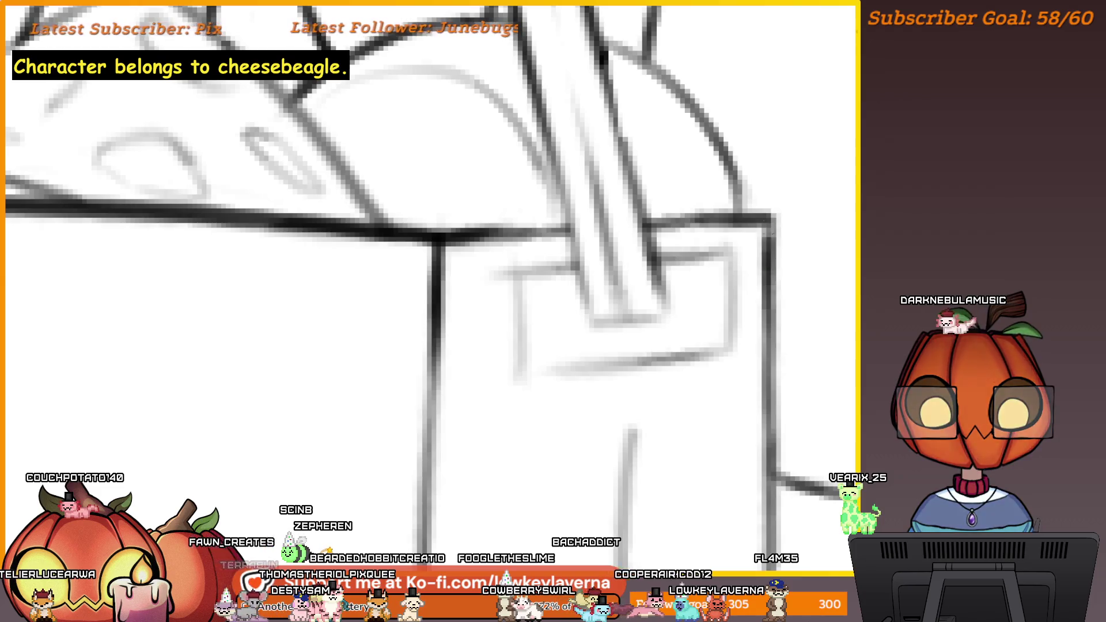
drag(765, 215, 709, 223)
scroll(634, 227, down, 3)
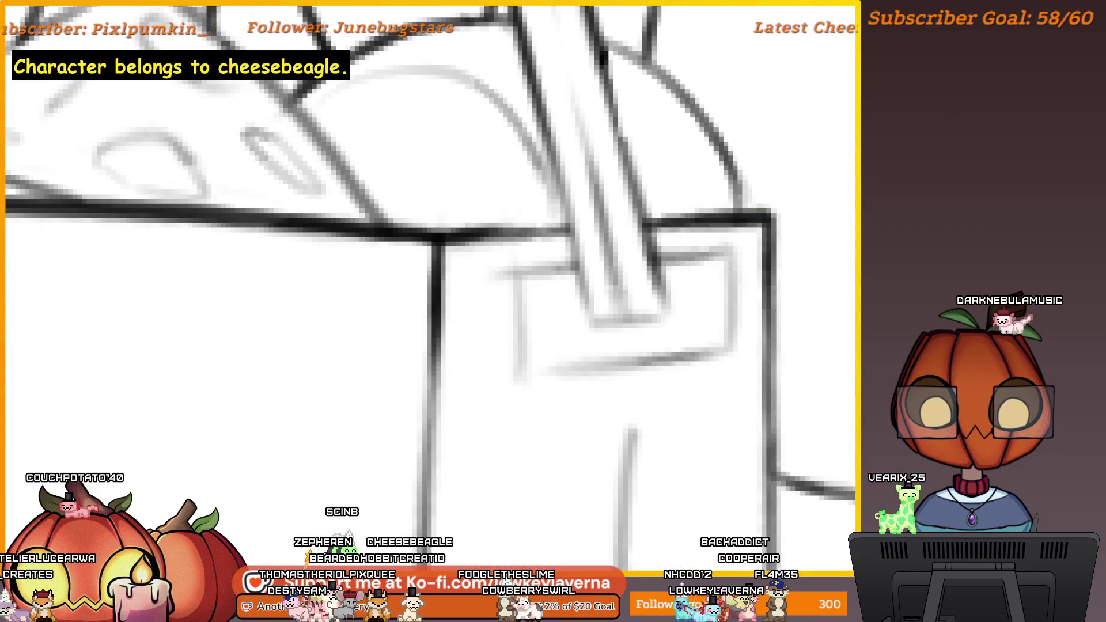
scroll(797, 233, up, 2)
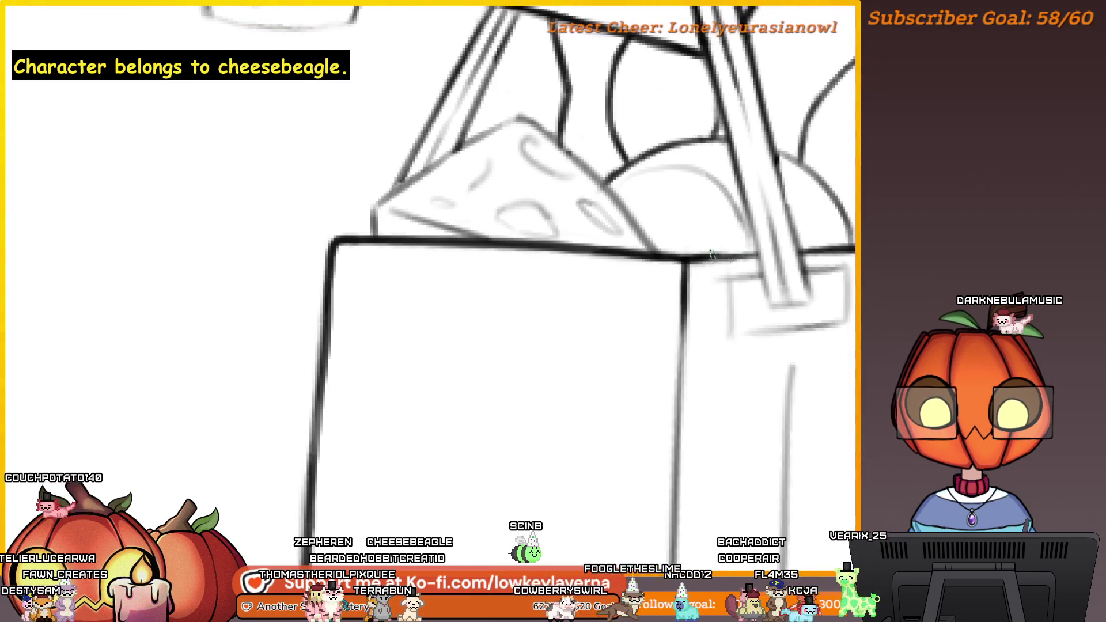
scroll(674, 167, down, 5)
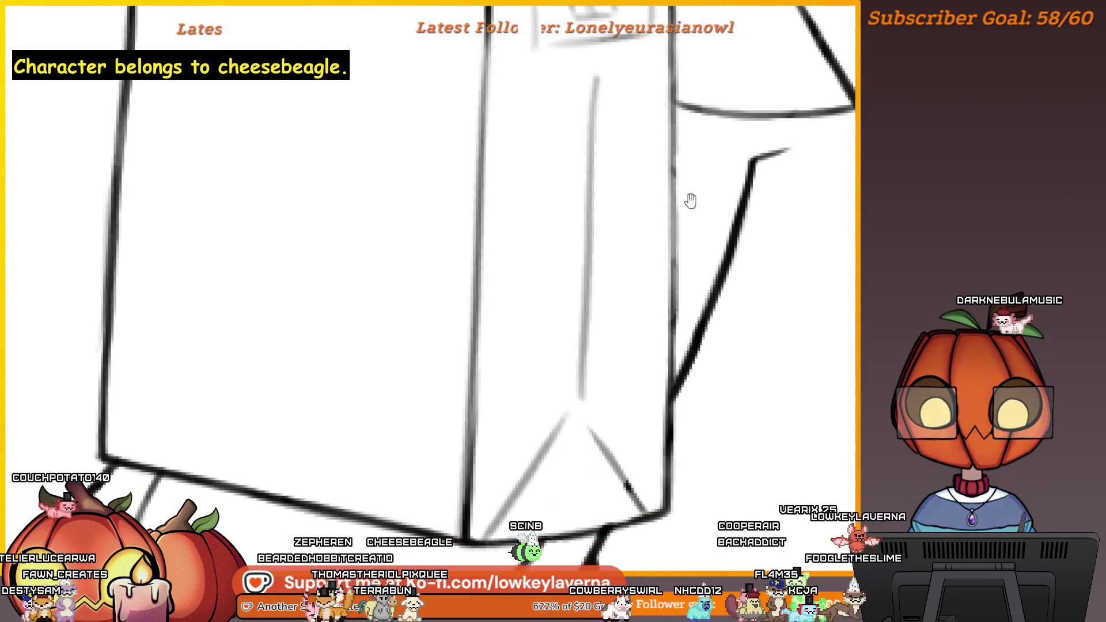
Step: Mirror the view to check the bag and legs flipped
key(m)
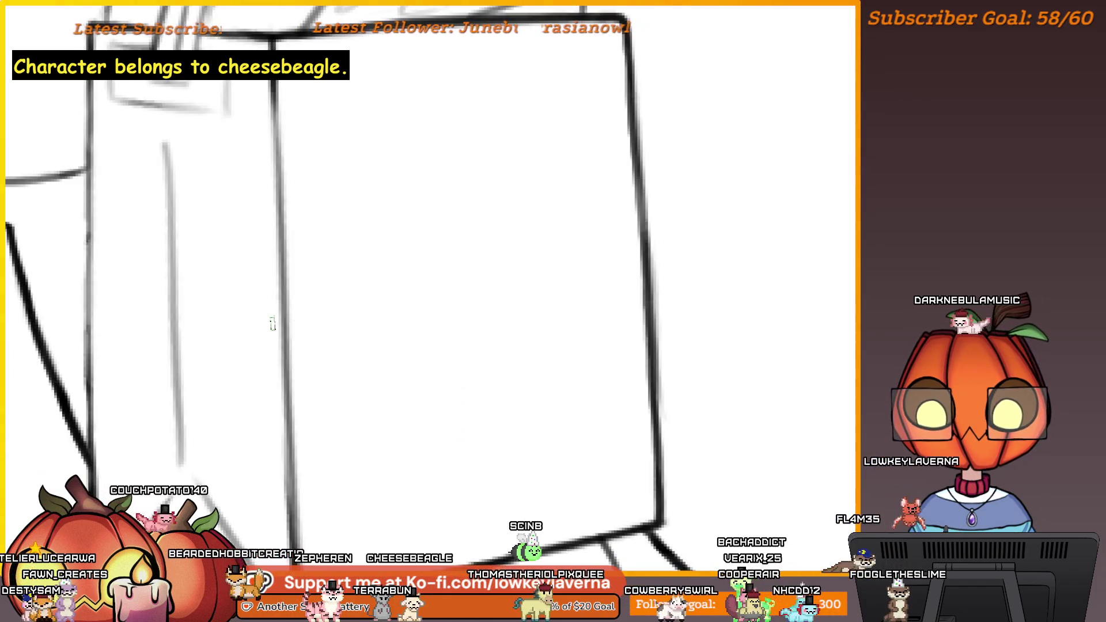
scroll(168, 185, down, 3)
scroll(229, 183, up, 2)
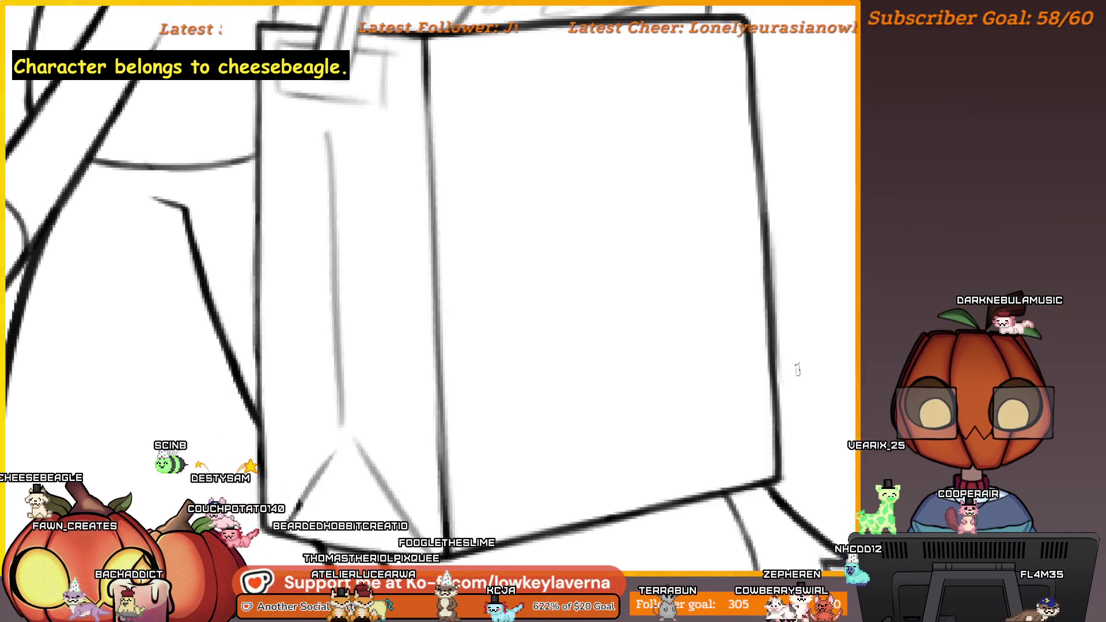
scroll(666, 144, down, 3)
scroll(649, 173, up, 5)
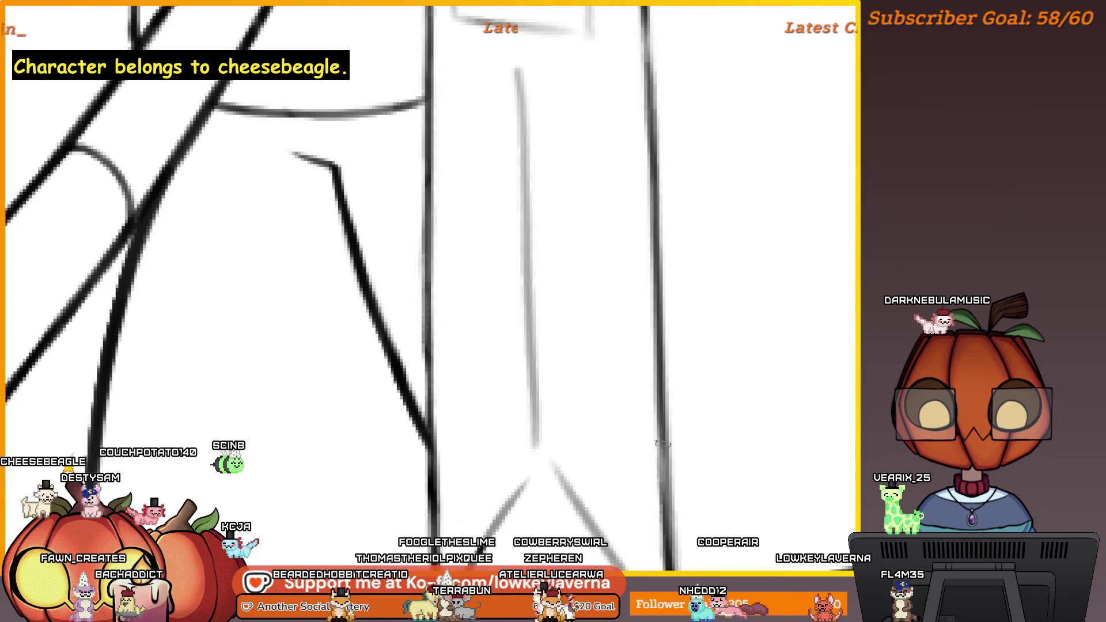
scroll(663, 454, down, 2)
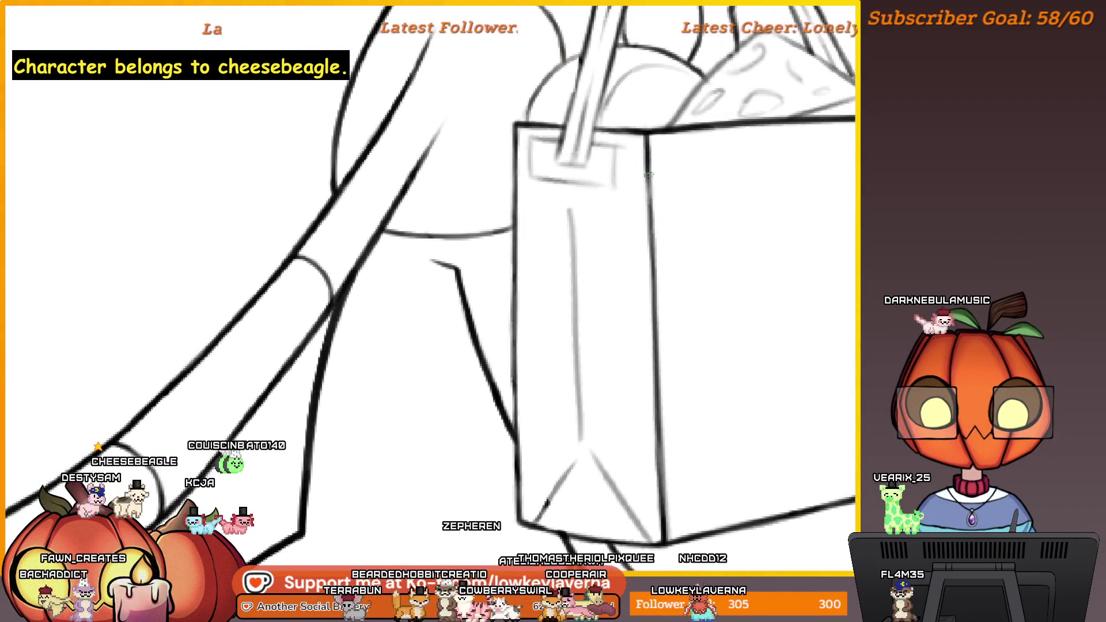
Step: Frame the whole grocery bag and the dog's legs, then mirror the canvas to check them
drag(778, 362, 637, 376)
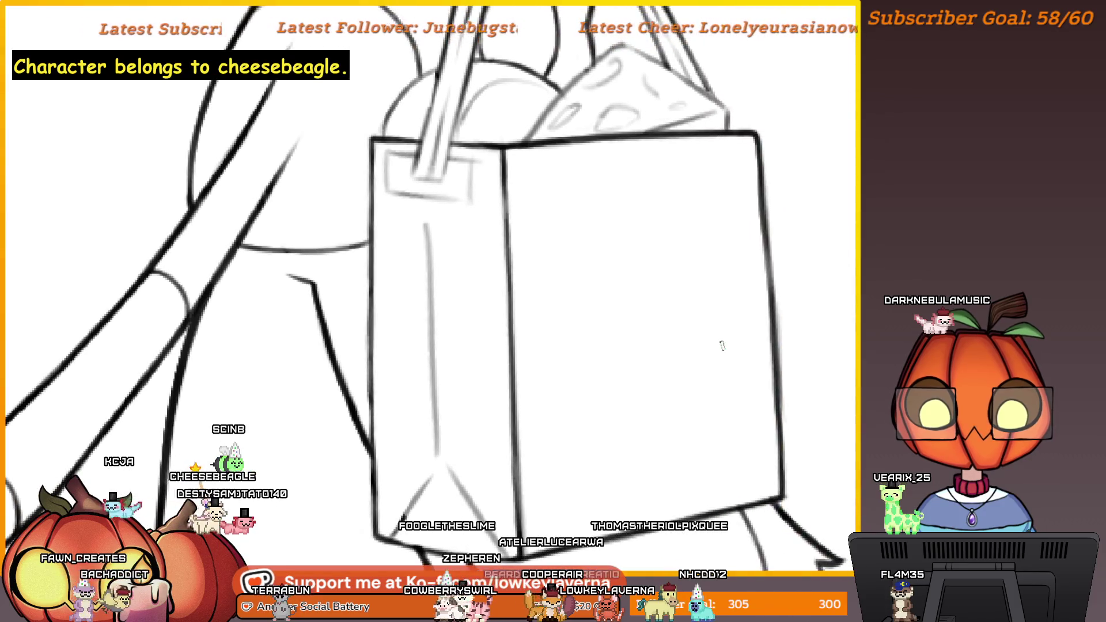
scroll(743, 325, down, 2)
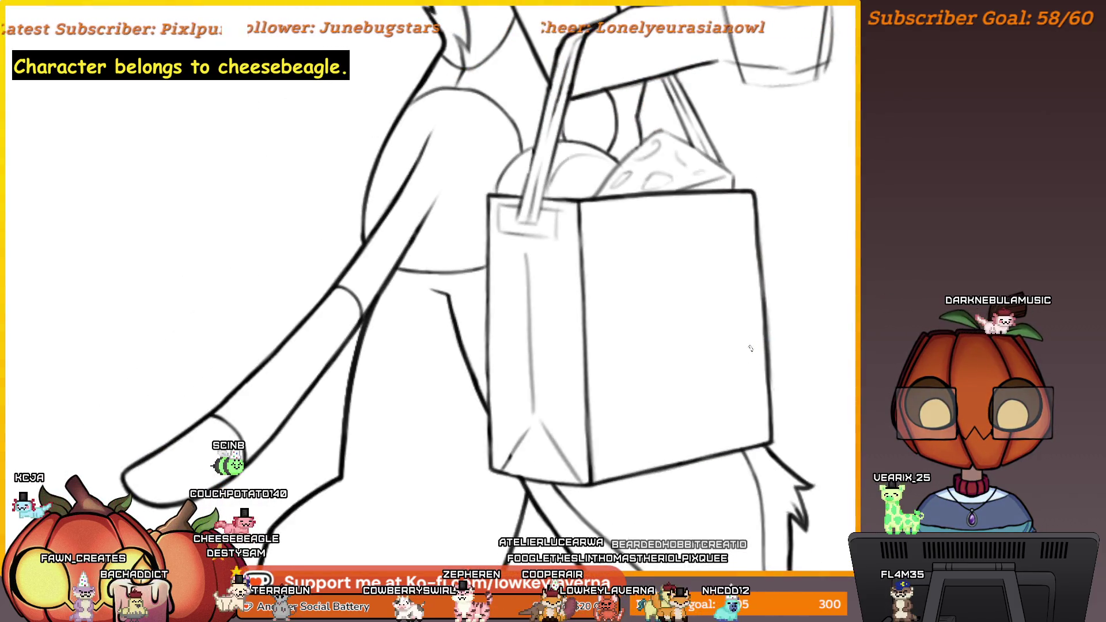
scroll(509, 460, up, 2)
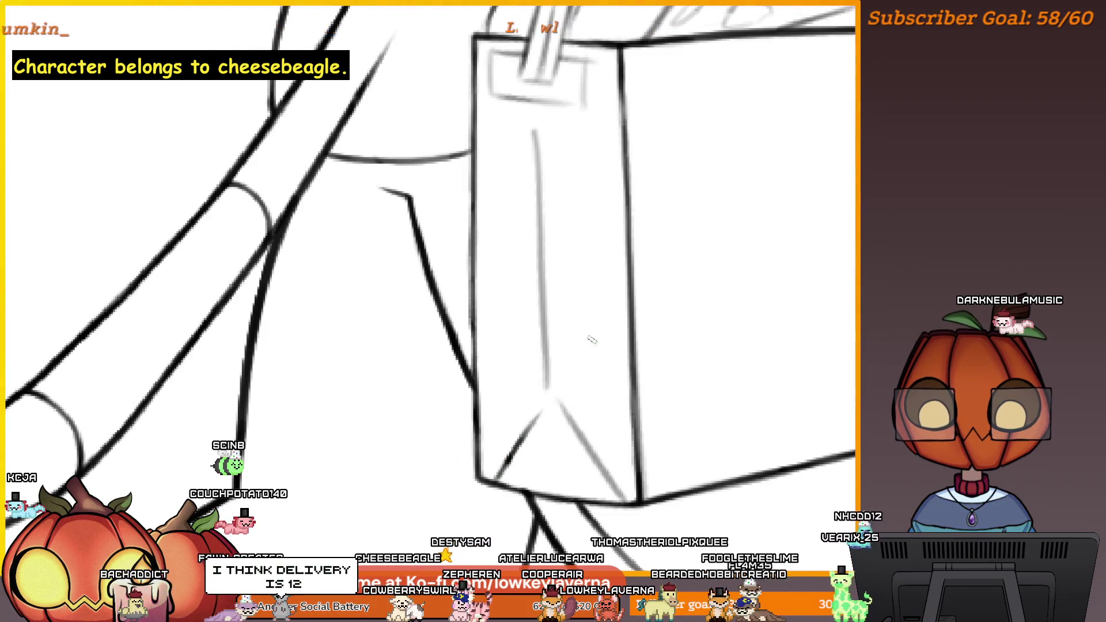
scroll(584, 419, down, 2)
scroll(546, 399, up, 1)
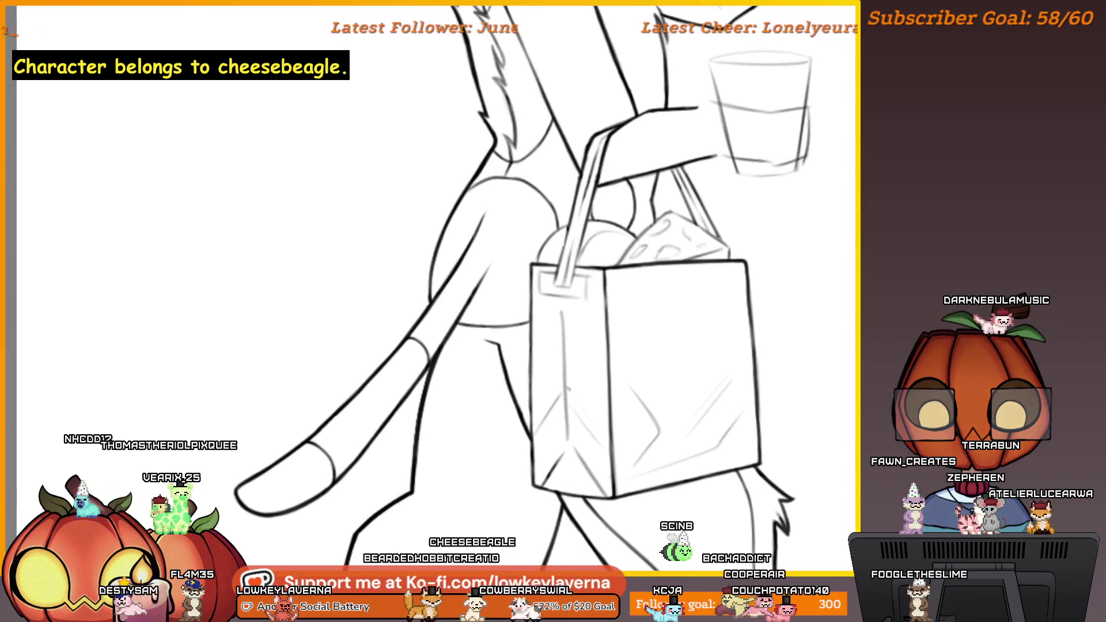
drag(568, 389, 561, 392)
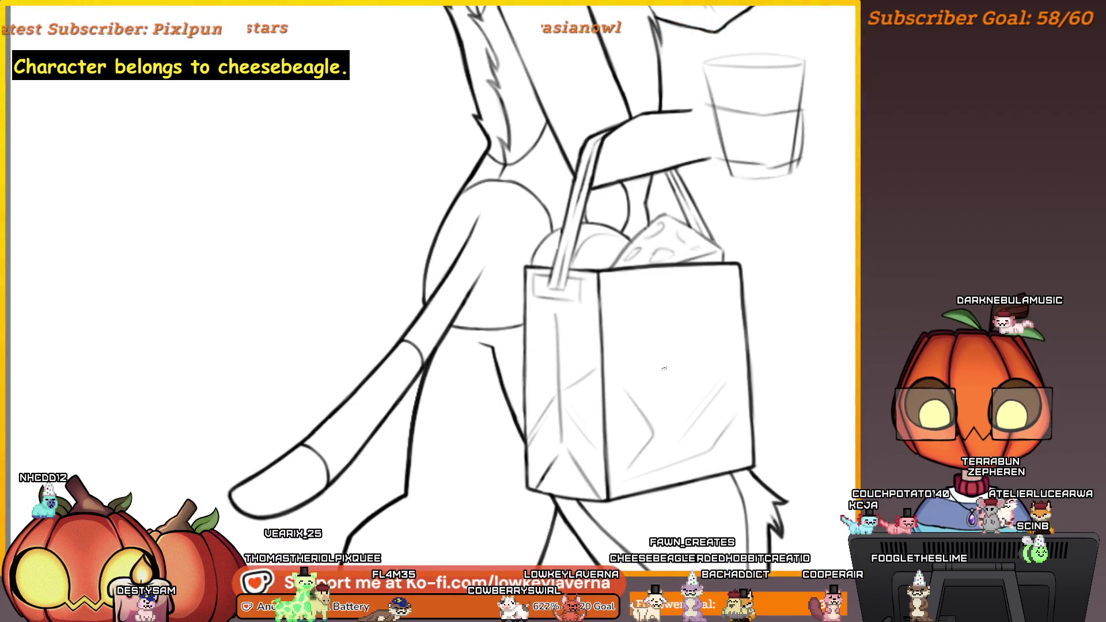
drag(715, 305, 633, 369)
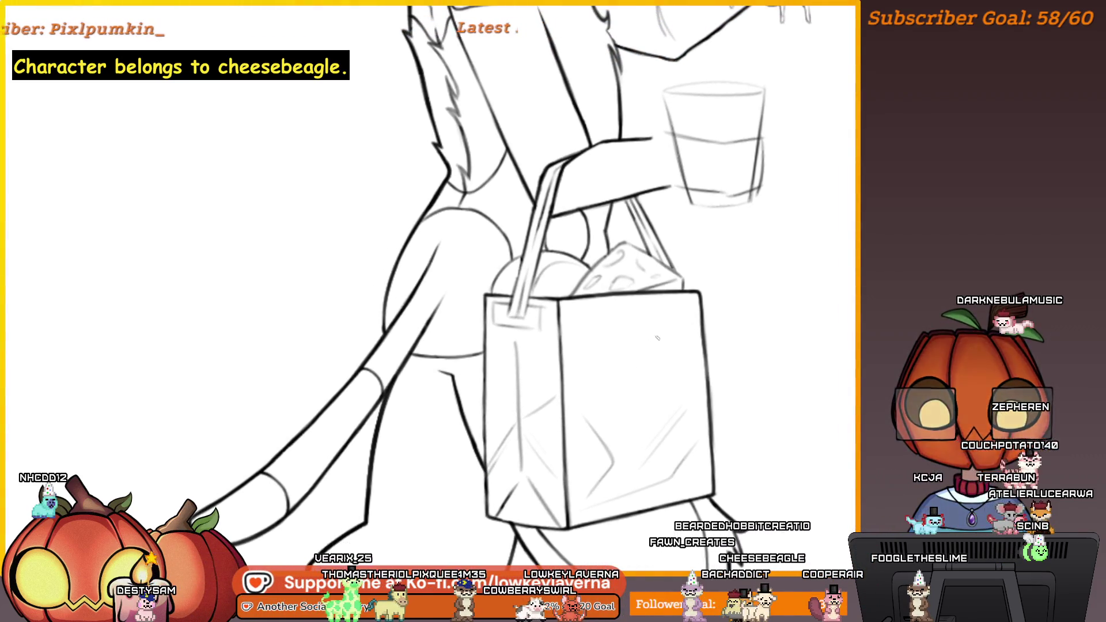
scroll(643, 347, down, 2)
scroll(643, 347, left, 3)
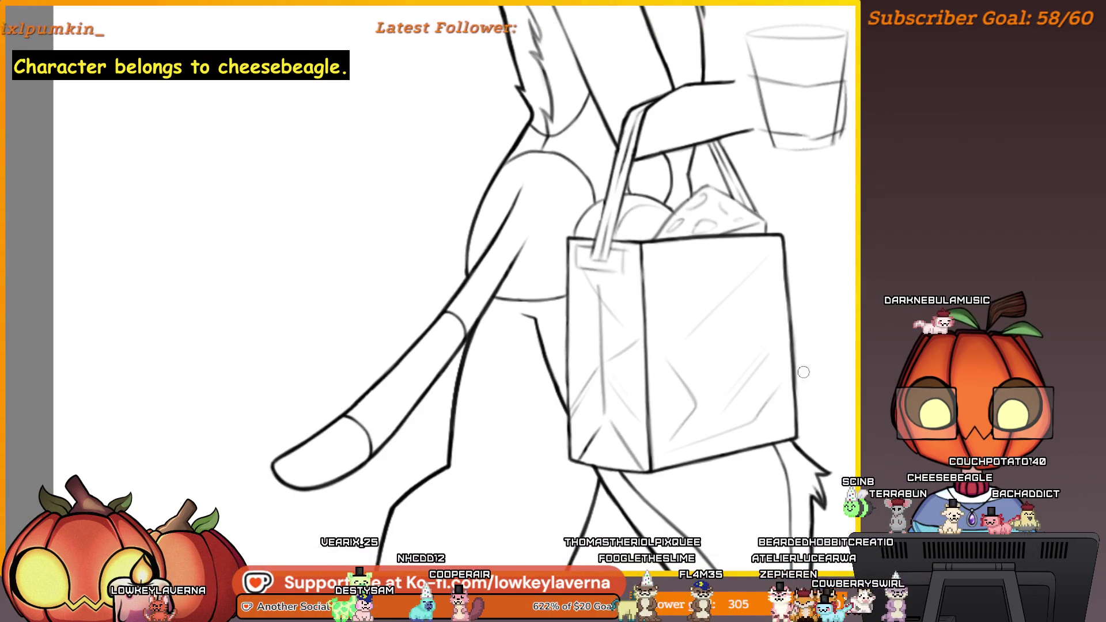
key(m)
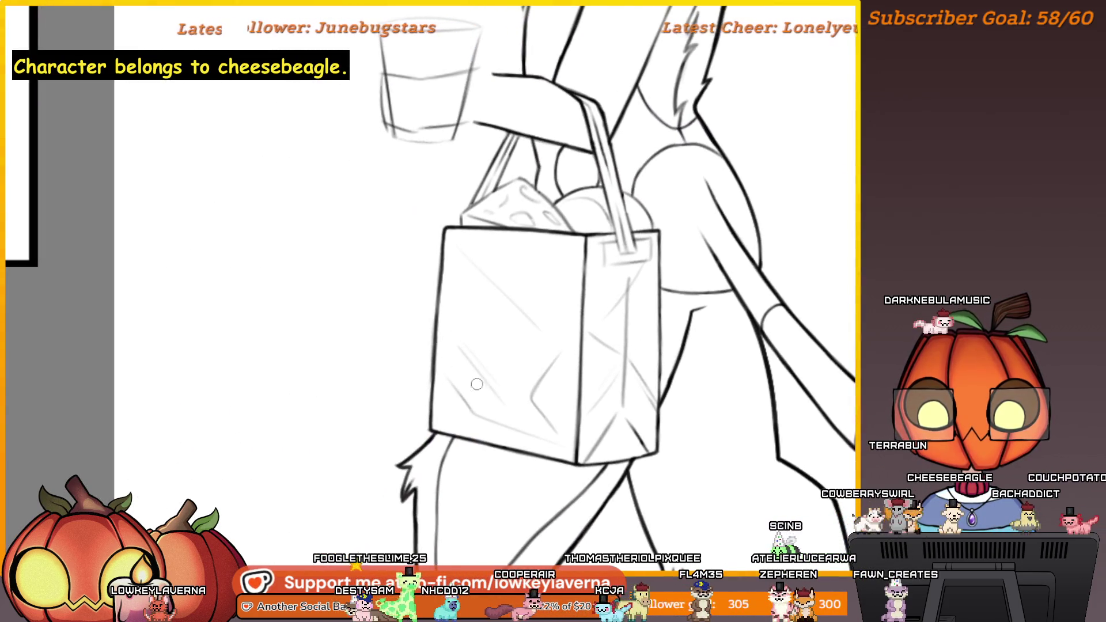
Step: Centre the bag's lower corner in the mirrored view
scroll(470, 381, down, 5)
scroll(577, 319, up, 6)
mouse_move(577, 319)
mouse_down()
mouse_move(561, 299)
mouse_move(507, 306)
mouse_up()
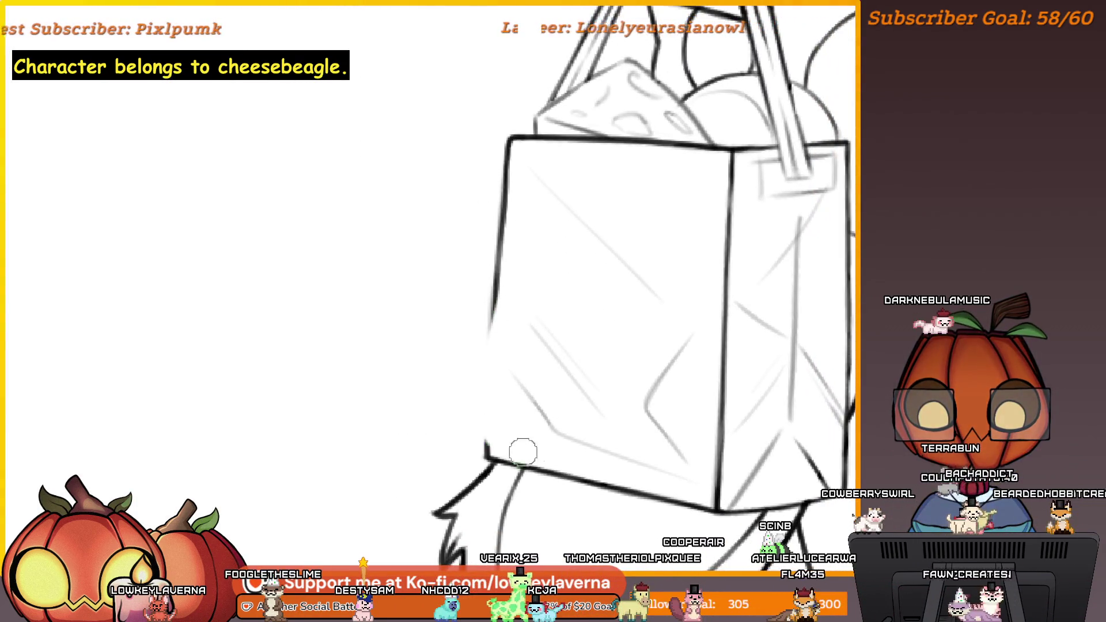
scroll(551, 444, up, 4)
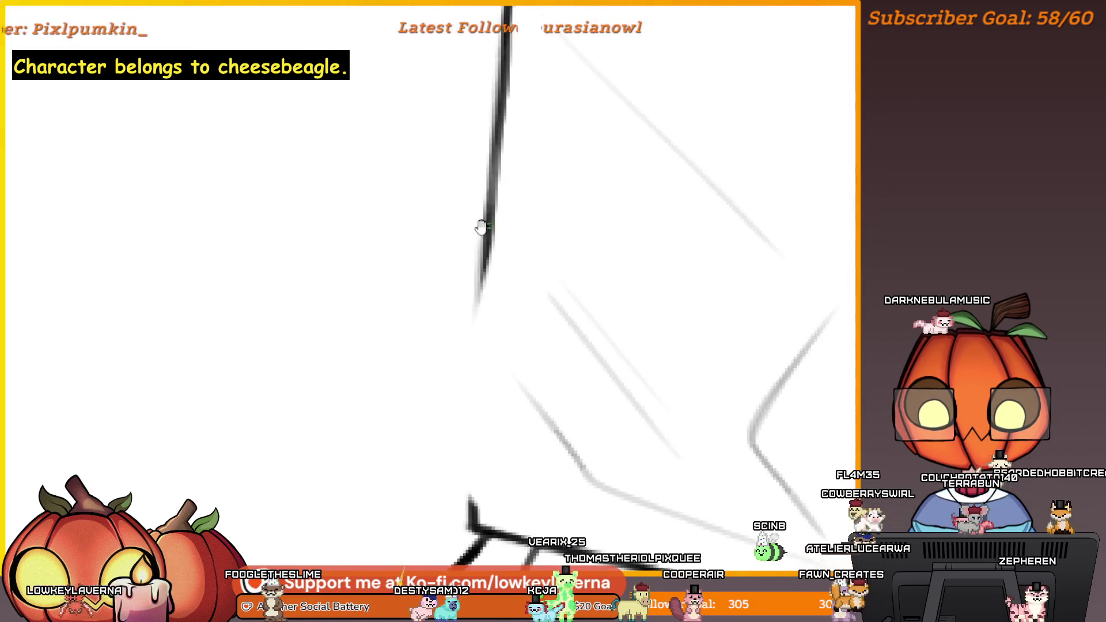
scroll(505, 500, down, 3)
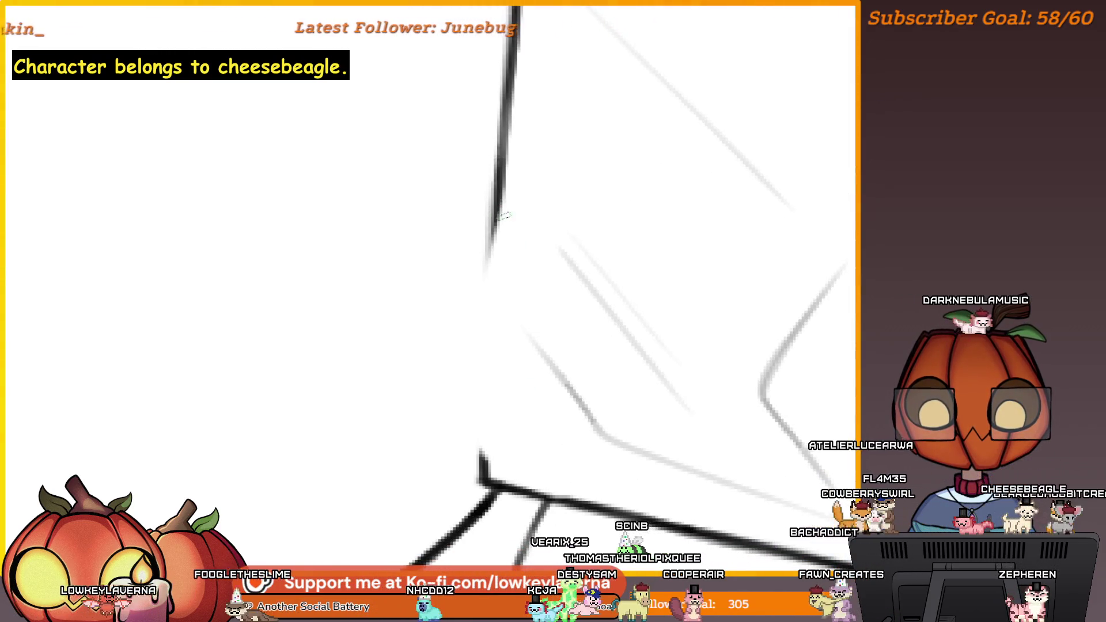
scroll(508, 367, down, 2)
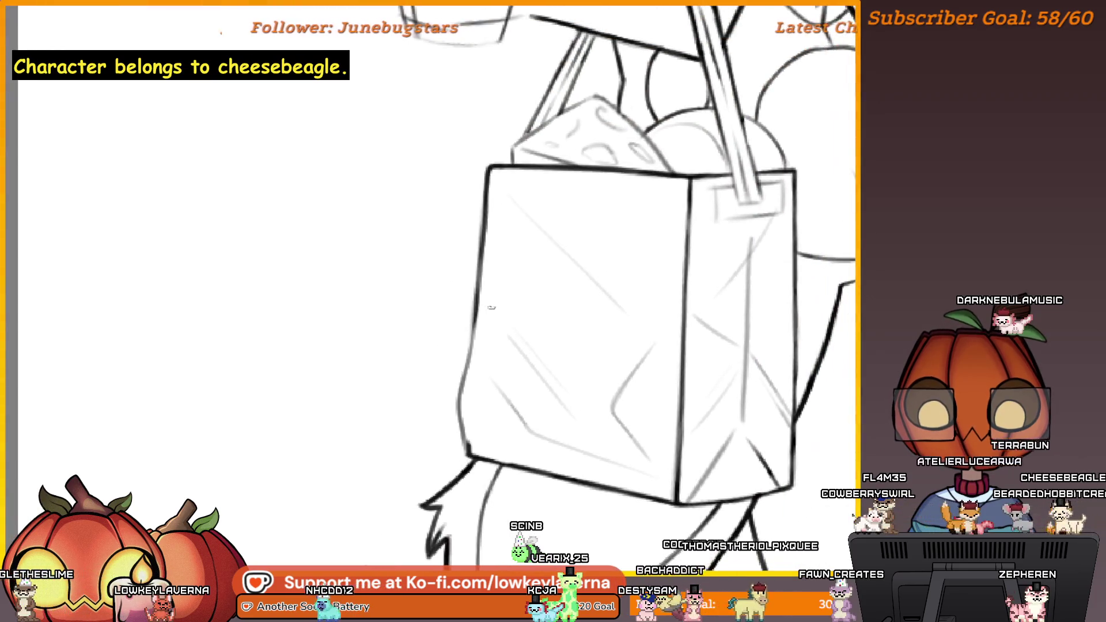
drag(494, 311, 482, 334)
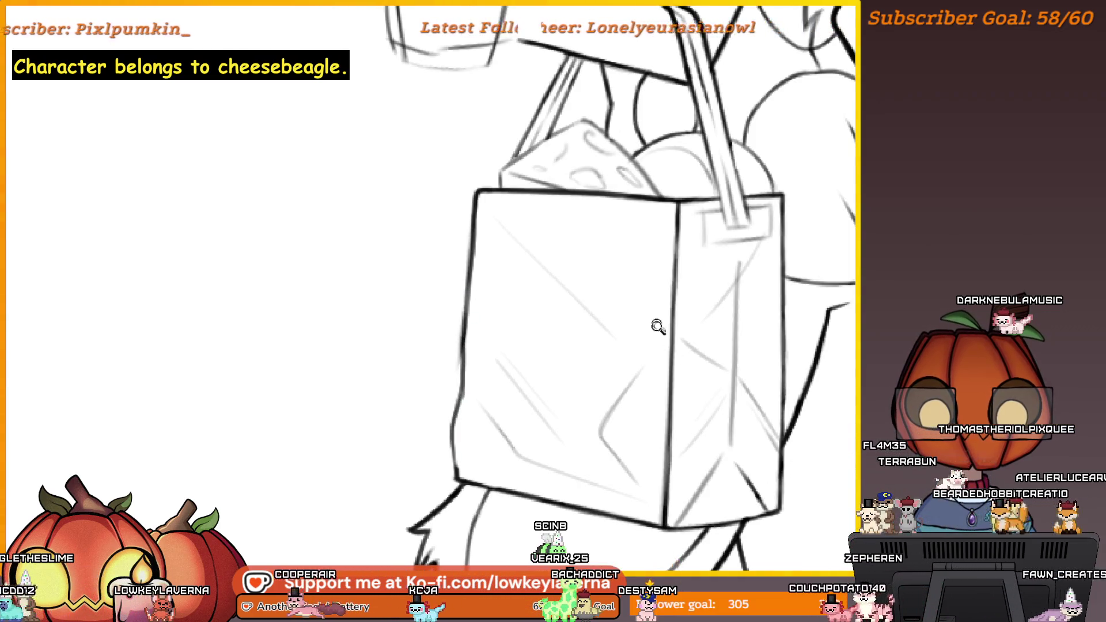
Step: Erase the excess part of the bag's side outline near its bottom corner
scroll(659, 323, down, 3)
scroll(564, 313, up, 3)
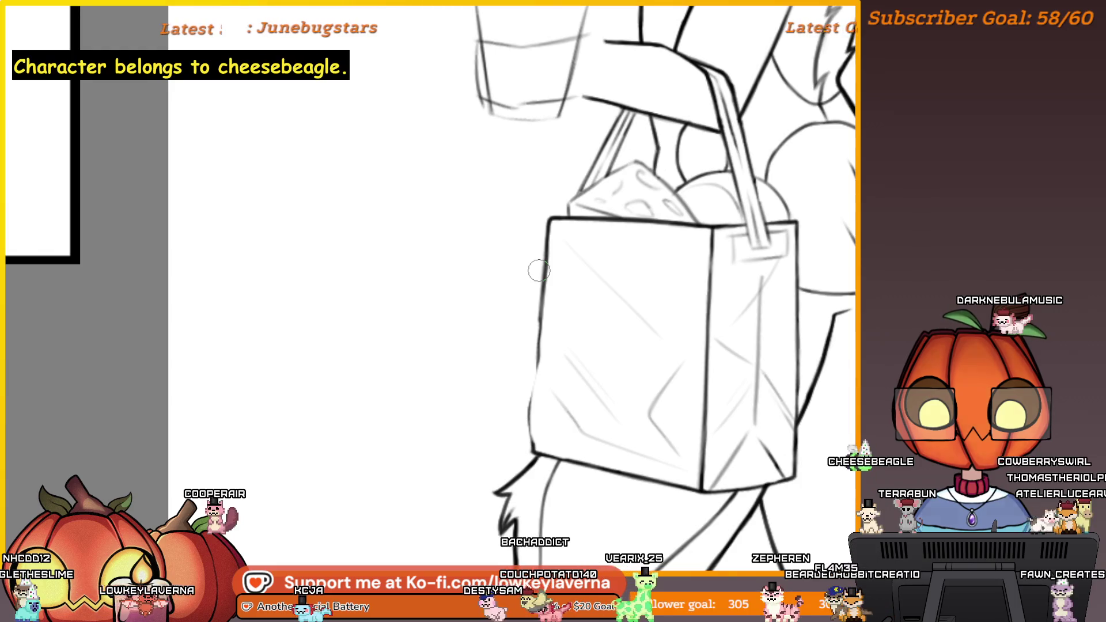
scroll(539, 271, up, 5)
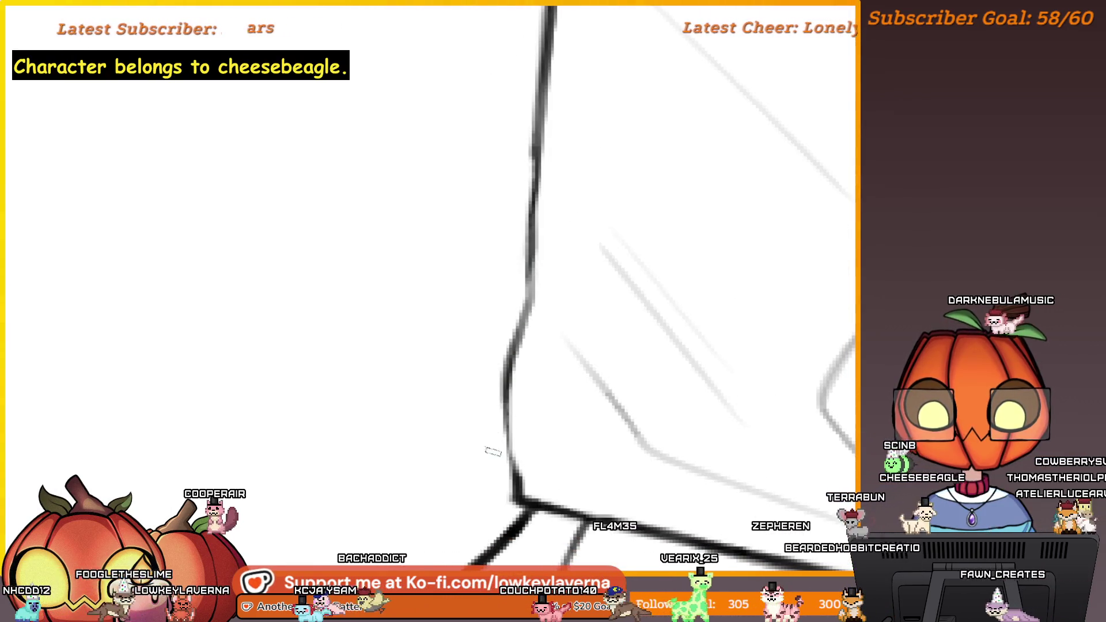
drag(492, 452, 525, 295)
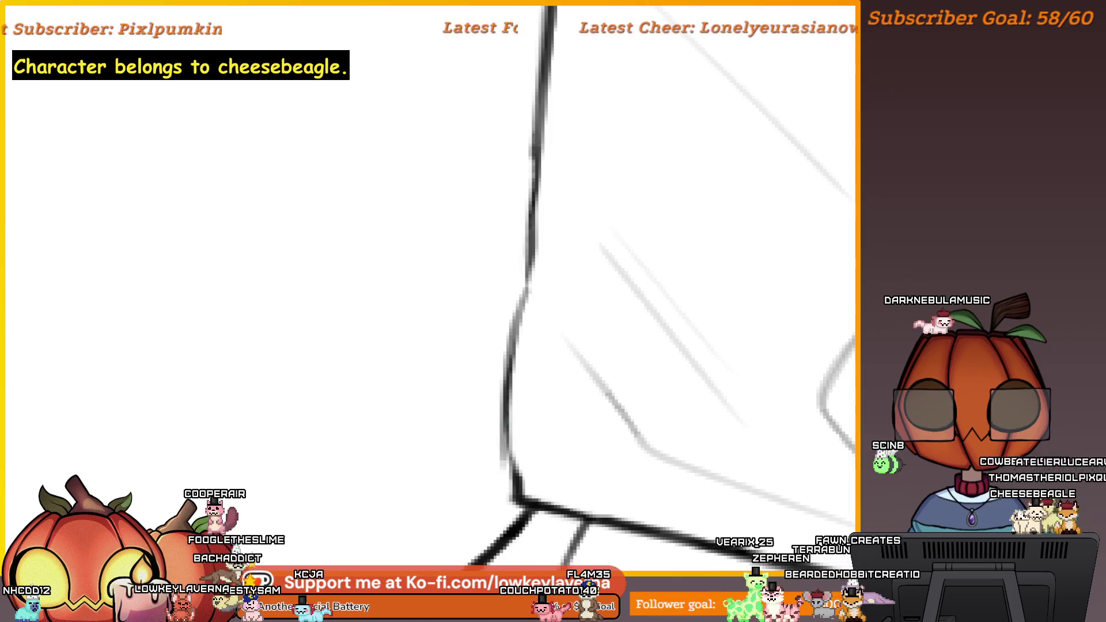
drag(515, 479, 504, 445)
scroll(511, 355, down, 2)
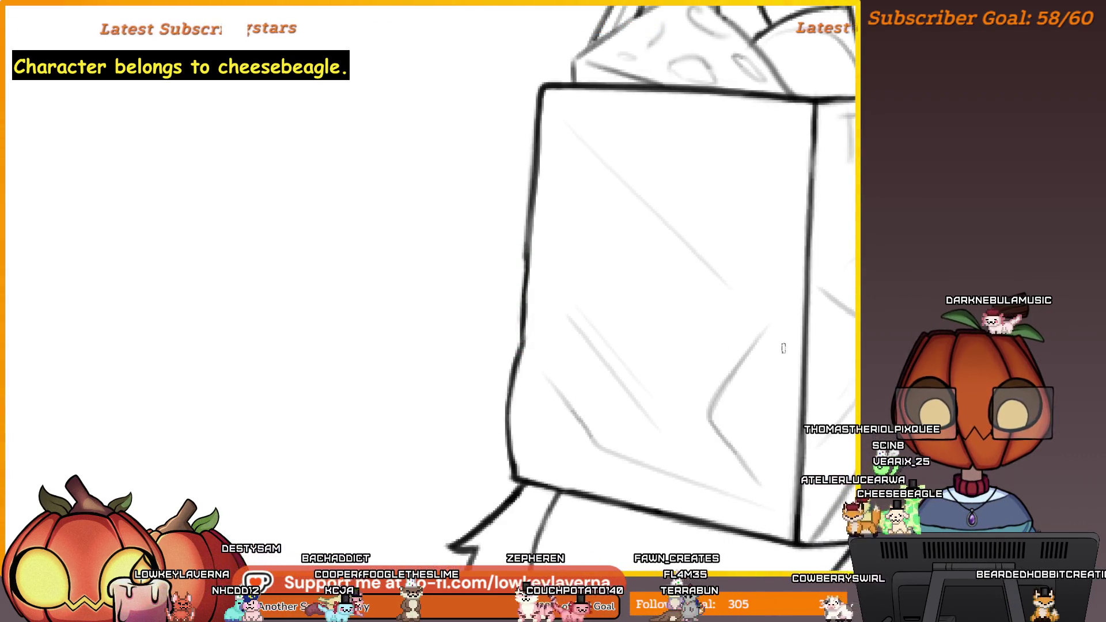
scroll(782, 348, down, 3)
scroll(64, 314, up, 2)
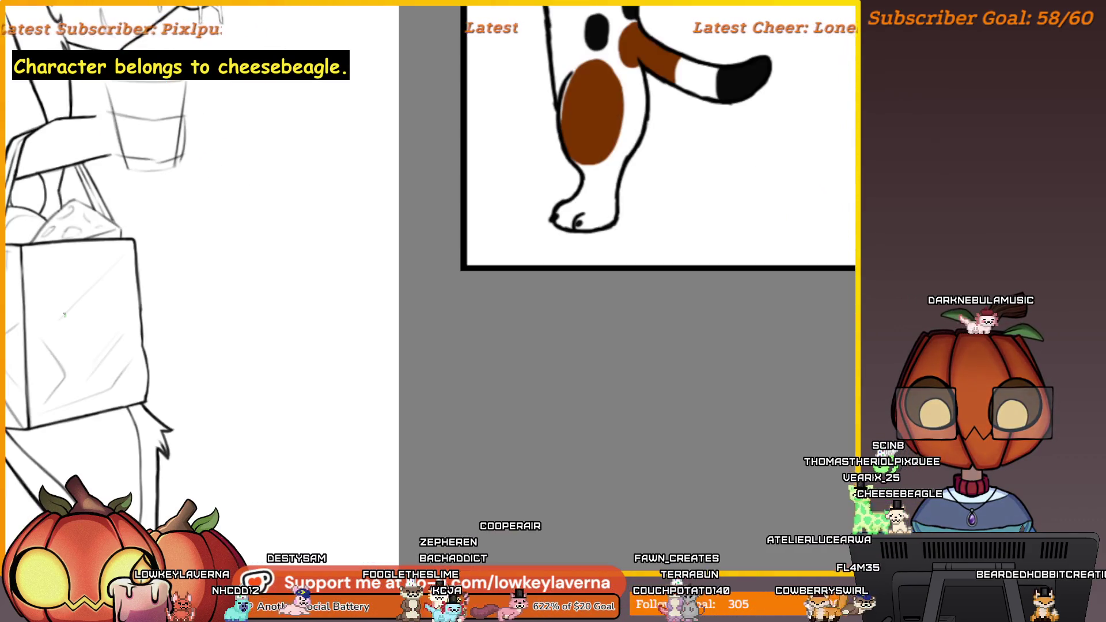
Step: Reframe the view on the grocery bag, cup and the dog's legs
scroll(697, 341, up, 2)
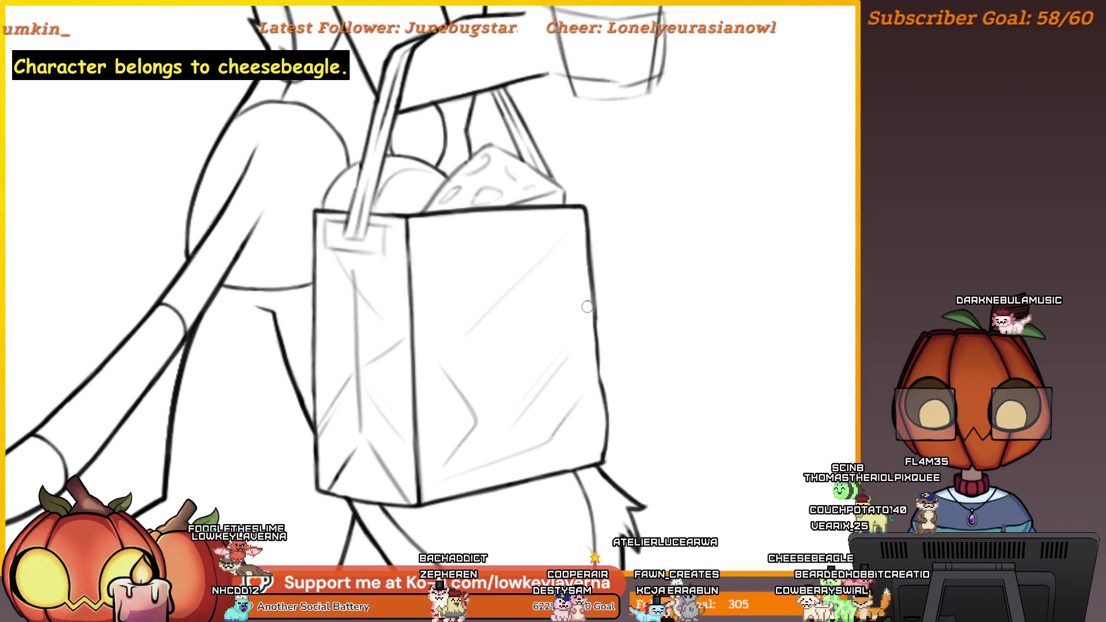
scroll(586, 415, left, 3)
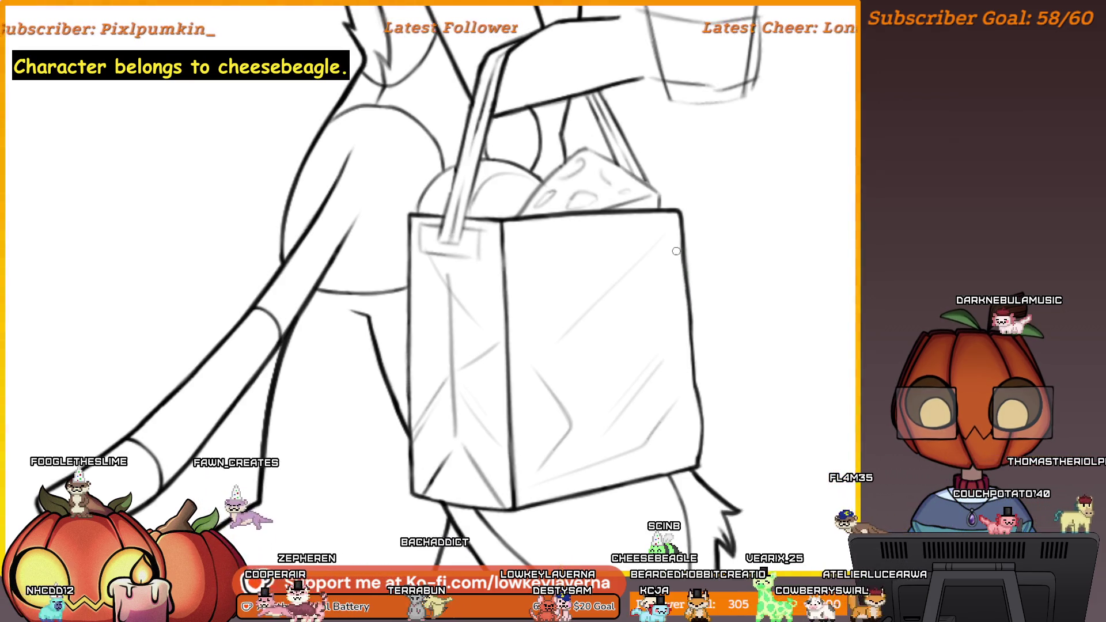
scroll(647, 403, left, 3)
scroll(598, 429, down, 3)
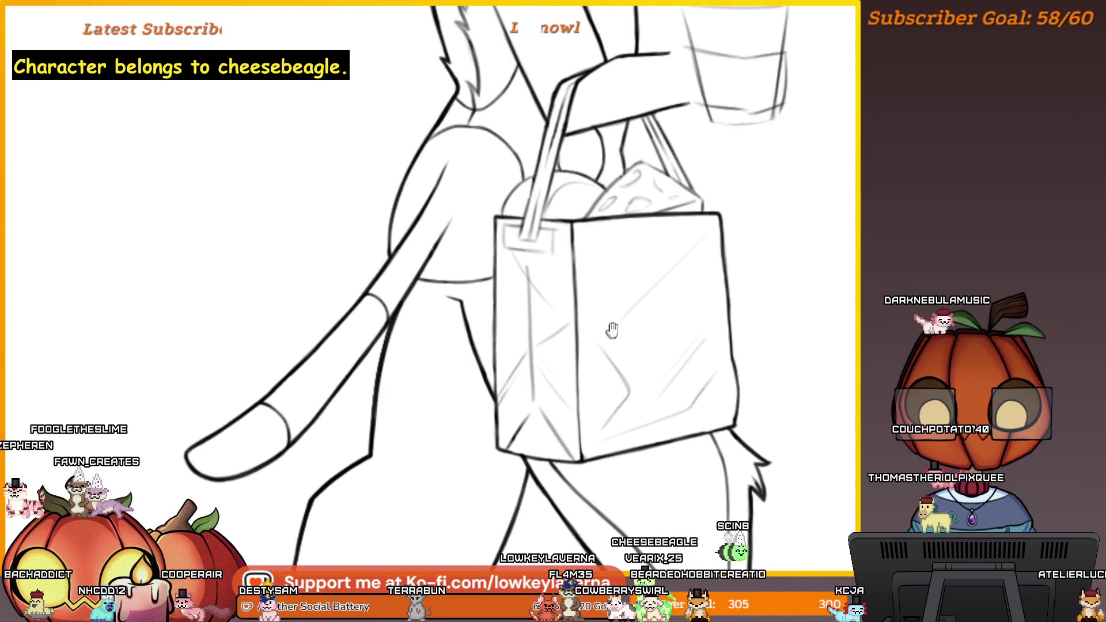
scroll(733, 262, left, 2)
scroll(707, 291, up, 1)
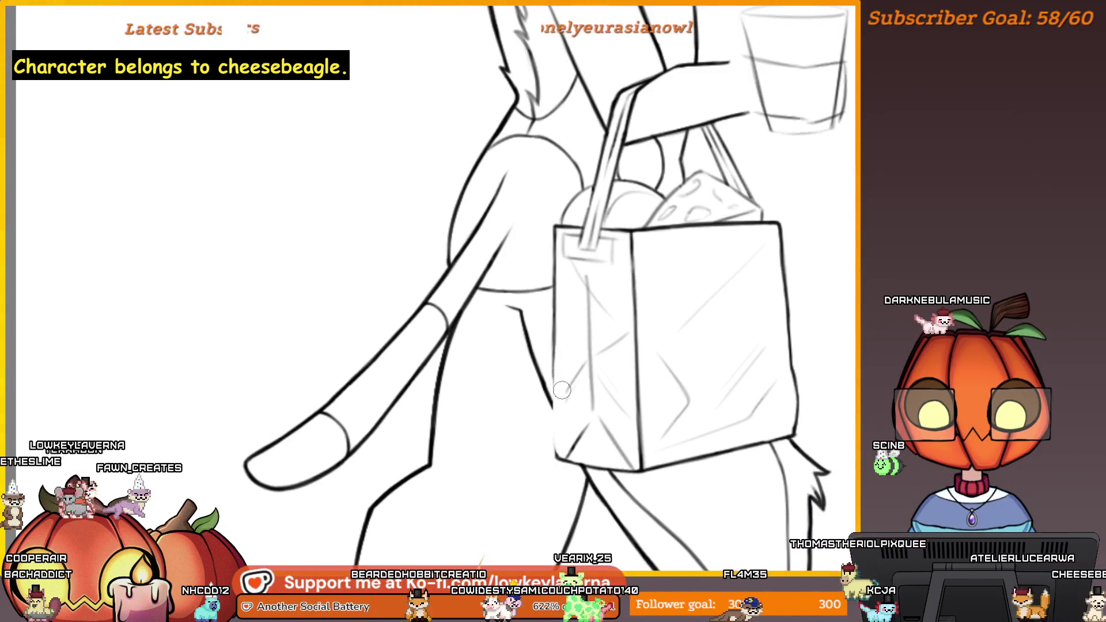
drag(662, 265, 641, 271)
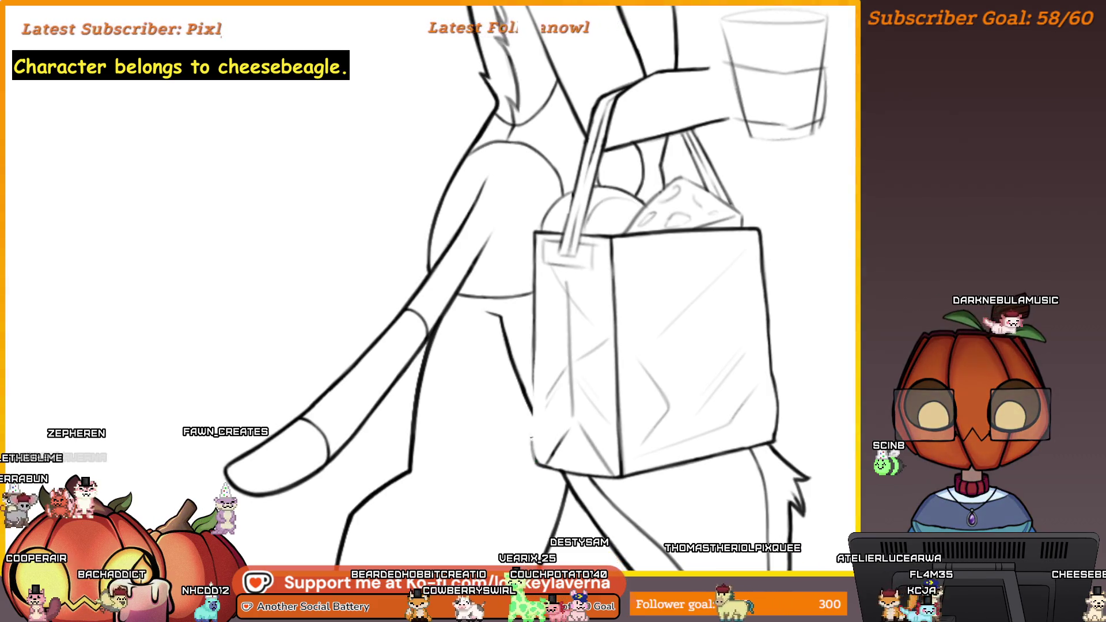
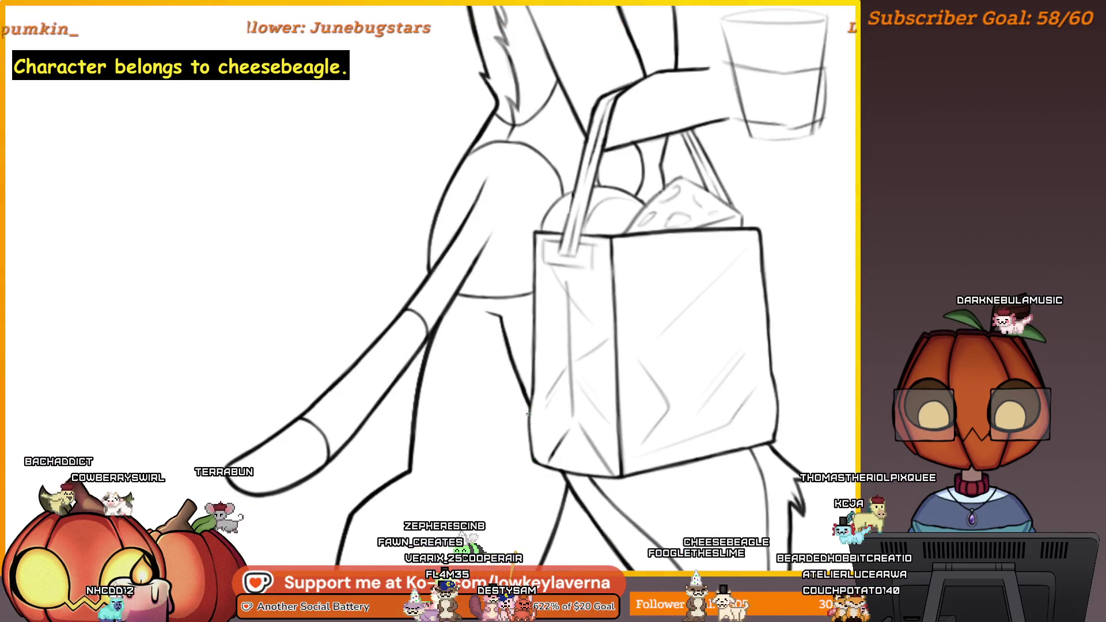
Step: Ink a bold clean line along the bottom edge of the bag strap
scroll(667, 357, down, 3)
scroll(740, 321, down, 2)
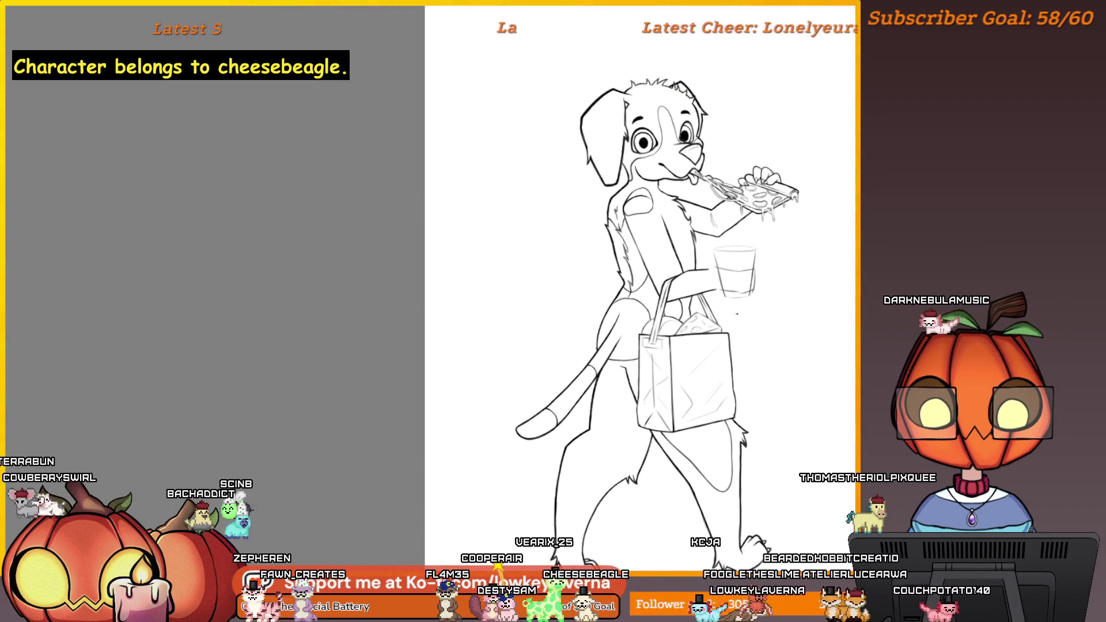
scroll(619, 261, up, 5)
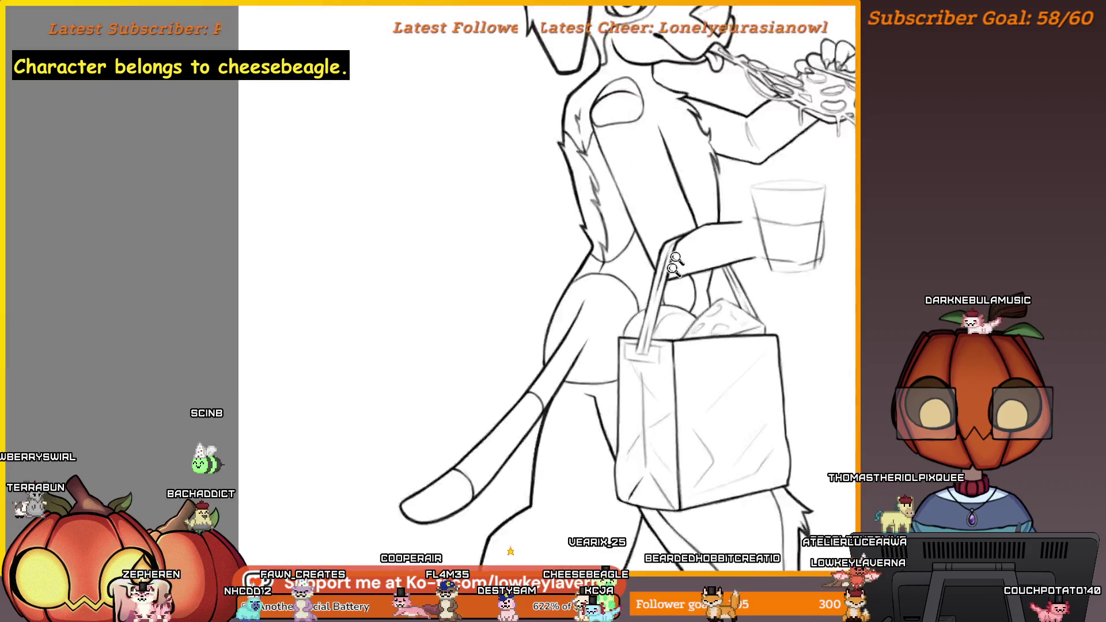
scroll(619, 261, up, 2)
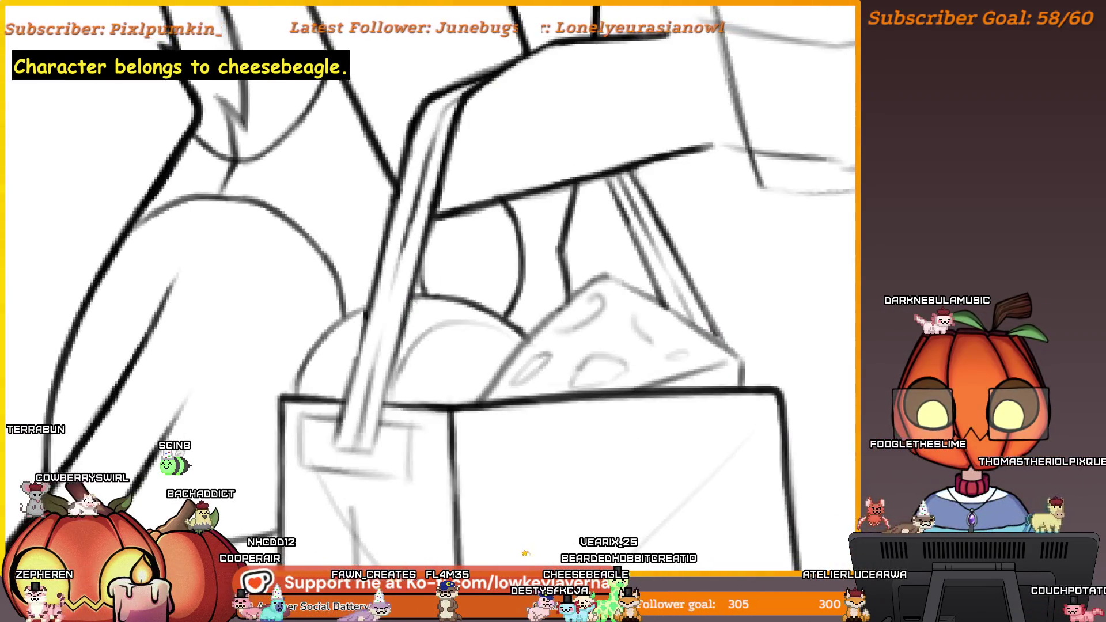
drag(369, 449, 335, 448)
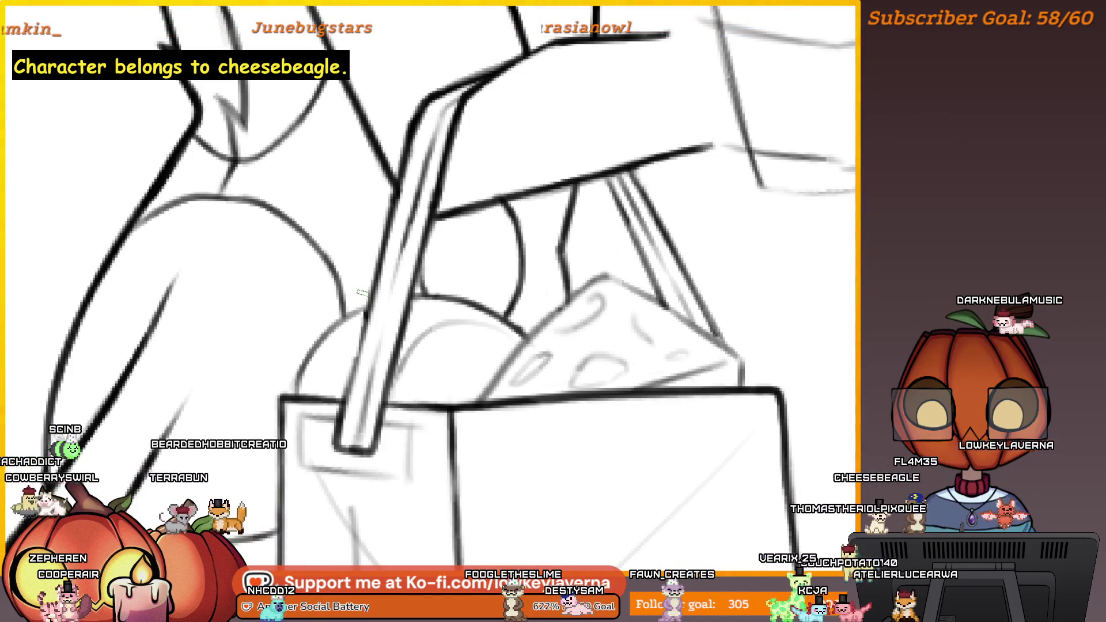
Step: Sketch guide strokes beneath the bag handle, then pan across to the strap's other side
drag(456, 130, 490, 311)
drag(348, 283, 291, 423)
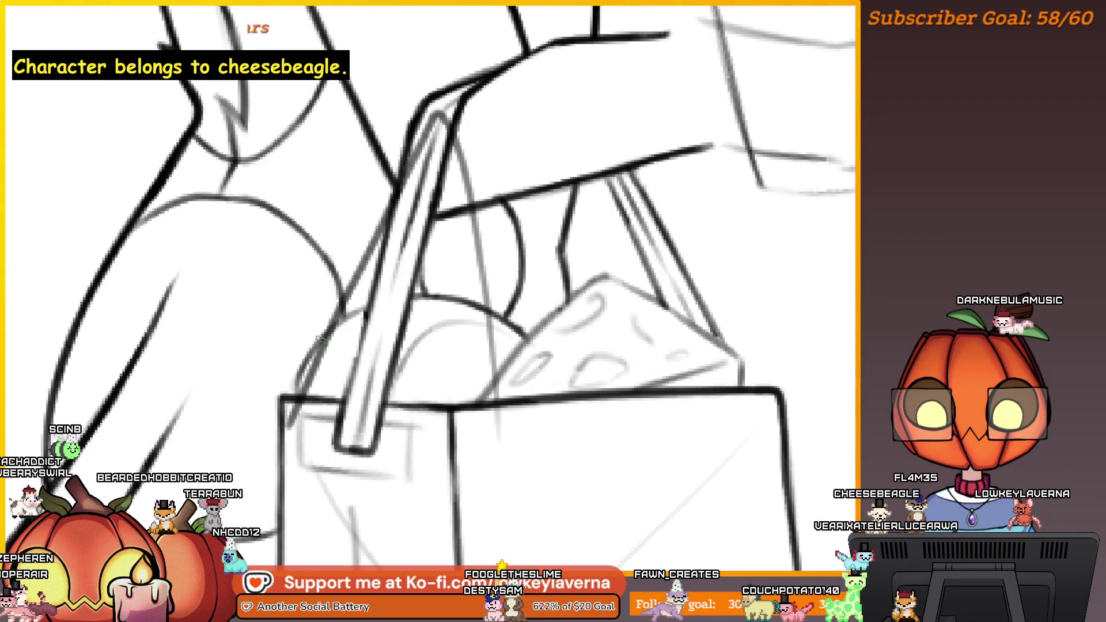
drag(322, 339, 430, 459)
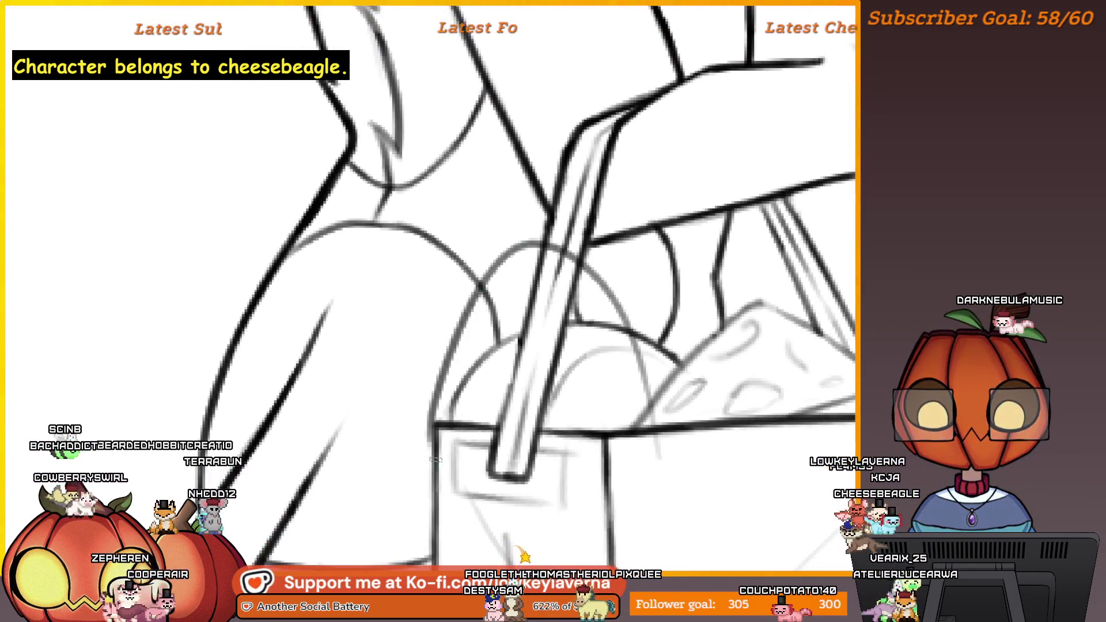
drag(763, 445, 647, 465)
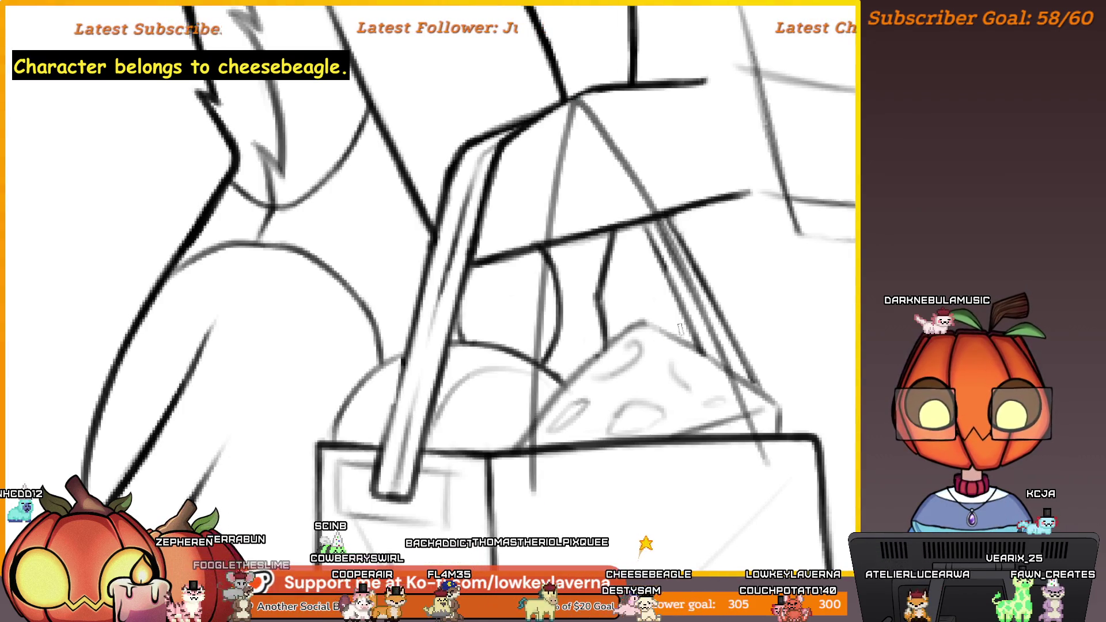
Step: Sketch a faint handle line running down behind the arm to the bag top
drag(570, 336, 658, 317)
scroll(810, 219, down, 5)
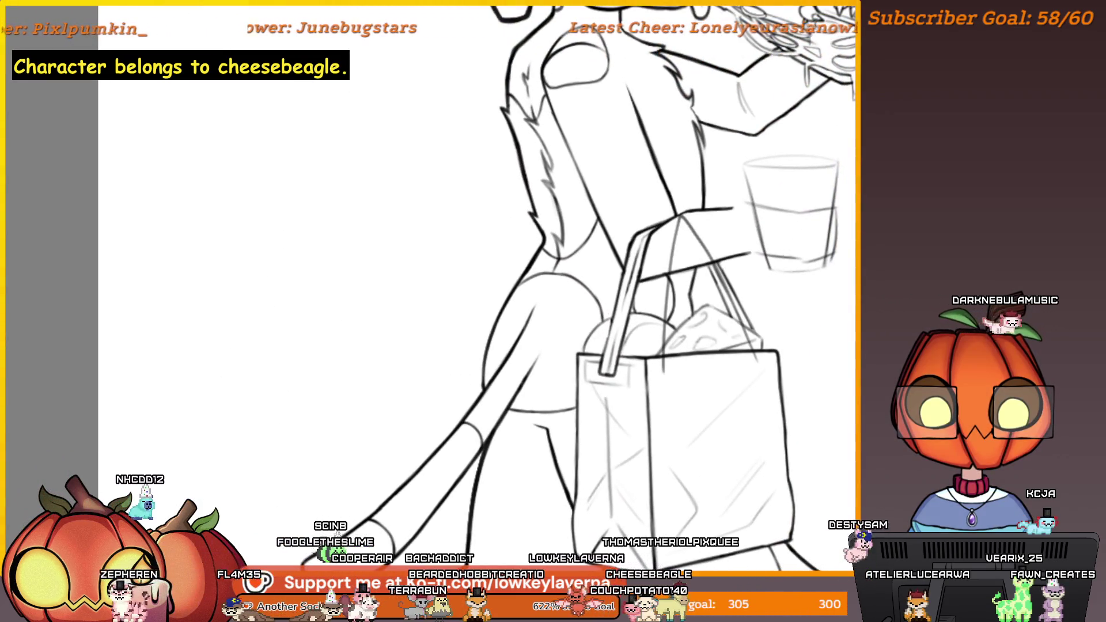
drag(794, 241, 775, 269)
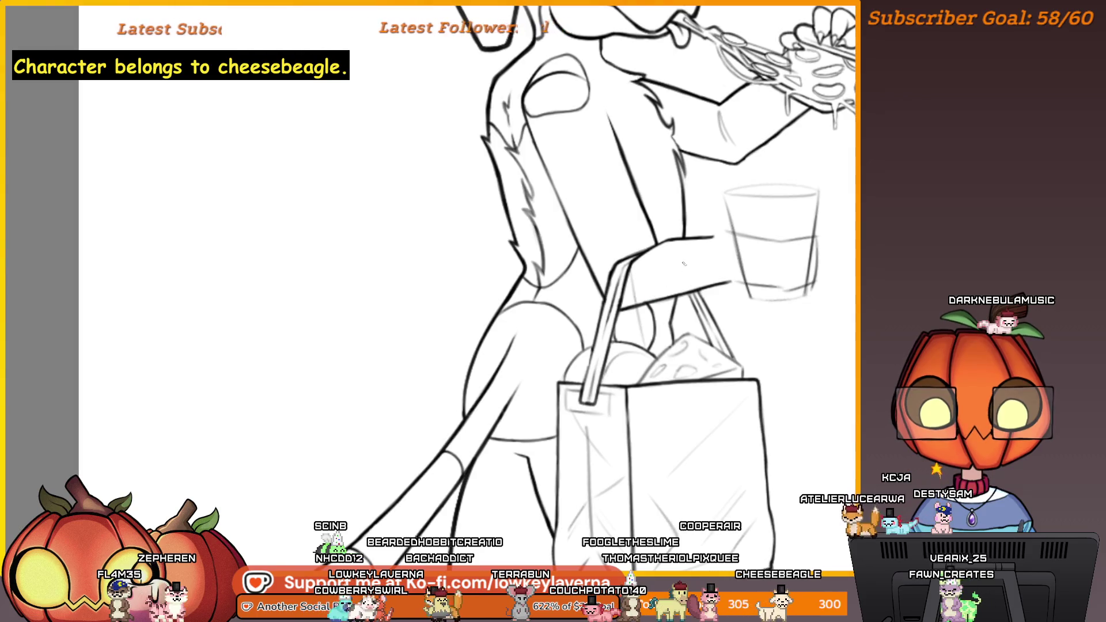
drag(689, 208, 64, 209)
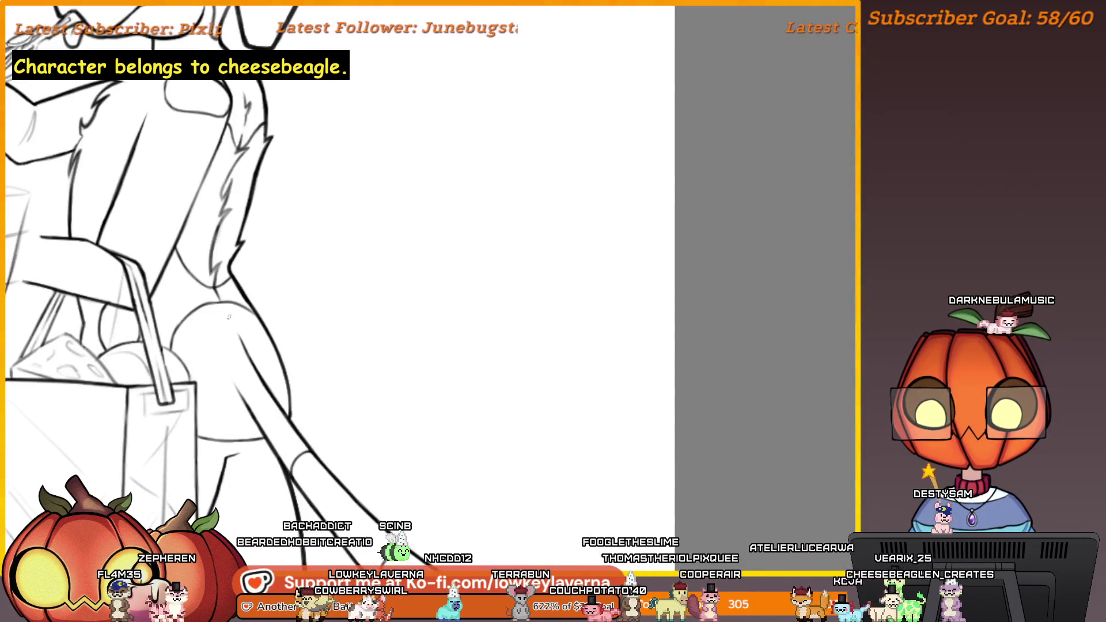
drag(168, 284, 412, 281)
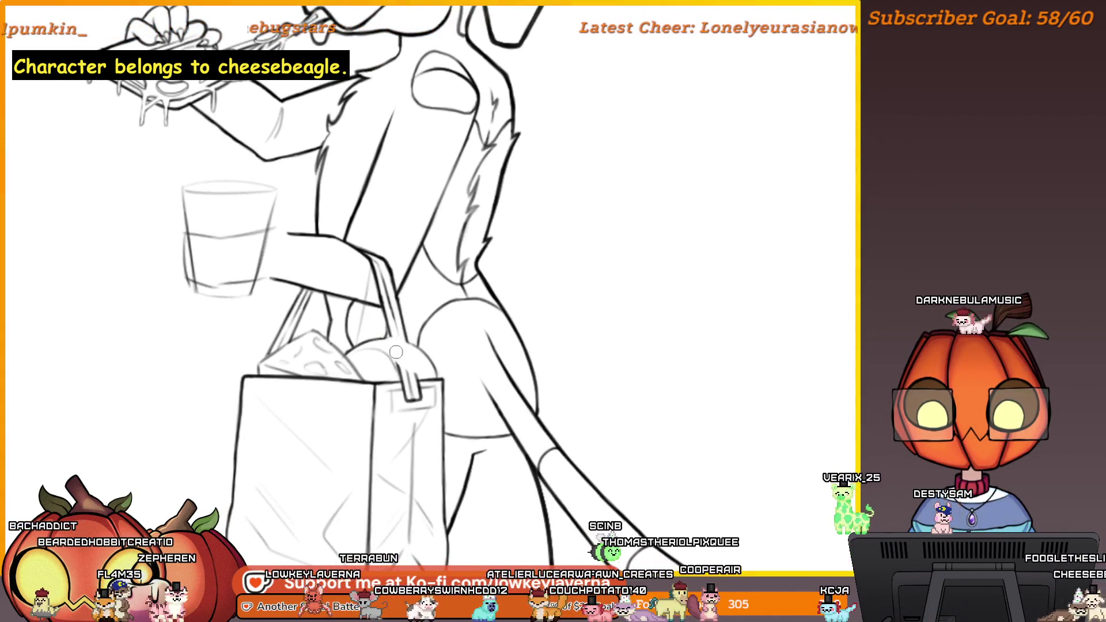
drag(433, 395, 439, 368)
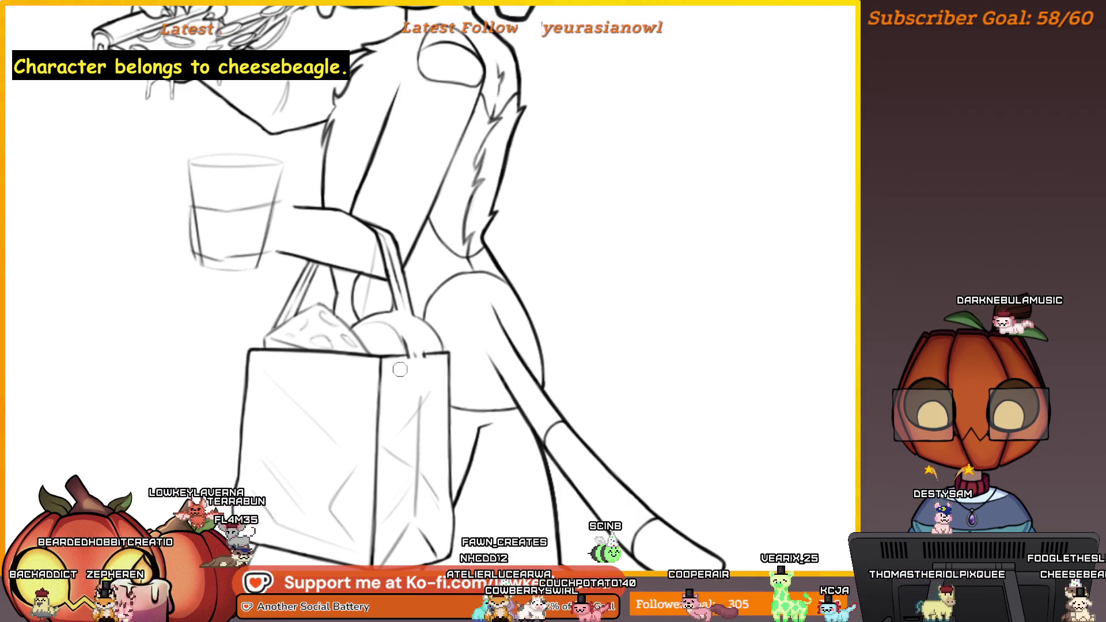
drag(415, 345, 418, 361)
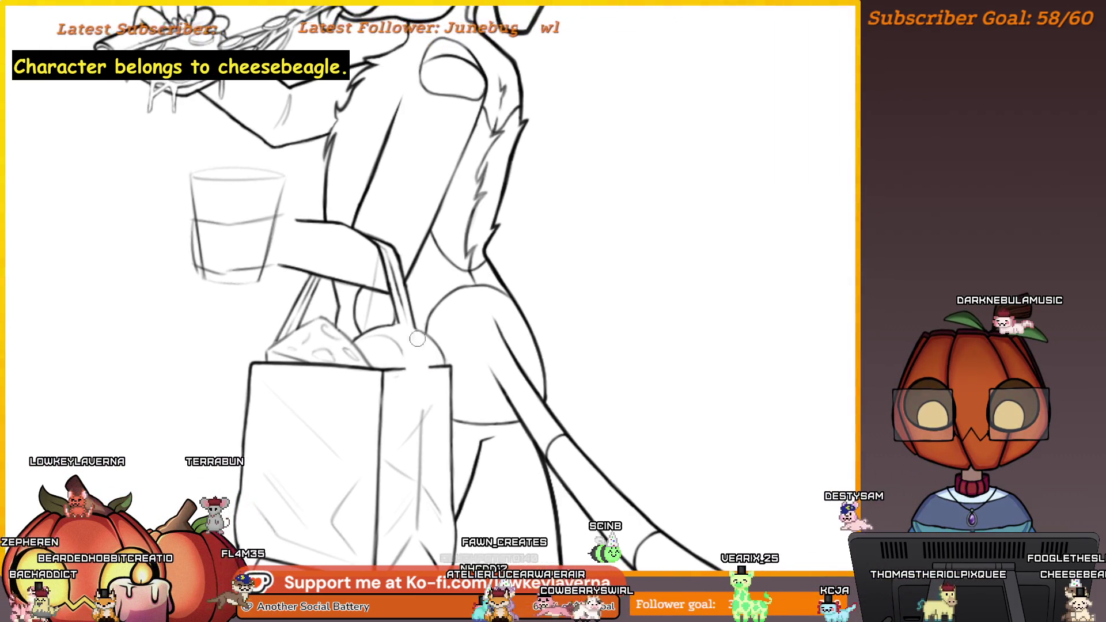
drag(398, 289, 414, 294)
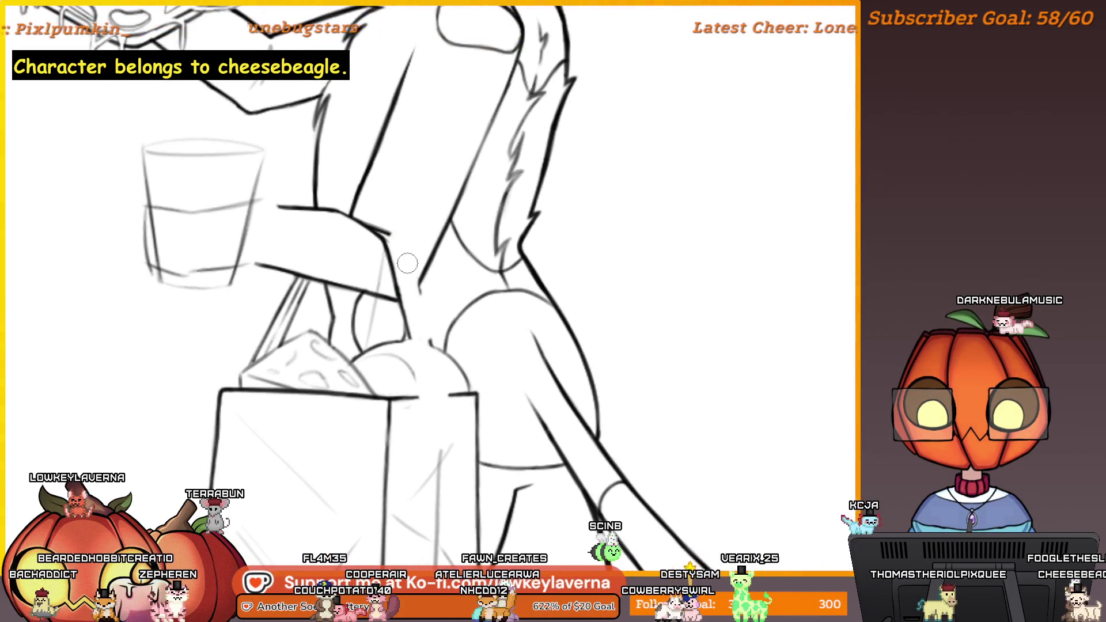
drag(407, 263, 412, 234)
drag(386, 424, 394, 353)
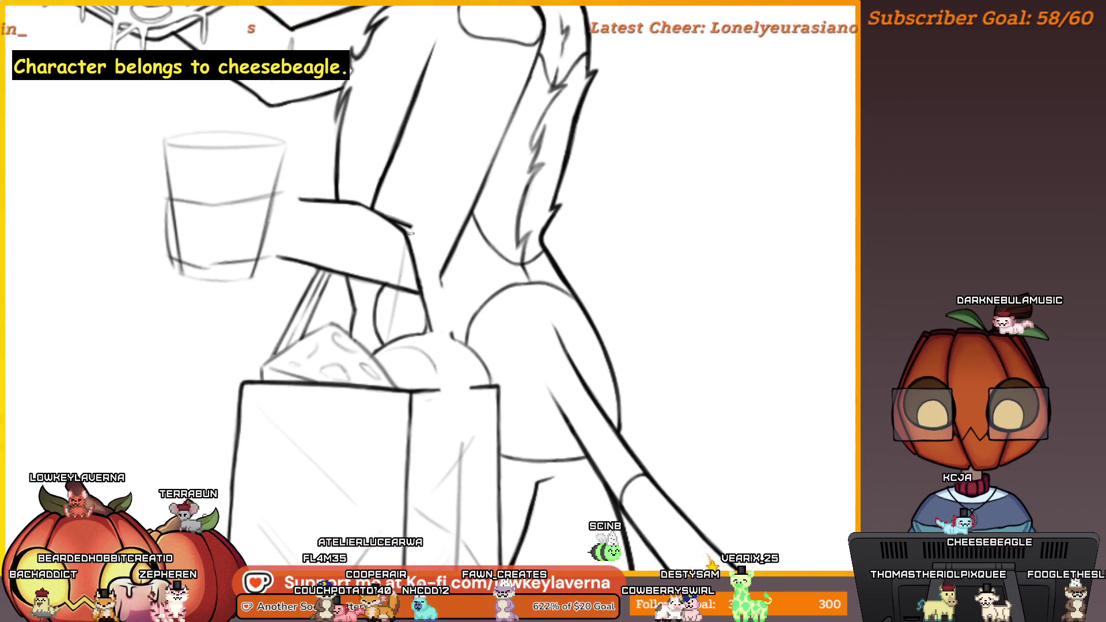
Step: Mirror the canvas view back to normal and recenter on the handle and glass
drag(410, 233, 348, 407)
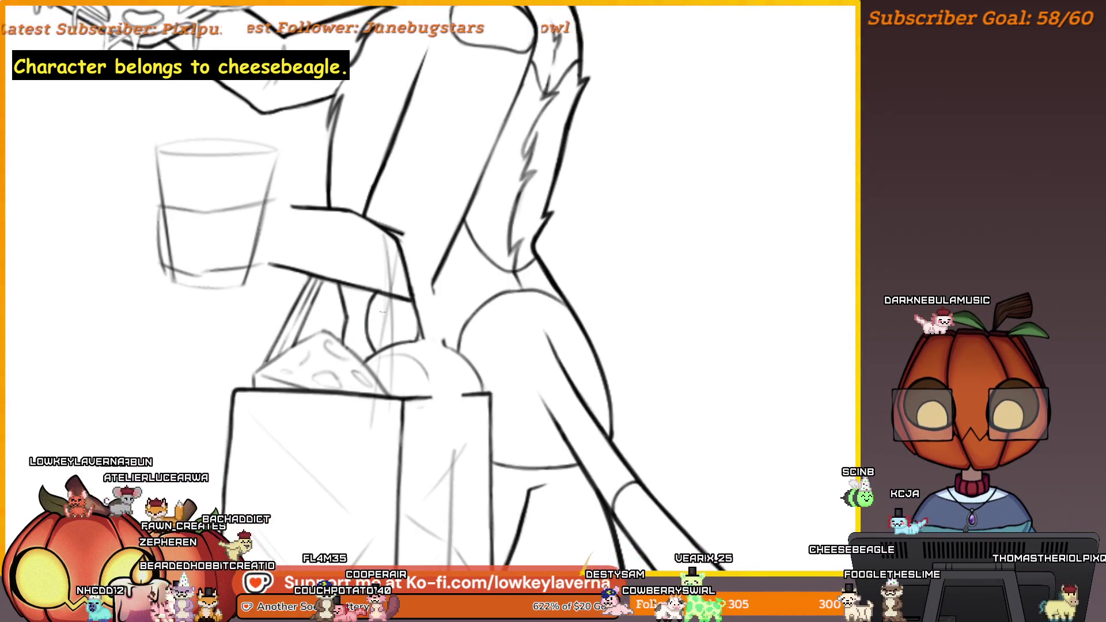
drag(380, 322, 412, 328)
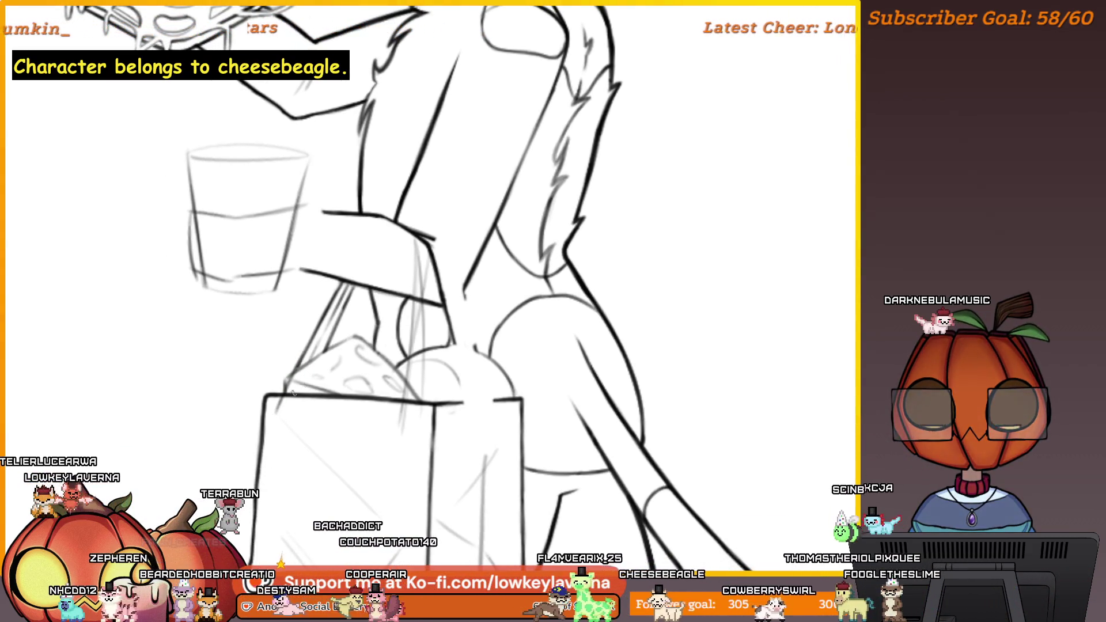
drag(303, 359, 346, 398)
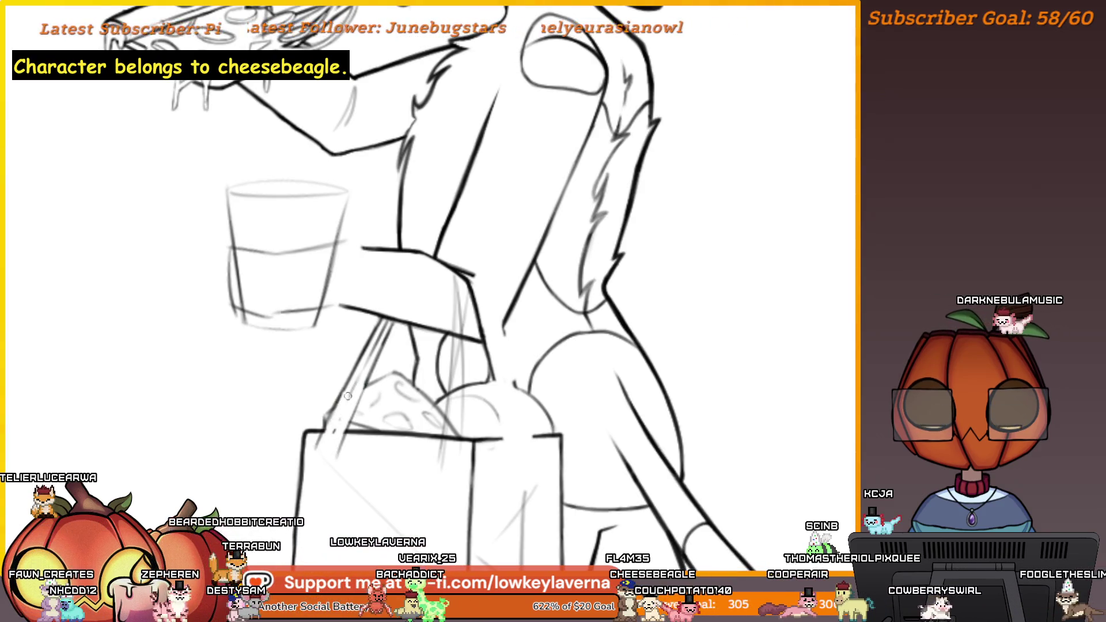
drag(483, 328, 329, 327)
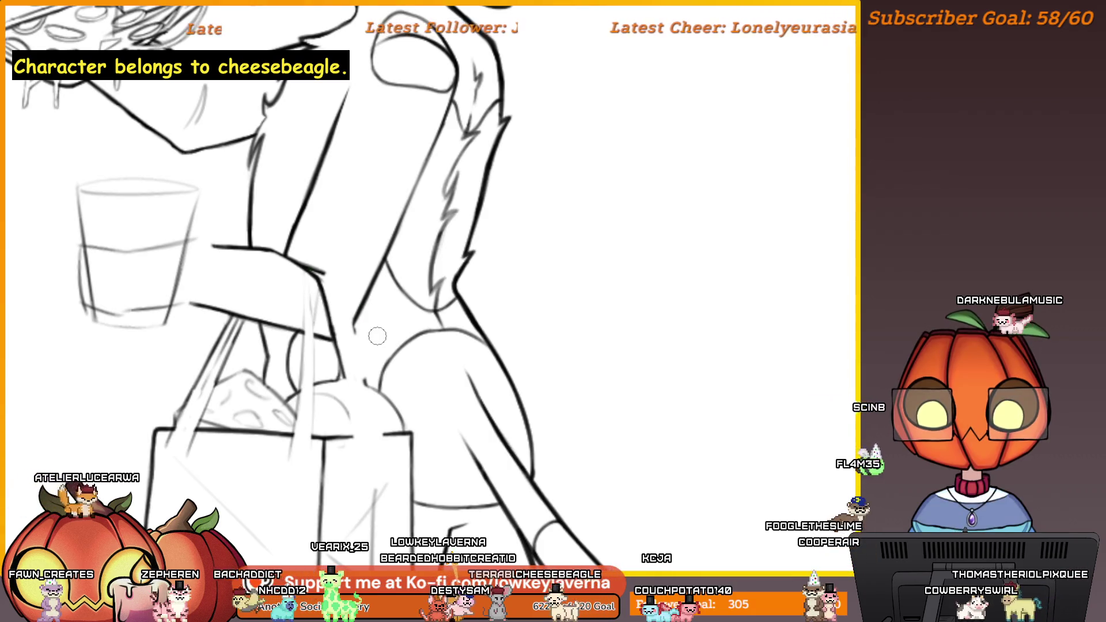
key(m)
mouse_move(511, 241)
mouse_down()
mouse_move(486, 273)
mouse_move(552, 310)
mouse_move(589, 294)
mouse_up()
mouse_move(596, 228)
mouse_down()
mouse_move(366, 445)
mouse_move(384, 359)
mouse_up()
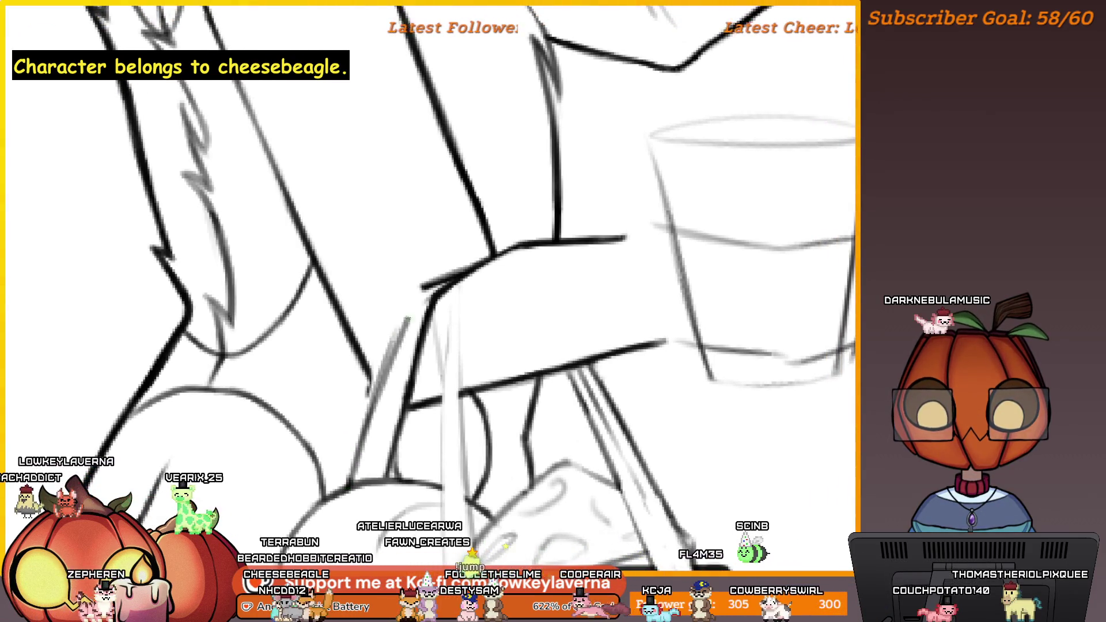
scroll(455, 335, down, 5)
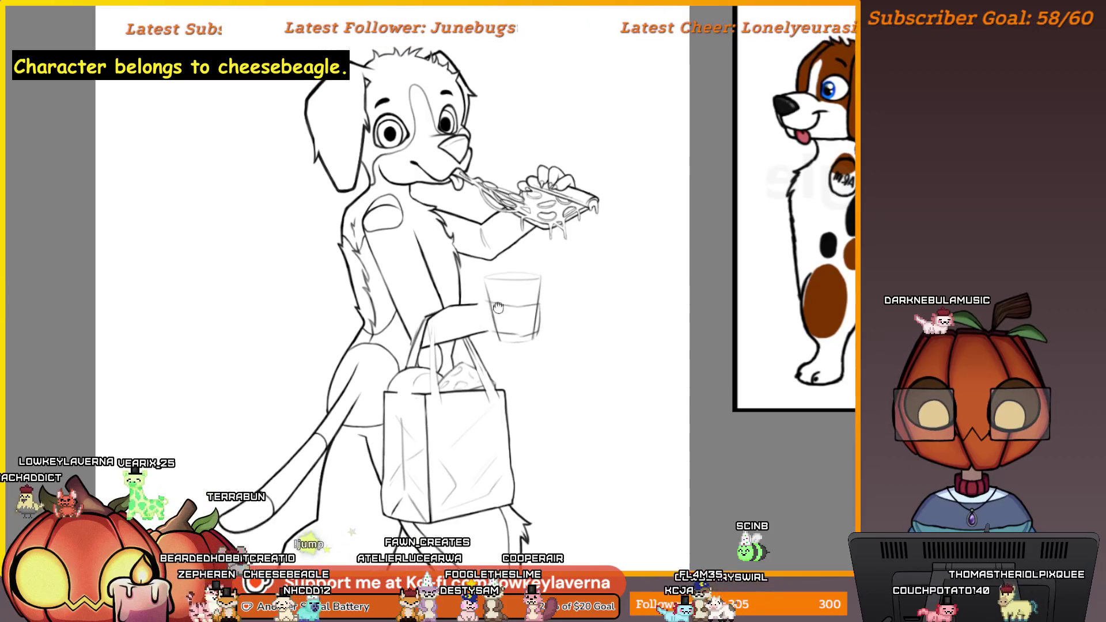
scroll(455, 335, up, 4)
drag(456, 335, 491, 339)
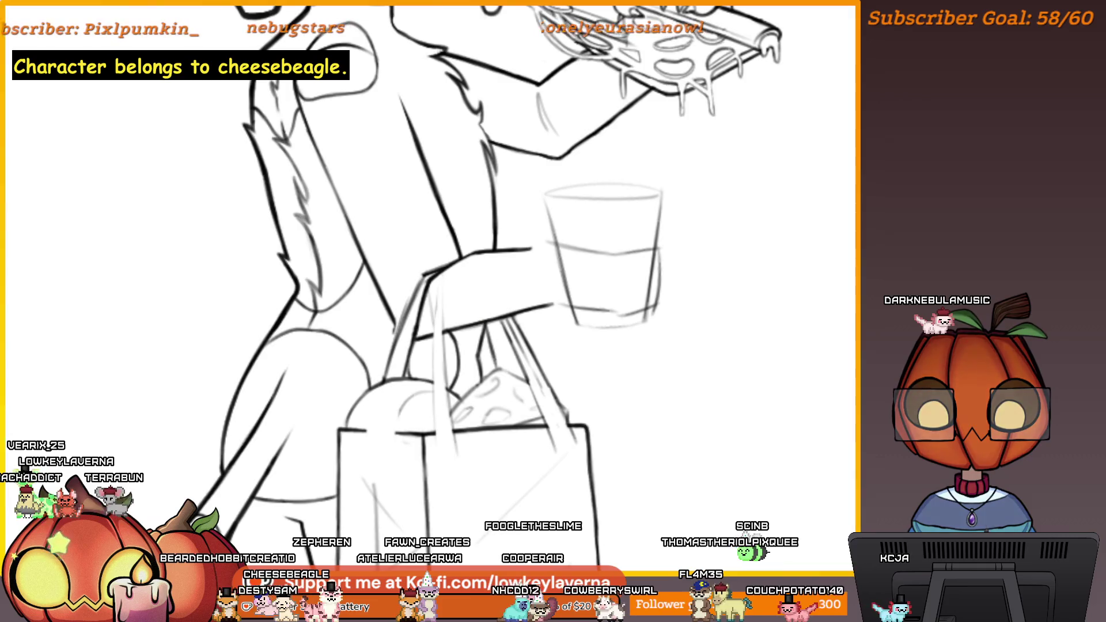
drag(486, 346, 511, 334)
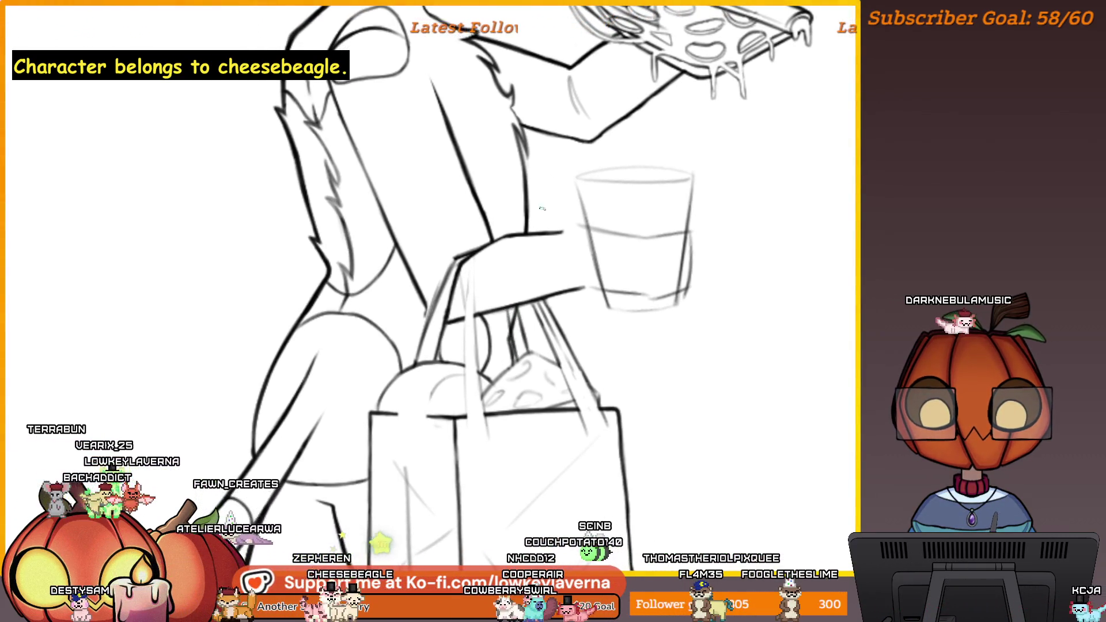
drag(521, 255, 325, 375)
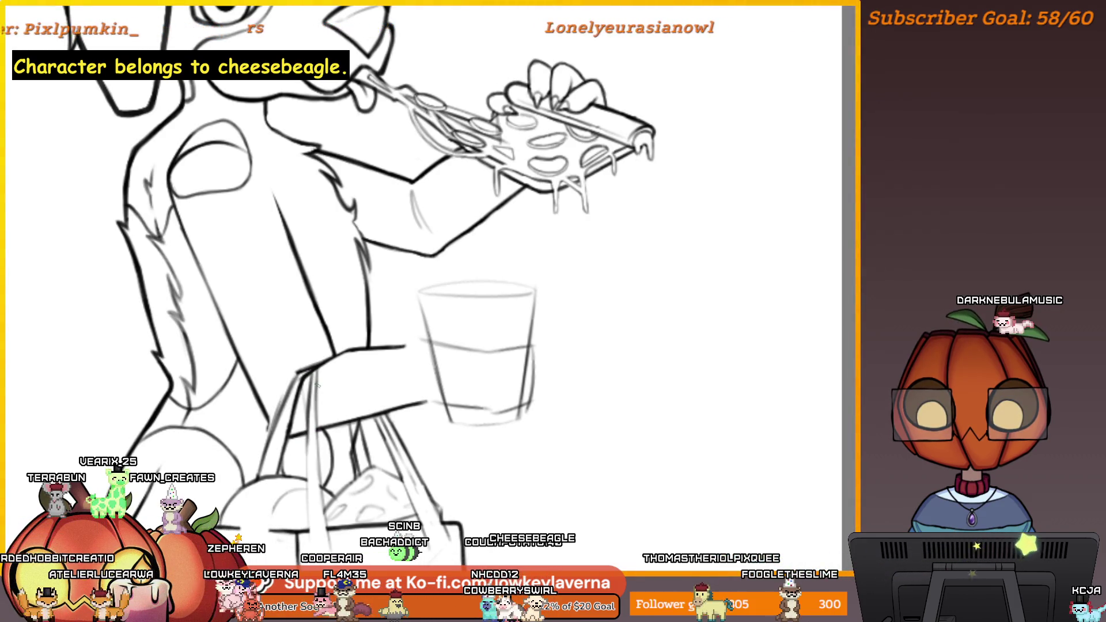
scroll(317, 385, down, 3)
scroll(501, 352, up, 1)
scroll(500, 353, up, 2)
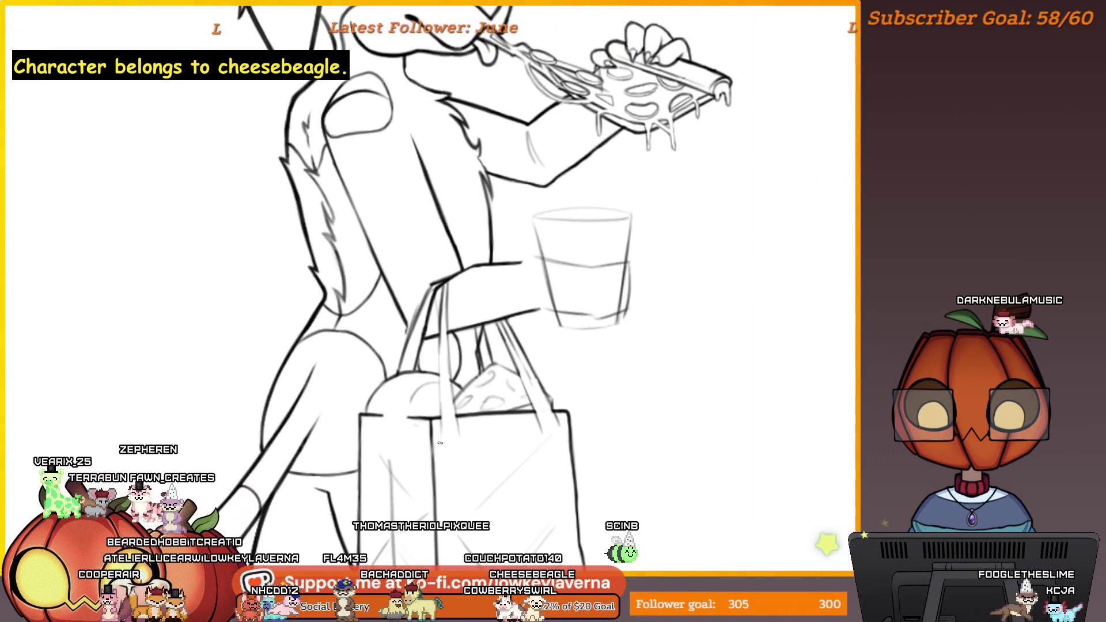
mouse_move(401, 399)
mouse_down()
mouse_move(382, 356)
mouse_move(231, 390)
mouse_up()
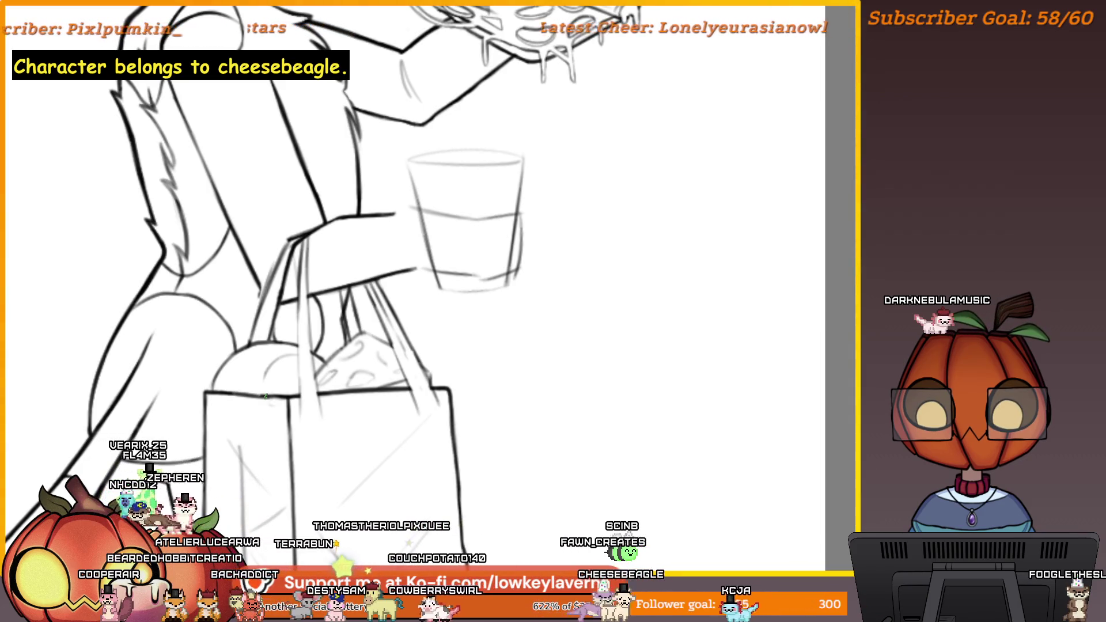
scroll(403, 265, down, 5)
scroll(614, 337, up, 2)
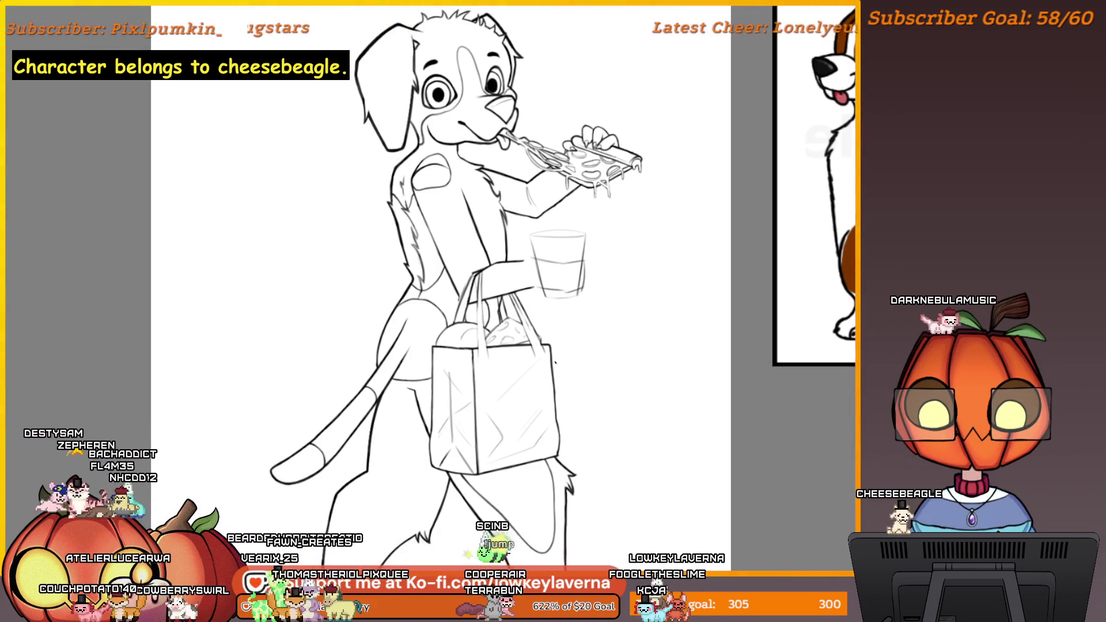
Step: Mirror the canvas horizontally, bring back the reference panel, and zoom in on the bag contents
key(h)
key(Tab)
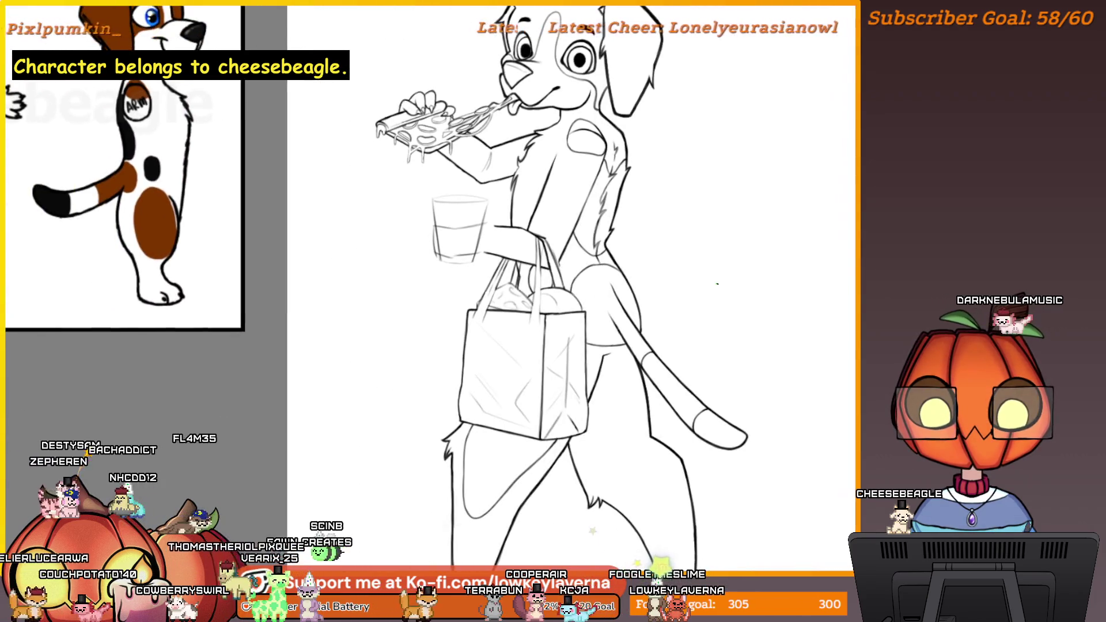
key(Tab)
scroll(538, 193, up, 5)
mouse_move(538, 192)
mouse_down()
mouse_move(576, 222)
mouse_move(427, 296)
mouse_move(406, 329)
mouse_up()
scroll(575, 222, down, 3)
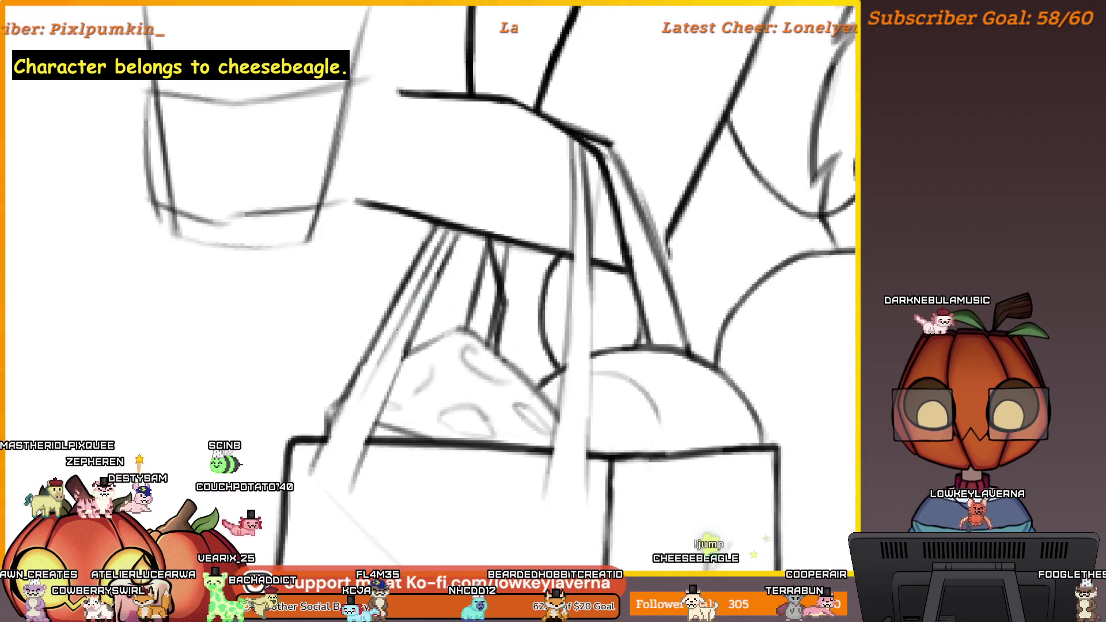
scroll(348, 430, up, 5)
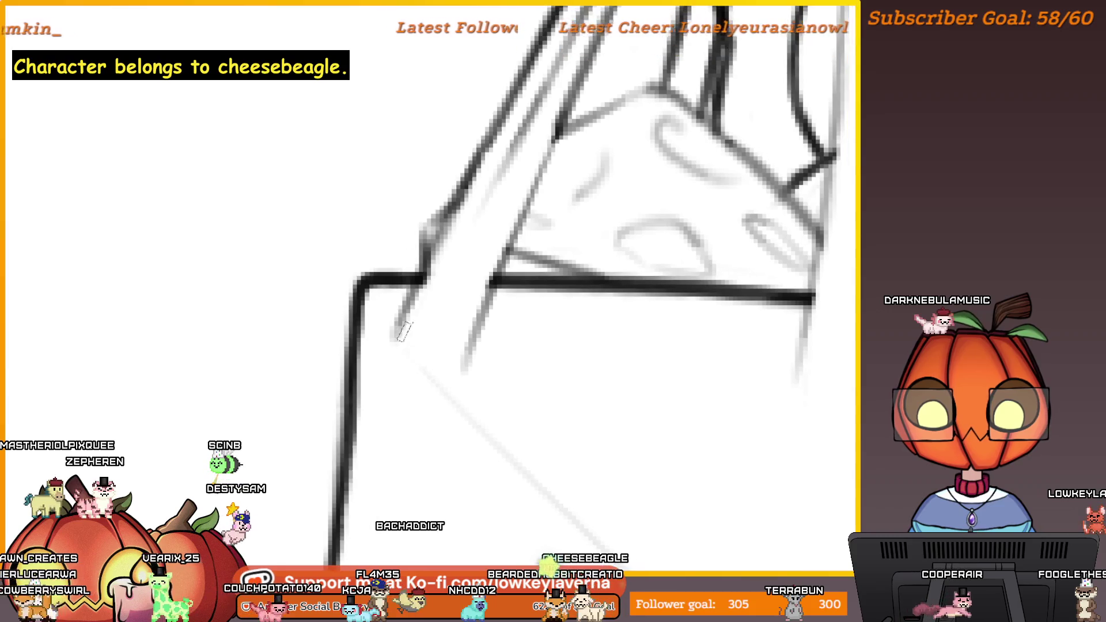
Step: Draw the strap tab's top, right and bottom edges under the bag's rim
drag(471, 310, 530, 304)
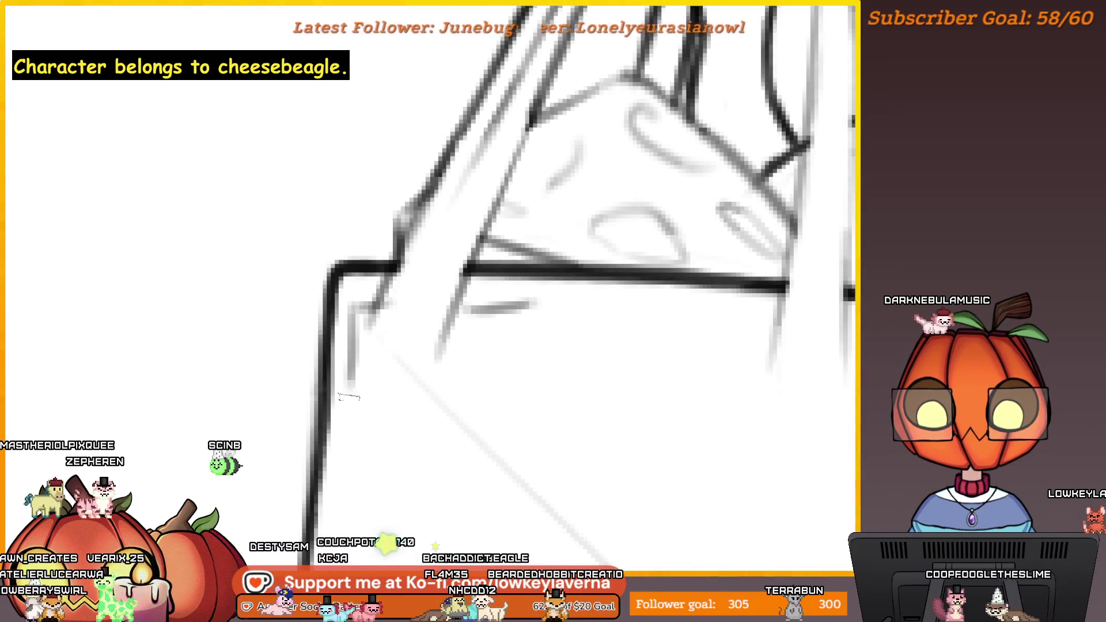
drag(517, 392, 524, 306)
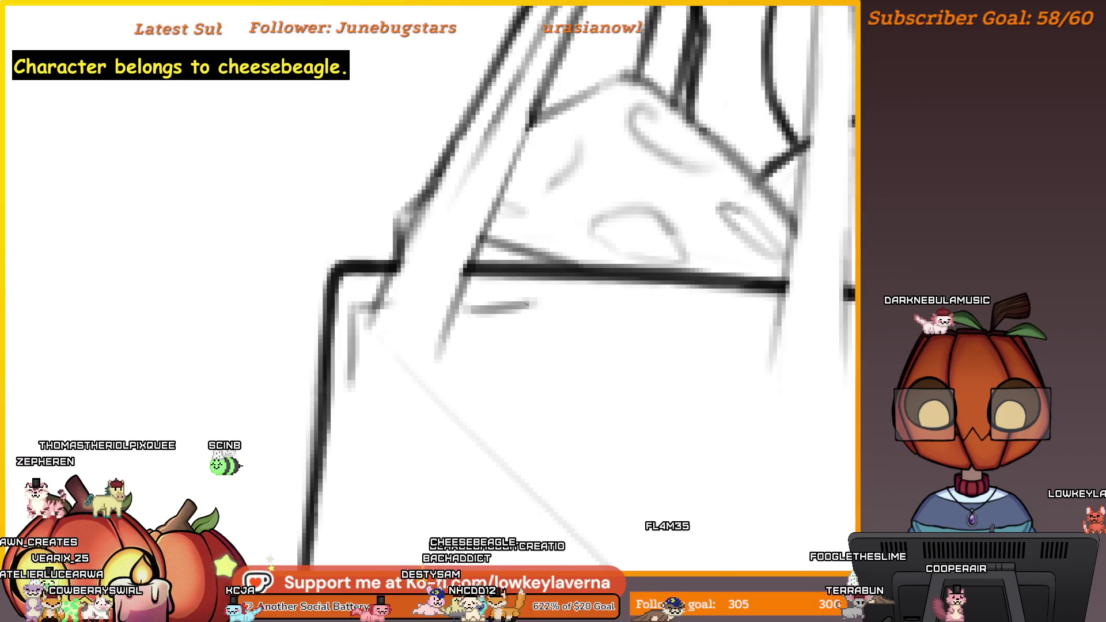
mouse_move(352, 387)
mouse_down()
mouse_move(507, 382)
mouse_move(353, 388)
mouse_up()
key(ctrl+z)
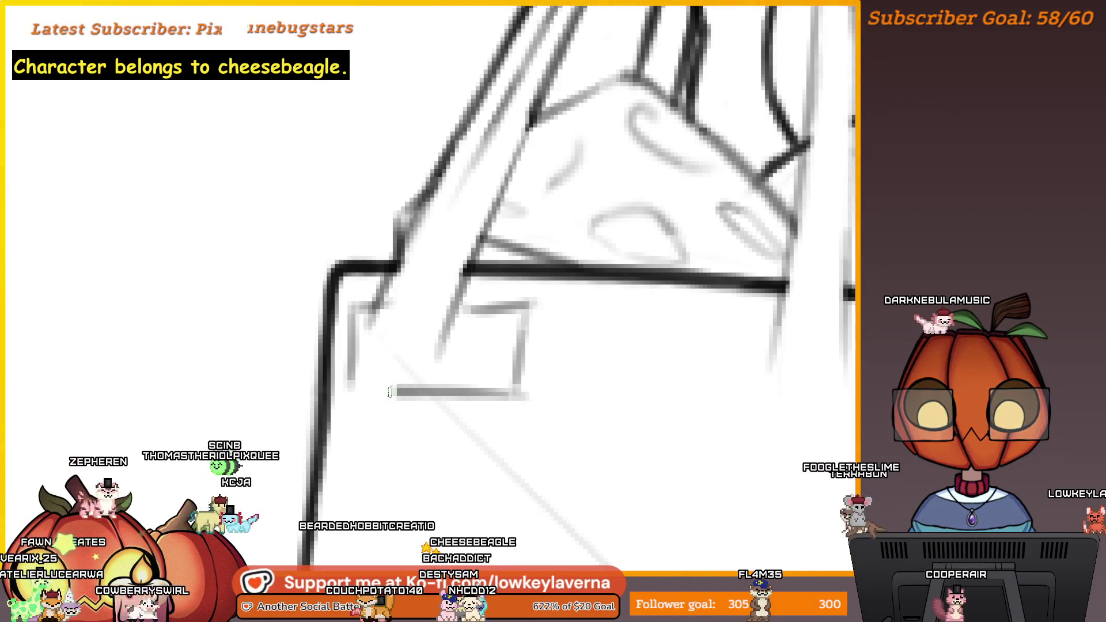
Step: Zoom out and pan toward the bag's left strap to review the tab
scroll(352, 398, down, 5)
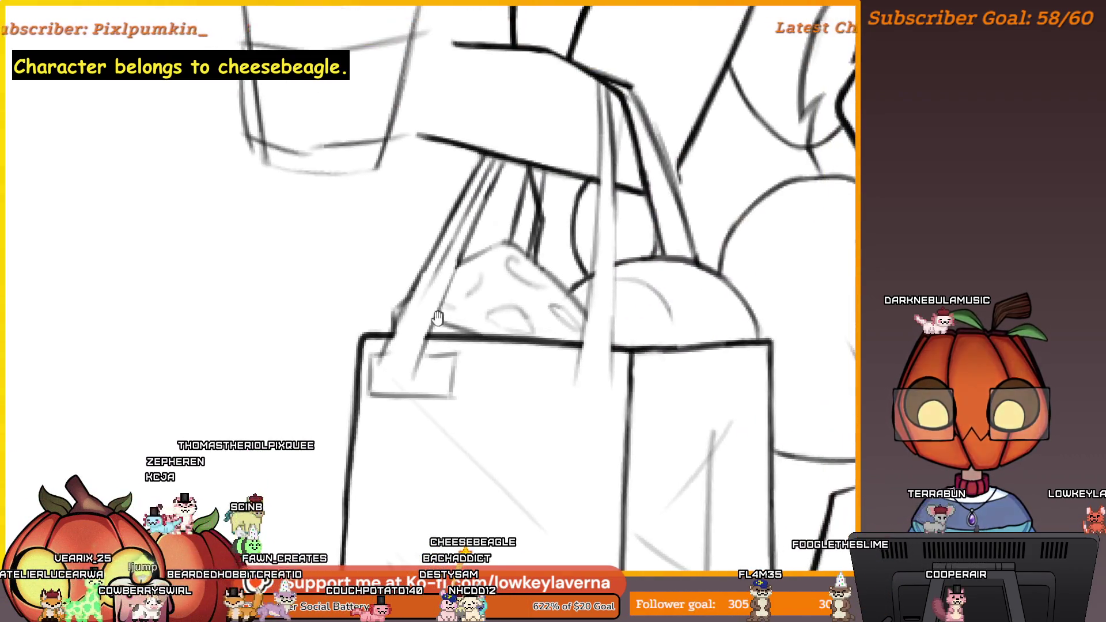
drag(422, 323, 388, 349)
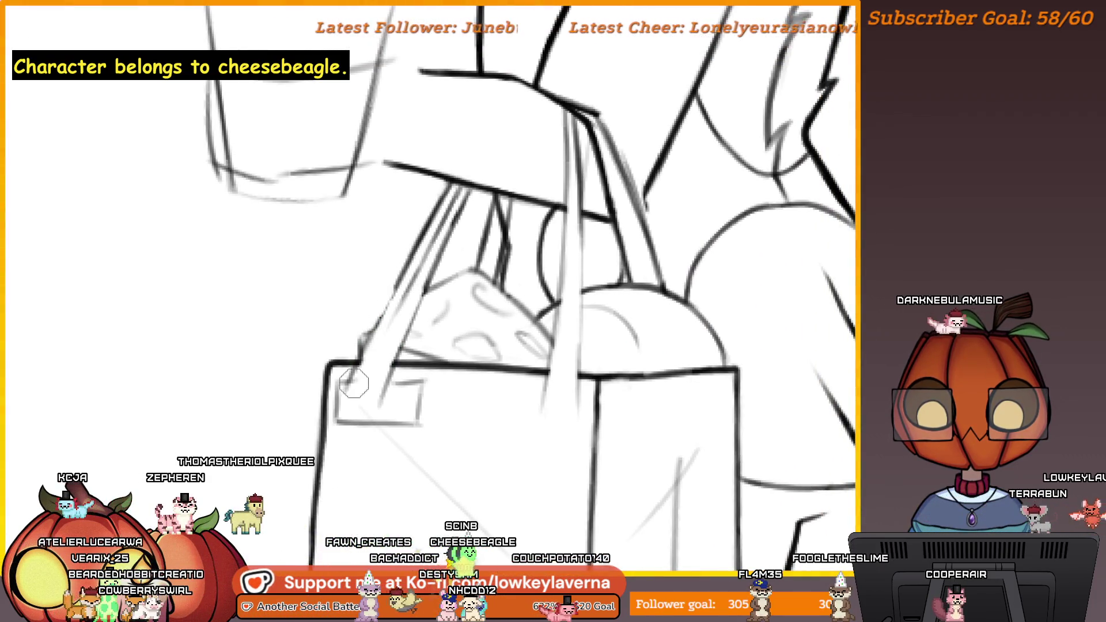
drag(398, 321, 372, 338)
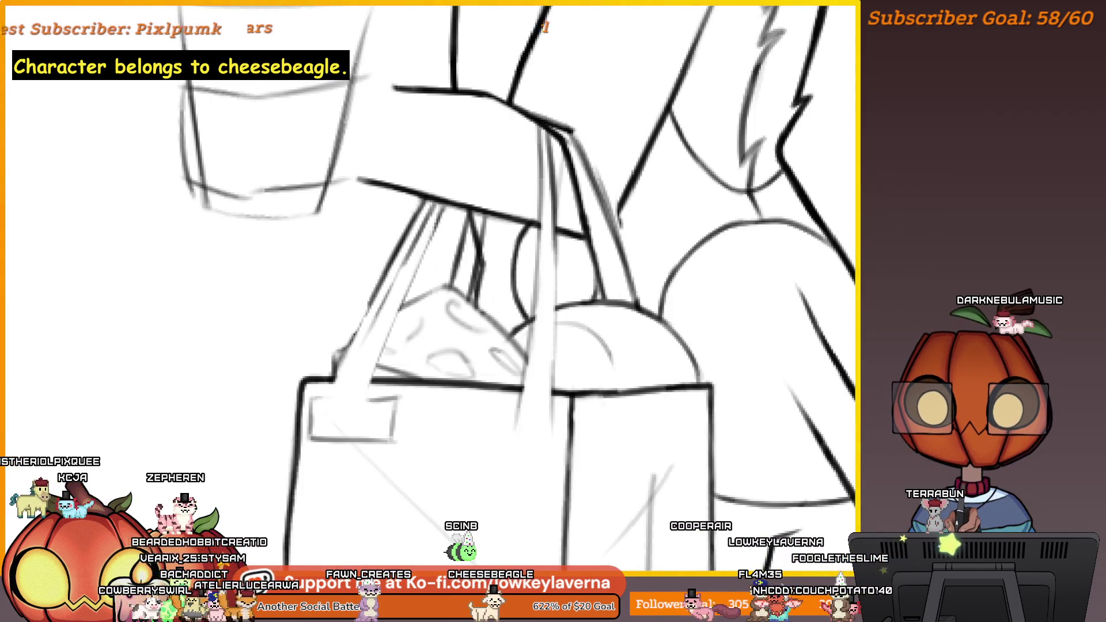
mouse_move(435, 206)
mouse_down()
mouse_move(419, 207)
mouse_move(319, 367)
mouse_move(326, 404)
mouse_move(369, 353)
mouse_up()
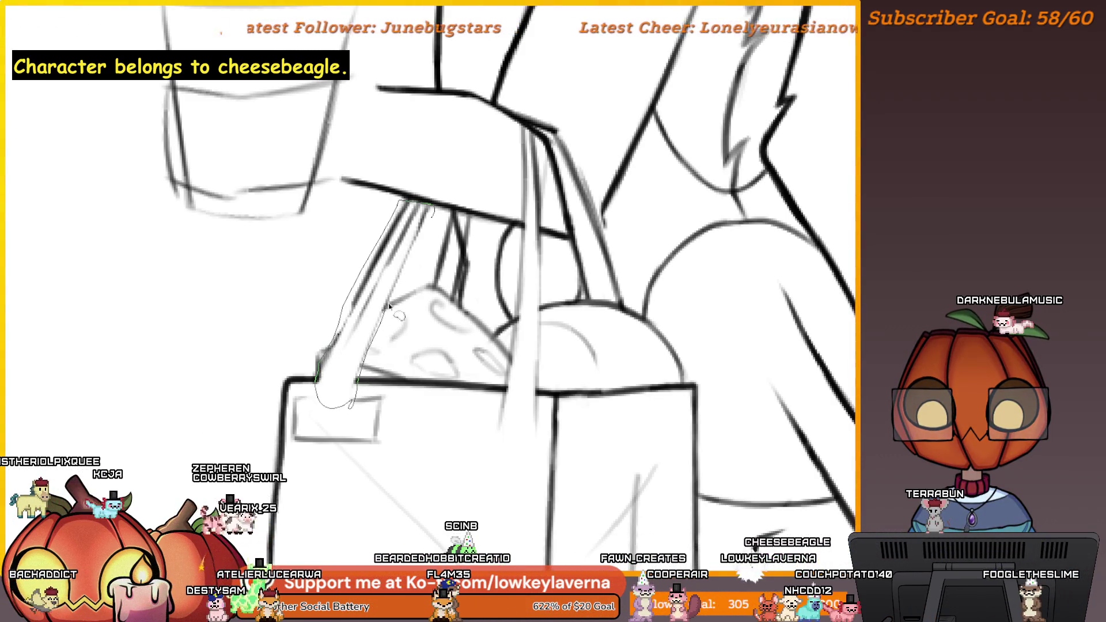
Step: Rotate the selected left strap slightly counterclockwise with Ctrl+T, then deselect it
key(ctrl+t)
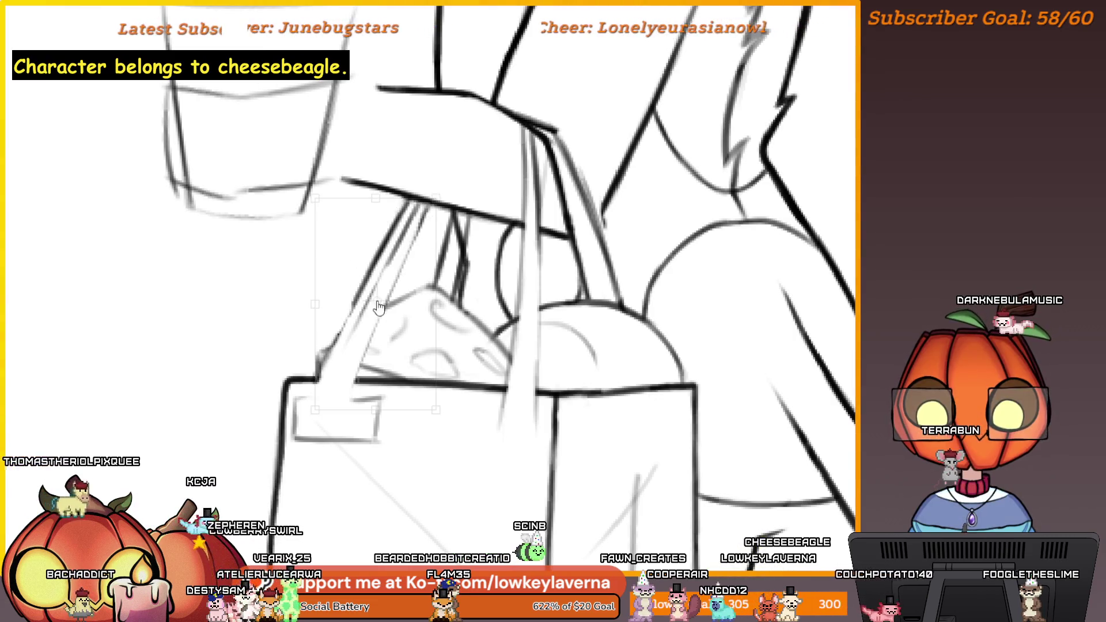
drag(435, 459, 447, 468)
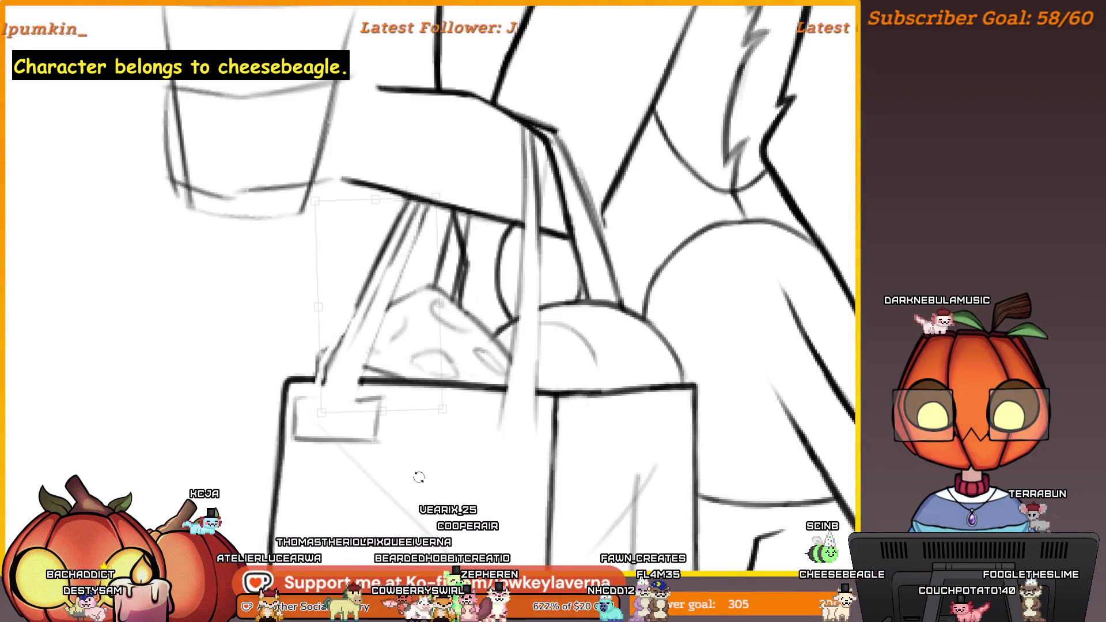
key(Return)
key(ctrl+d)
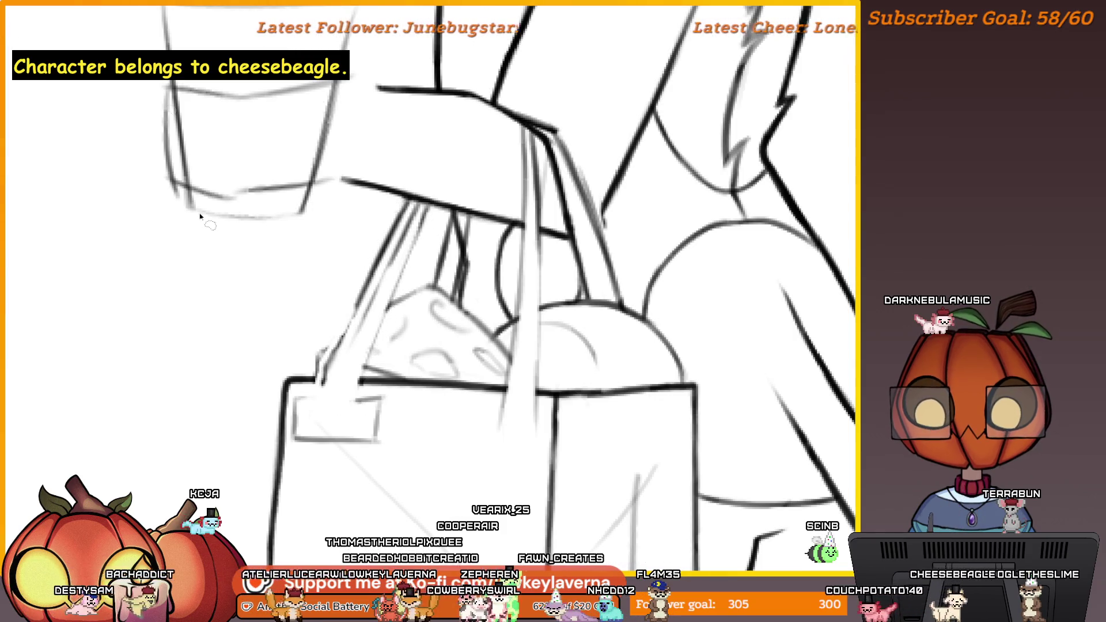
mouse_move(427, 224)
mouse_down()
mouse_move(414, 245)
mouse_move(399, 241)
mouse_up()
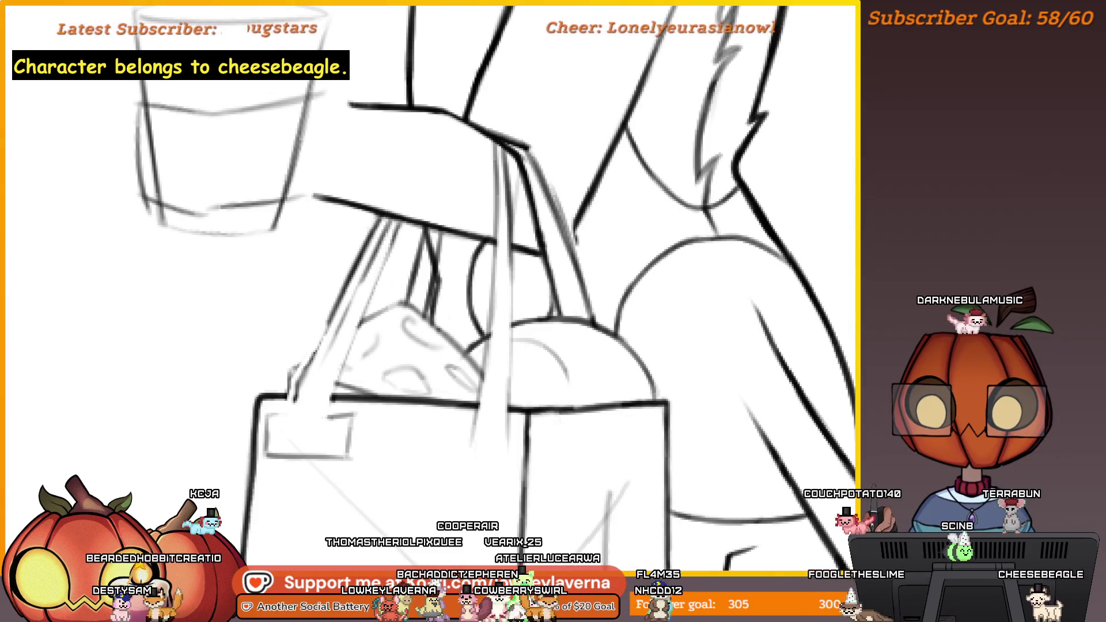
Step: Draw a short line inside the strap tab, redoing it shorter
mouse_move(397, 231)
mouse_down()
mouse_move(409, 209)
mouse_move(412, 218)
mouse_up()
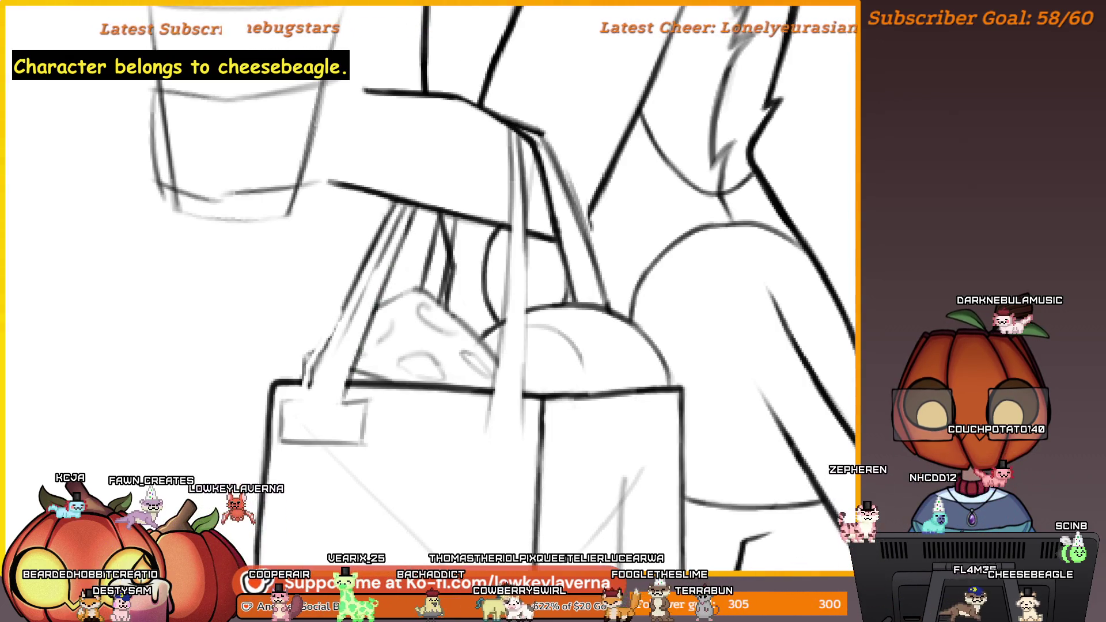
mouse_move(291, 424)
mouse_down()
mouse_move(340, 426)
mouse_move(332, 433)
mouse_up()
key(ctrl+z)
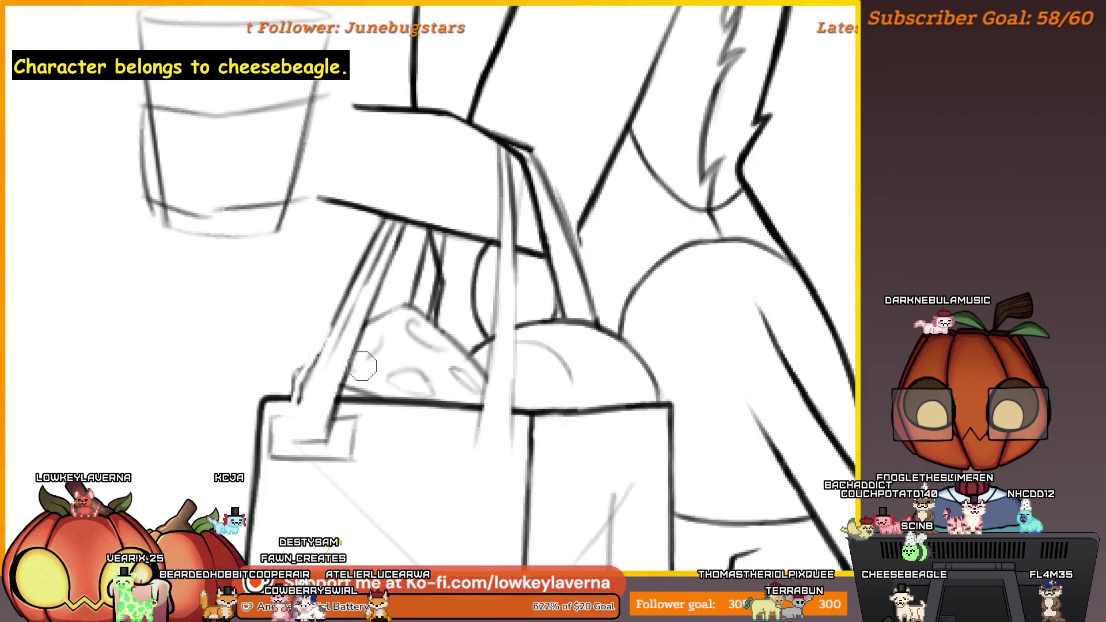
drag(361, 343, 356, 357)
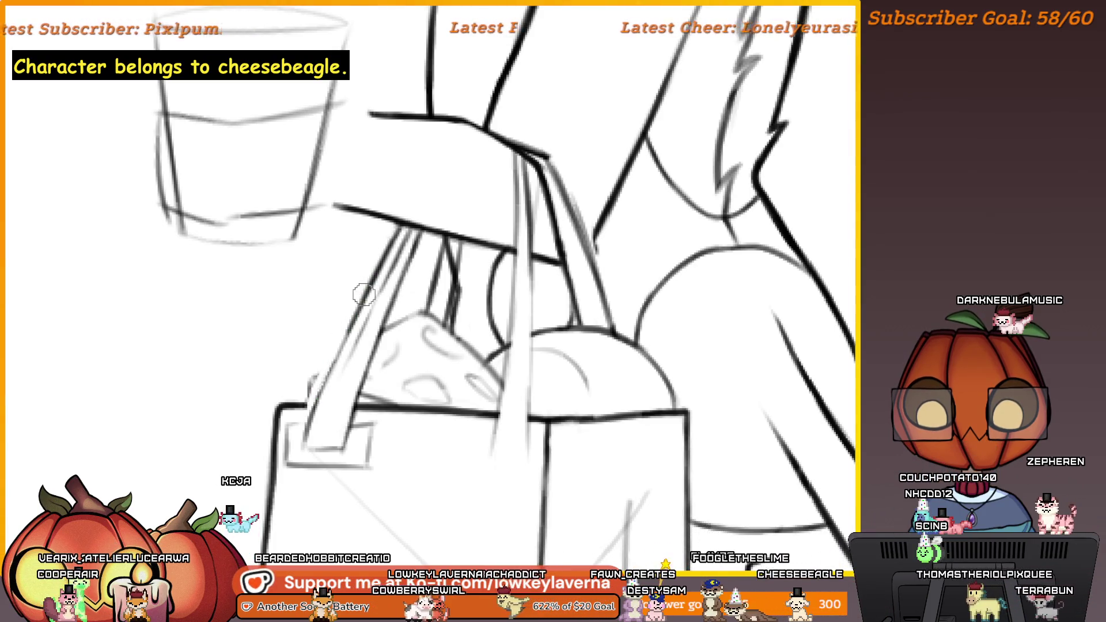
Step: Zoom and pan over the bag to inspect the strap's lower end
scroll(345, 345, up, 2)
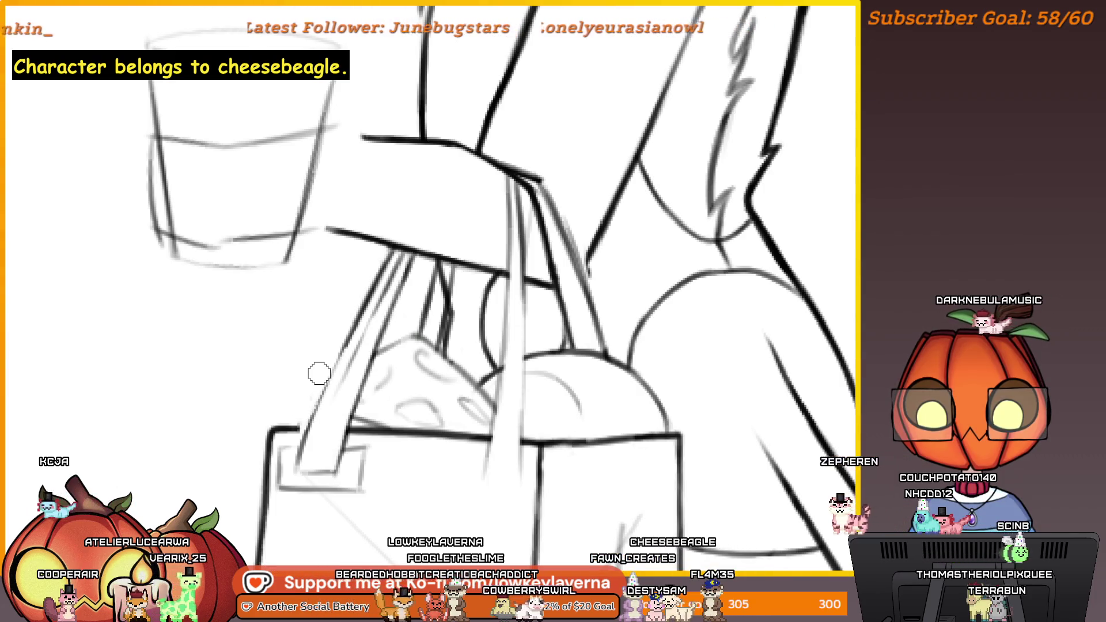
scroll(358, 375, up, 3)
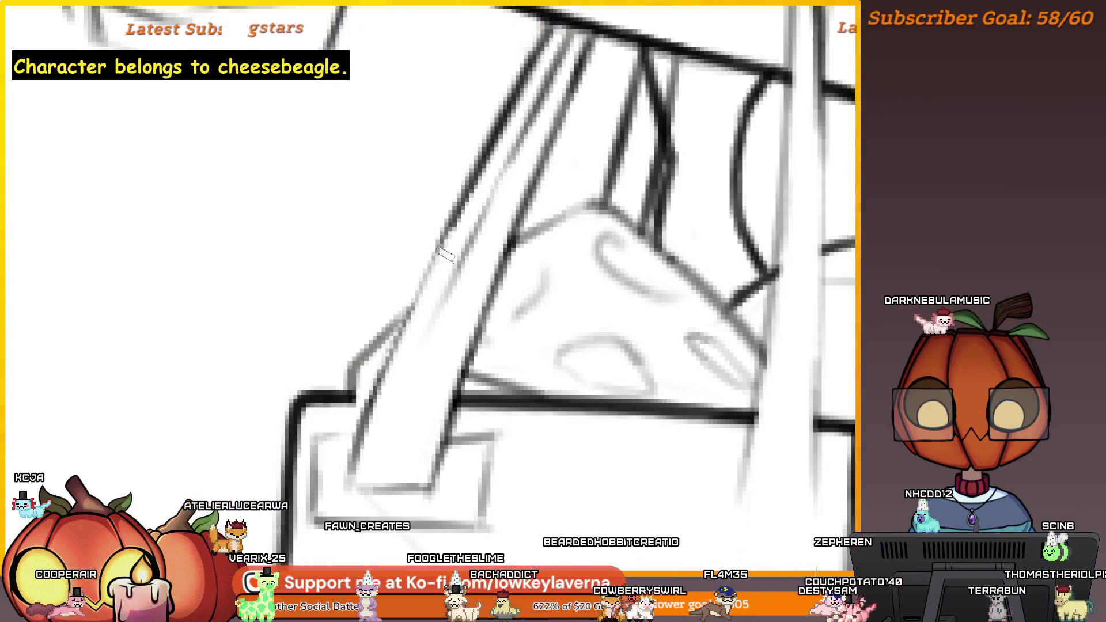
scroll(404, 314, down, 2)
drag(443, 287, 401, 362)
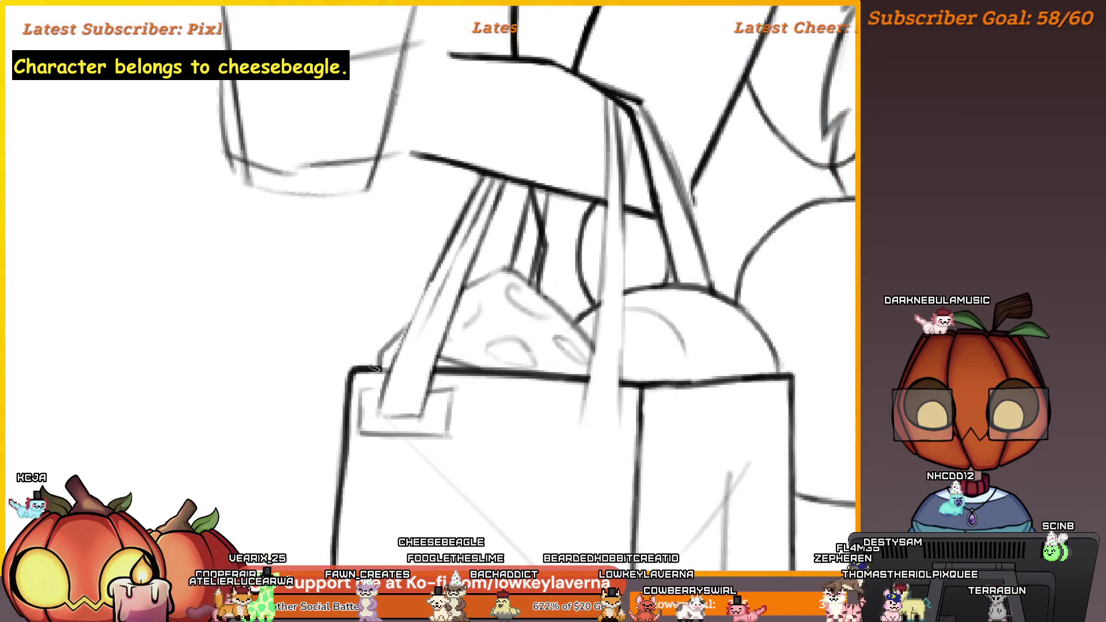
drag(457, 337, 444, 242)
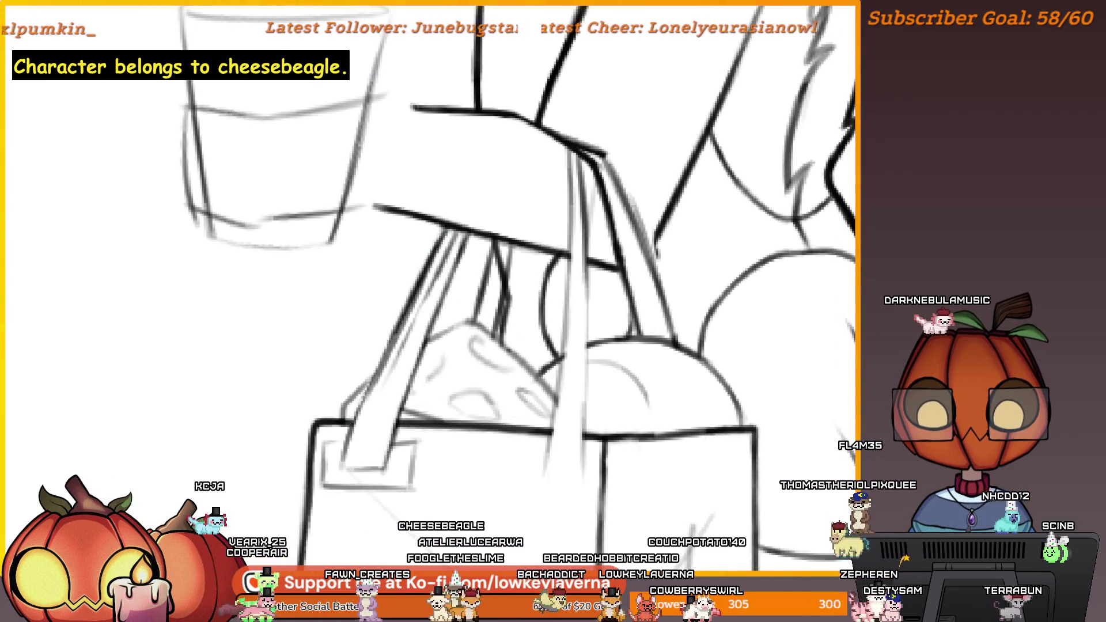
drag(425, 310, 324, 456)
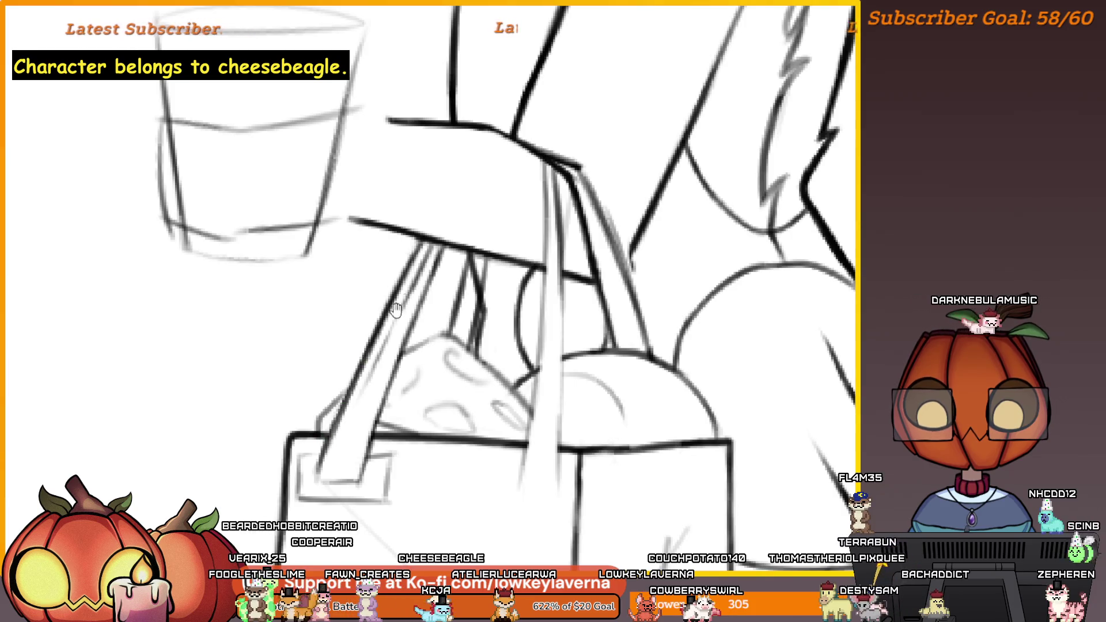
drag(386, 319, 354, 308)
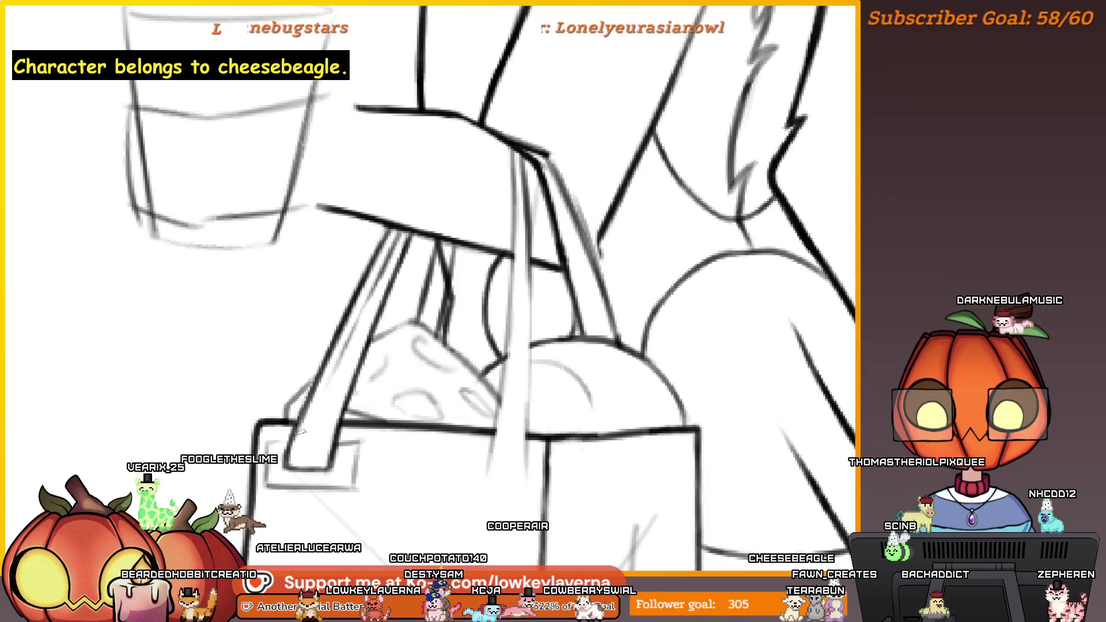
drag(388, 424, 517, 338)
scroll(446, 389, up, 2)
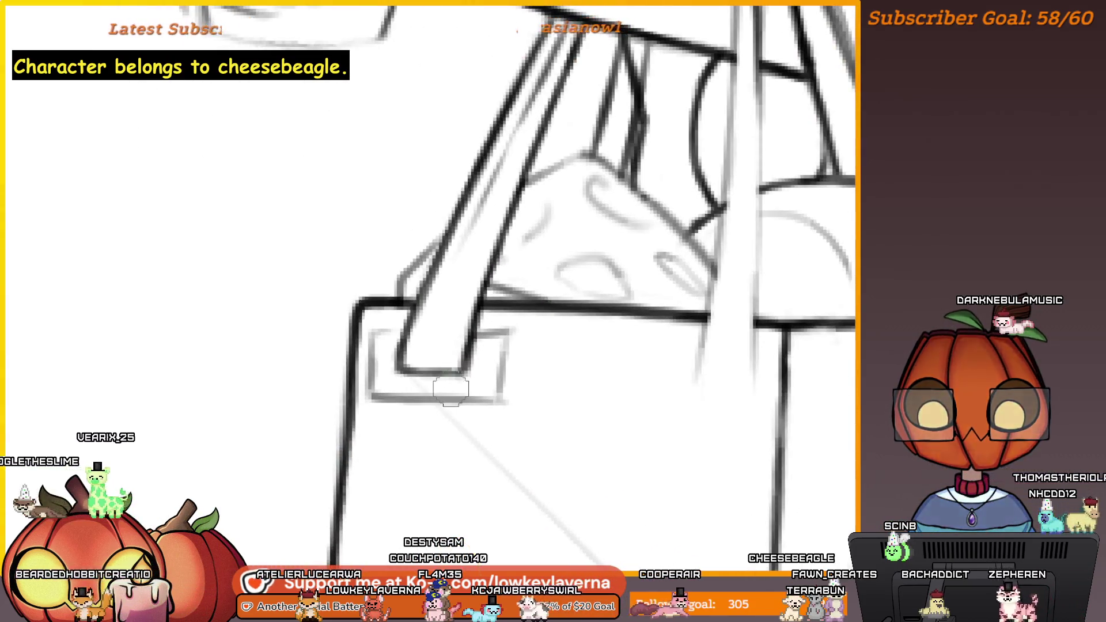
Step: Lasso the bag's left strap and nudge it into place with a free transform
scroll(445, 354, down, 3)
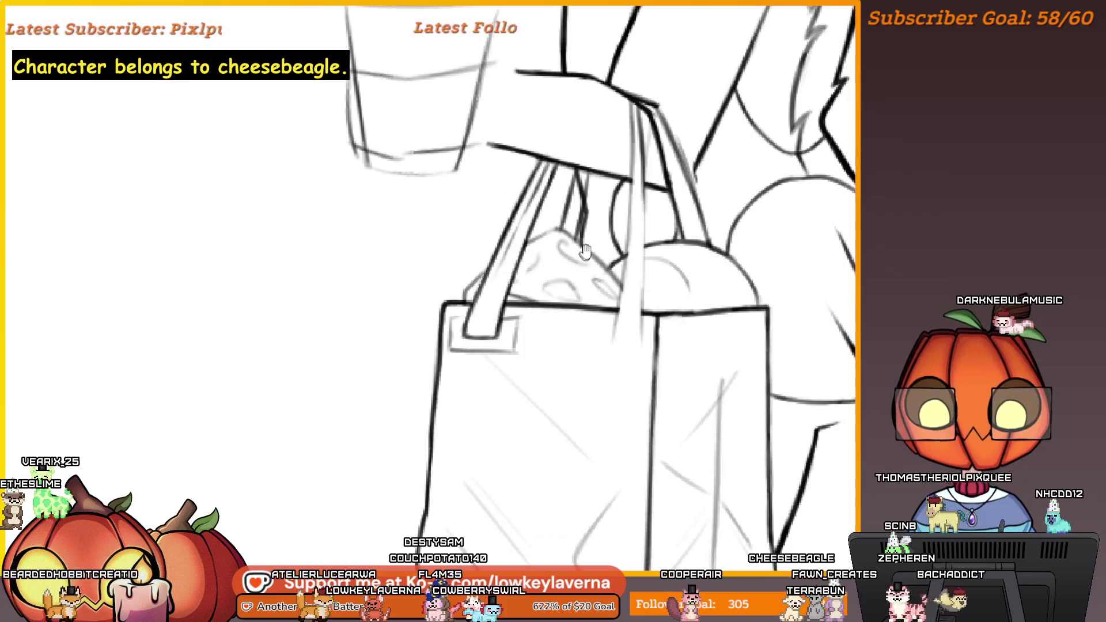
scroll(411, 274, up, 1)
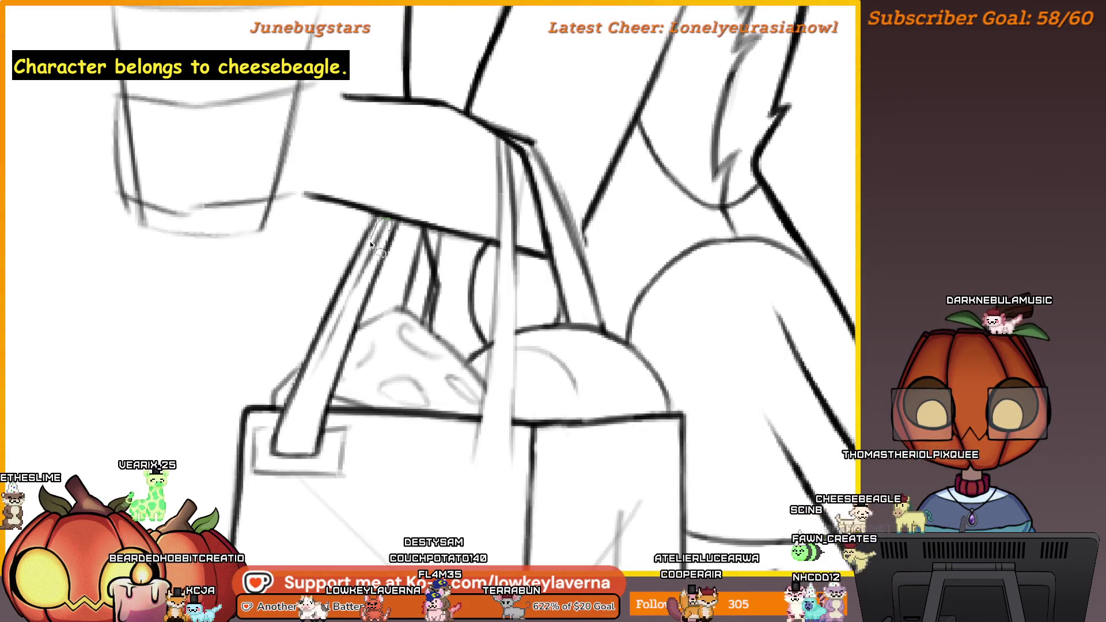
drag(311, 373, 340, 403)
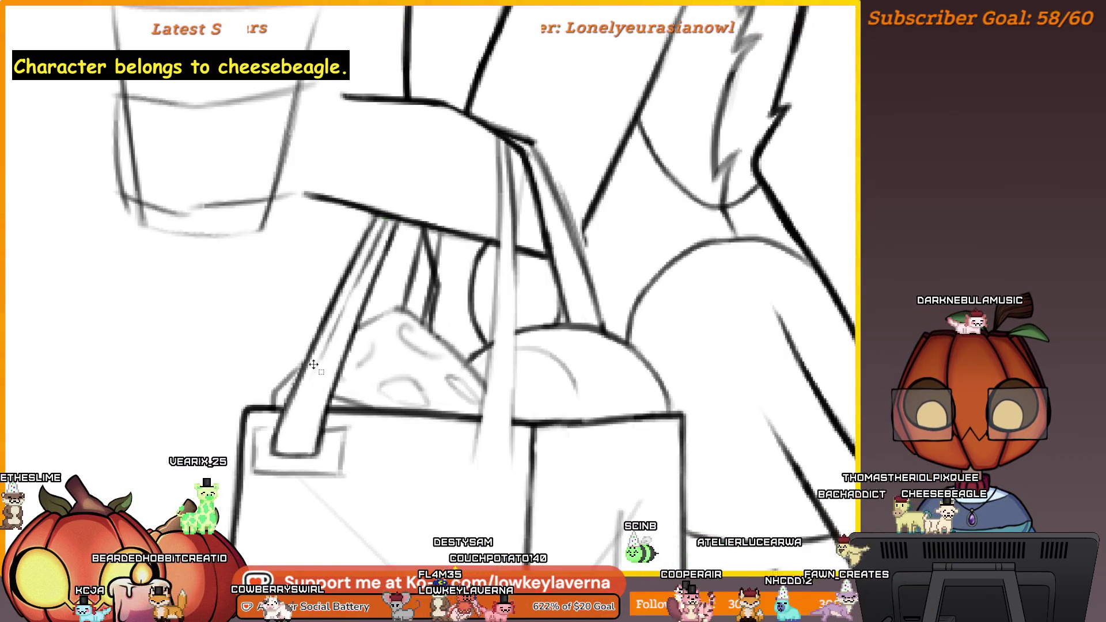
key(ctrl+t)
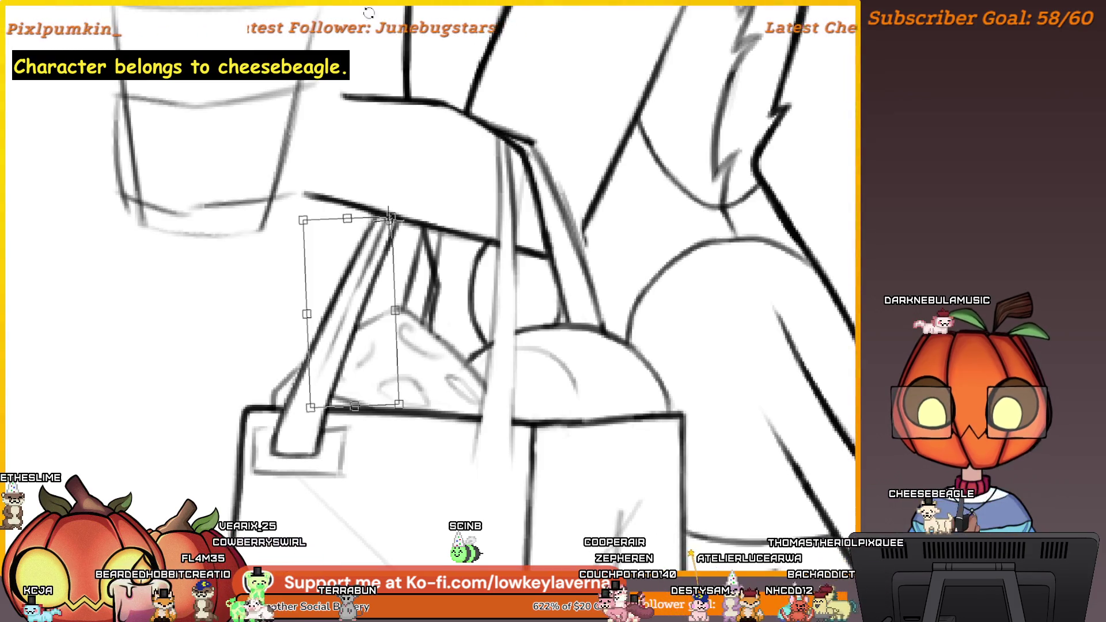
key(Return)
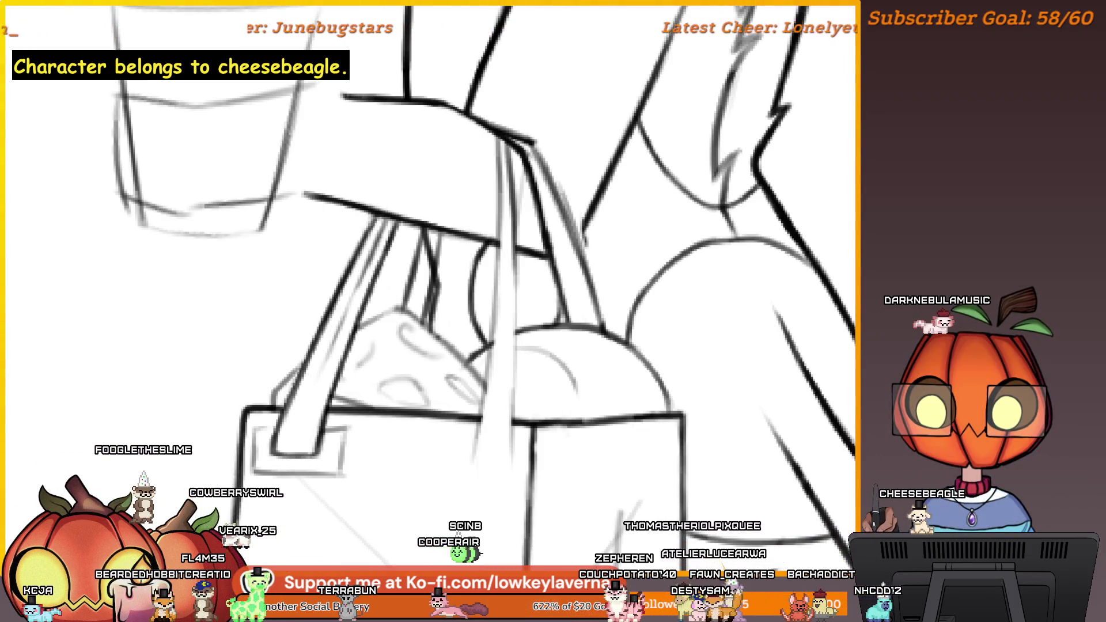
Step: Zoom out and pan until the whole standing dog is in view
scroll(379, 249, up, 2)
drag(379, 249, 386, 239)
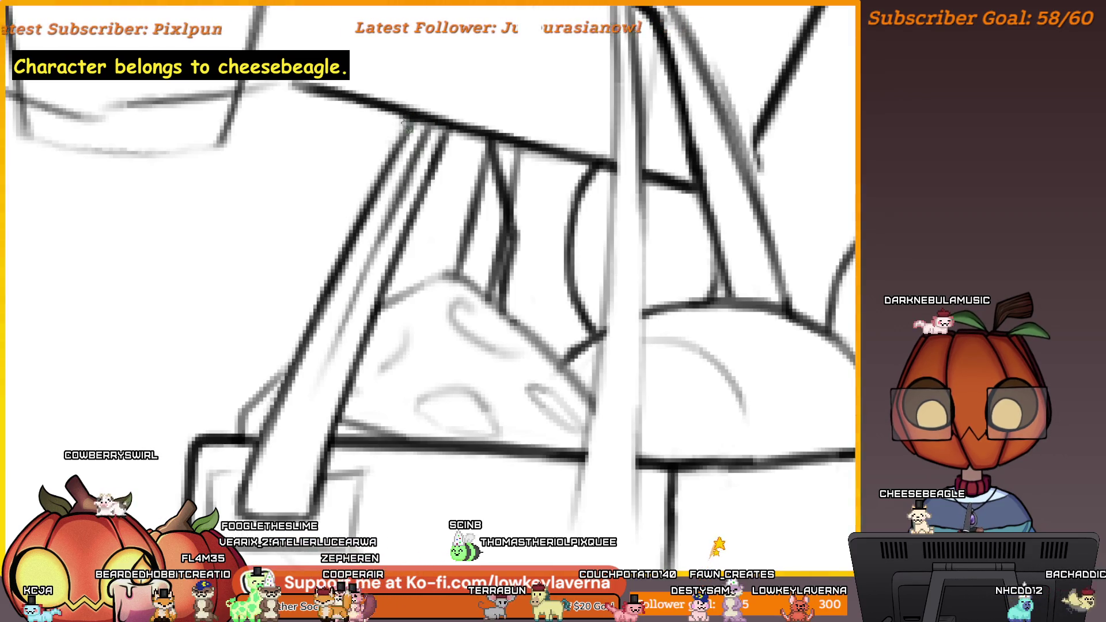
drag(378, 231, 390, 196)
scroll(390, 196, down, 4)
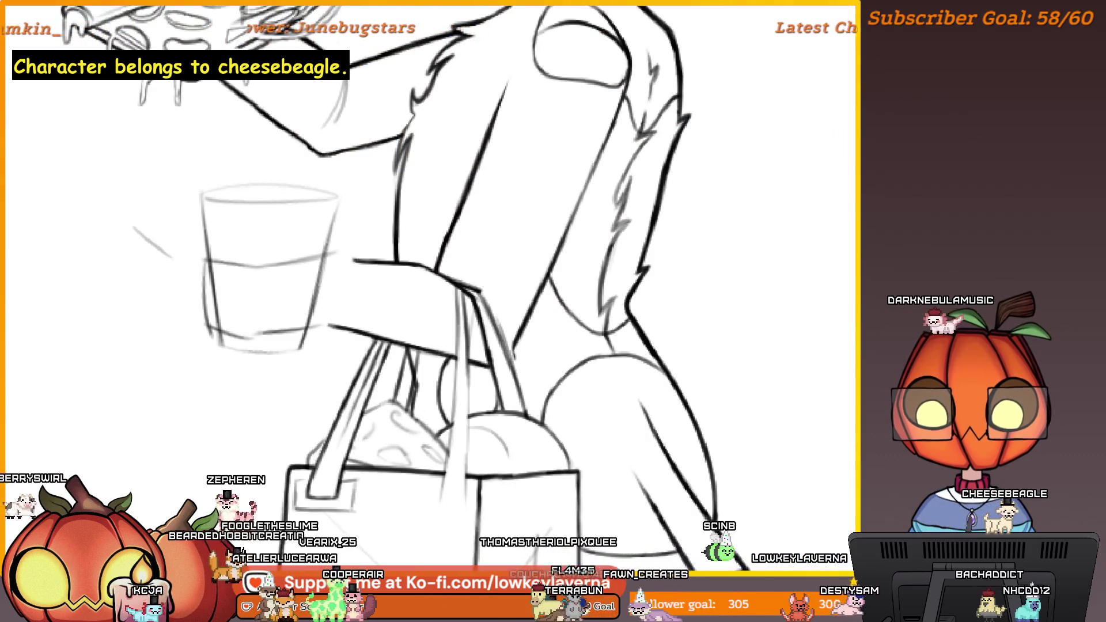
scroll(508, 253, down, 3)
scroll(508, 253, up, 1)
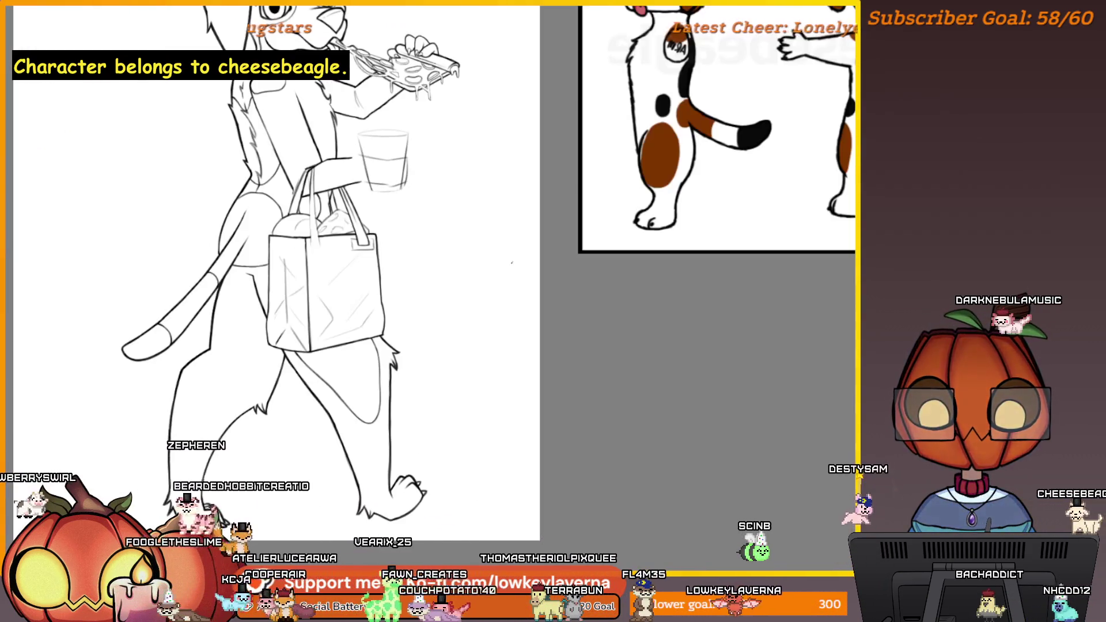
Step: Pan and zoom in on the bag's top edge with the glass, straps, bread and cheese
drag(423, 227, 472, 323)
scroll(474, 241, up, 5)
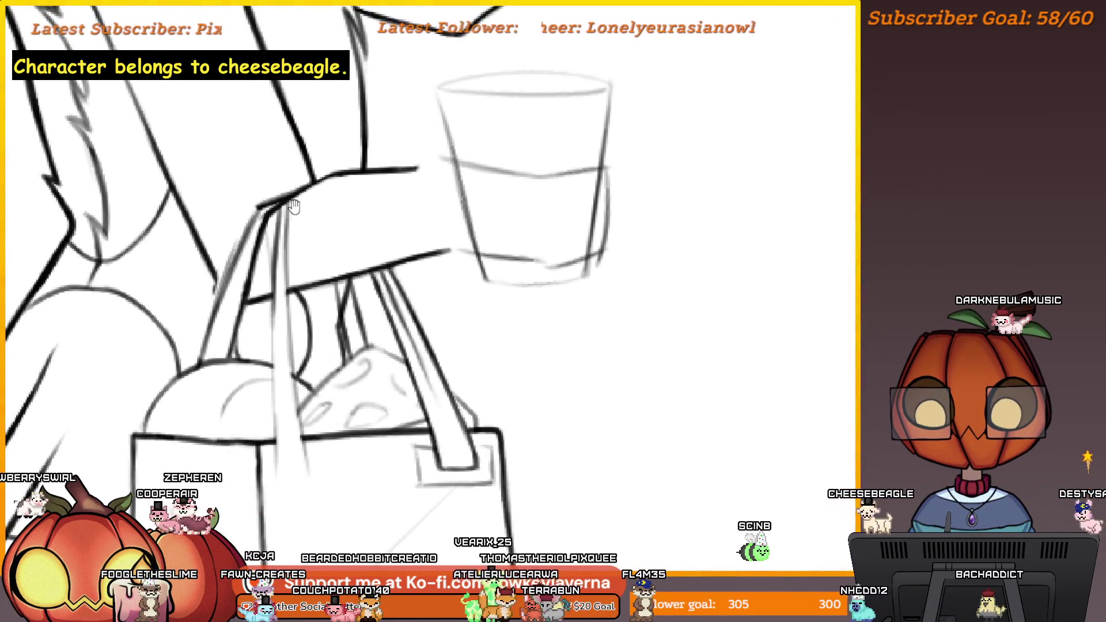
drag(293, 207, 275, 159)
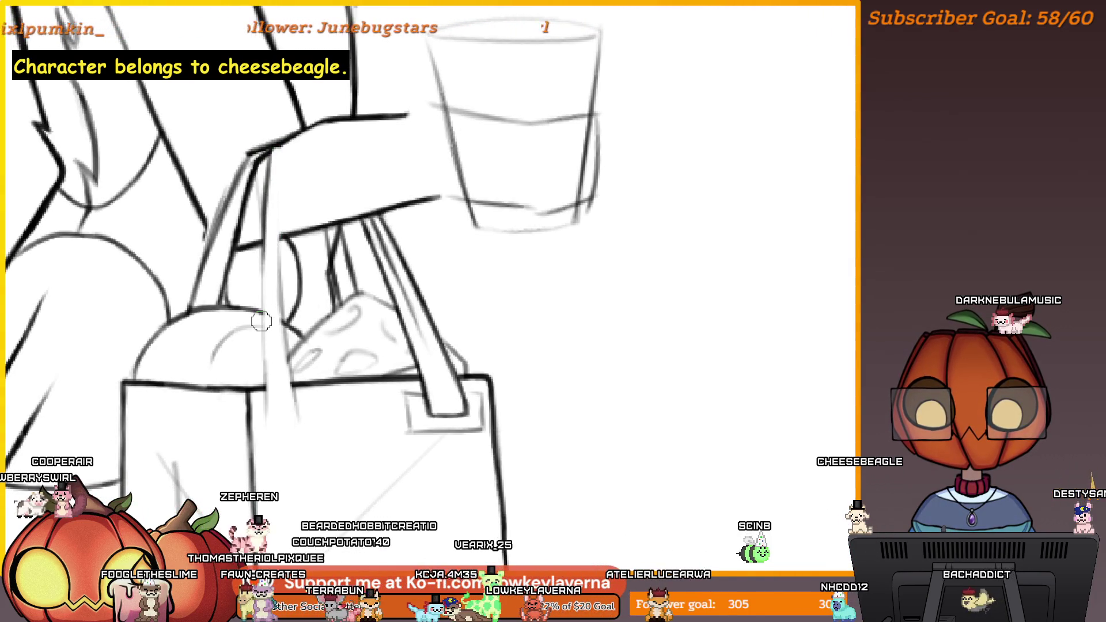
drag(278, 142, 261, 167)
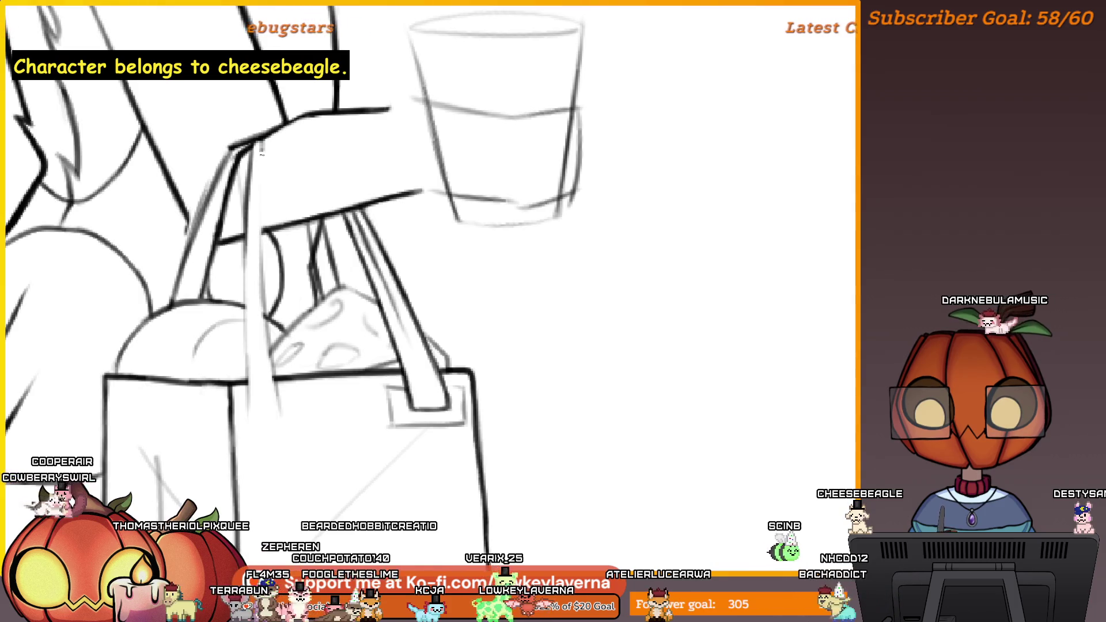
drag(254, 261, 251, 224)
scroll(286, 363, up, 3)
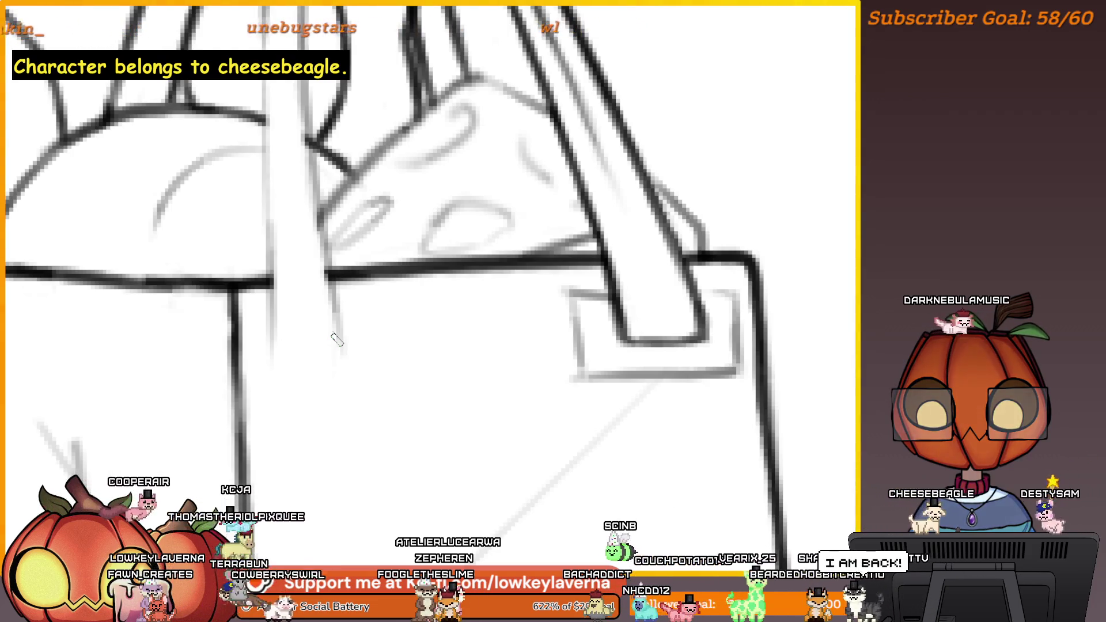
scroll(397, 368, up, 2)
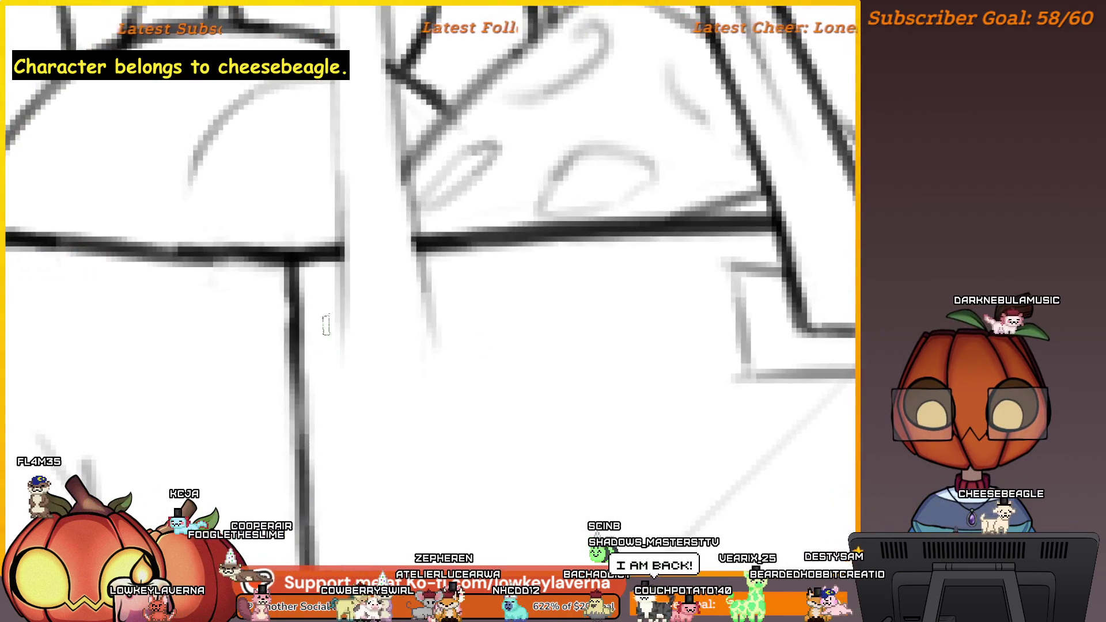
mouse_move(732, 389)
mouse_down()
mouse_move(751, 366)
mouse_move(393, 385)
mouse_up()
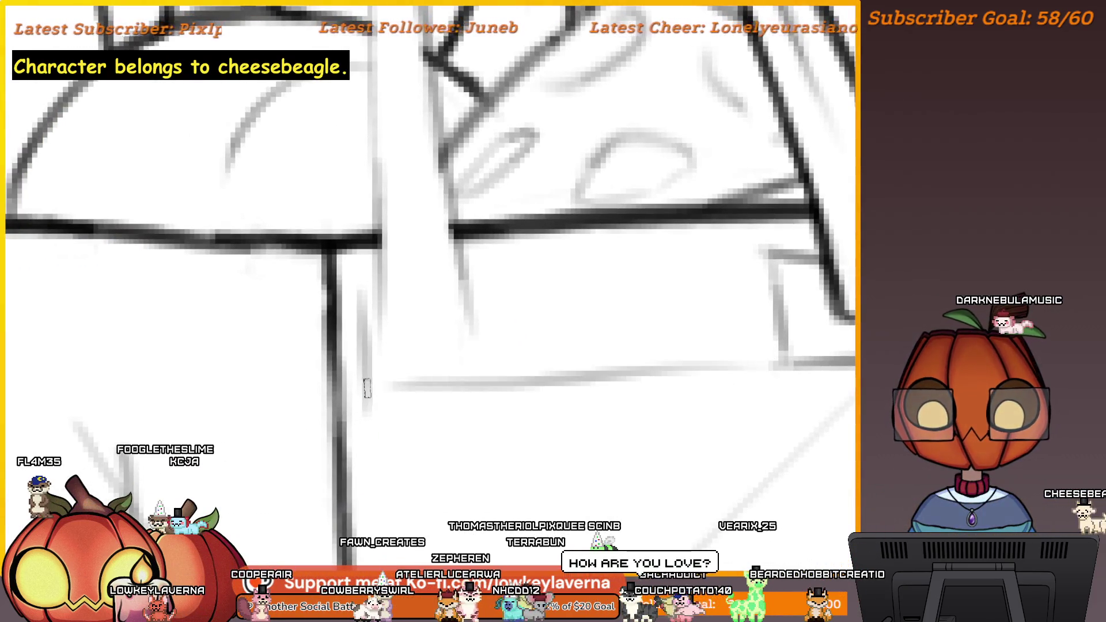
key(ctrl+z)
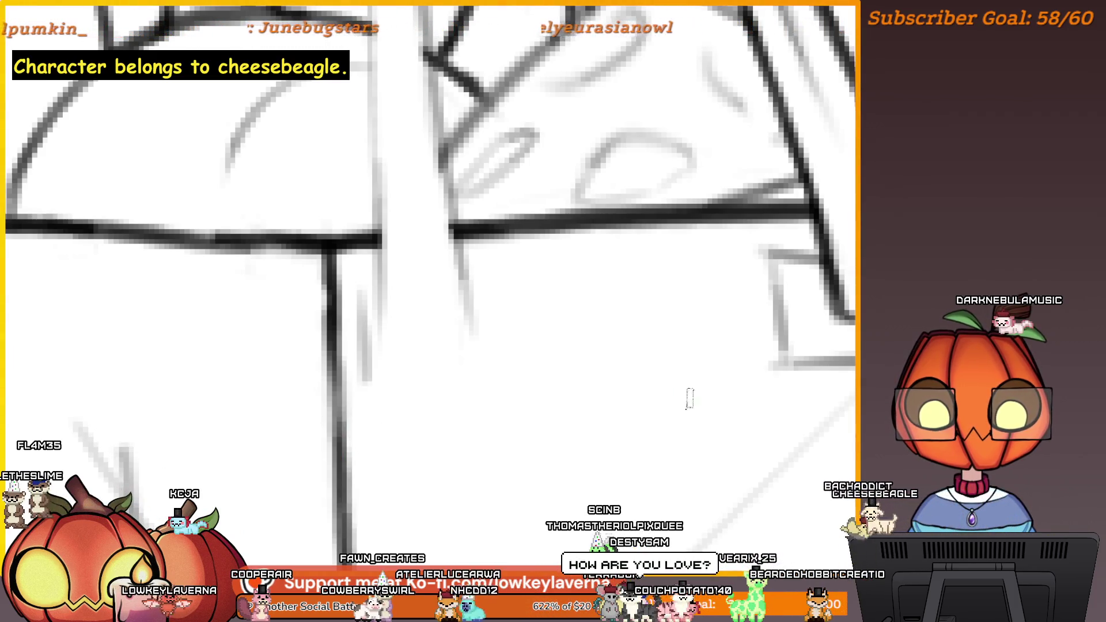
scroll(687, 397, down, 1)
drag(780, 340, 363, 357)
key(ctrl+z)
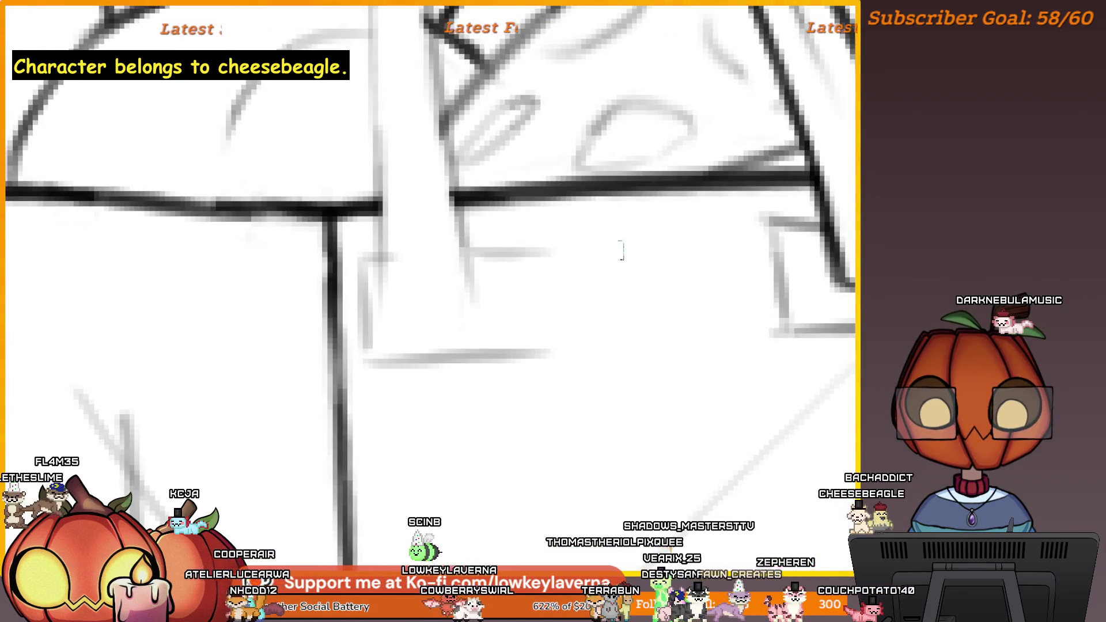
drag(640, 246, 659, 268)
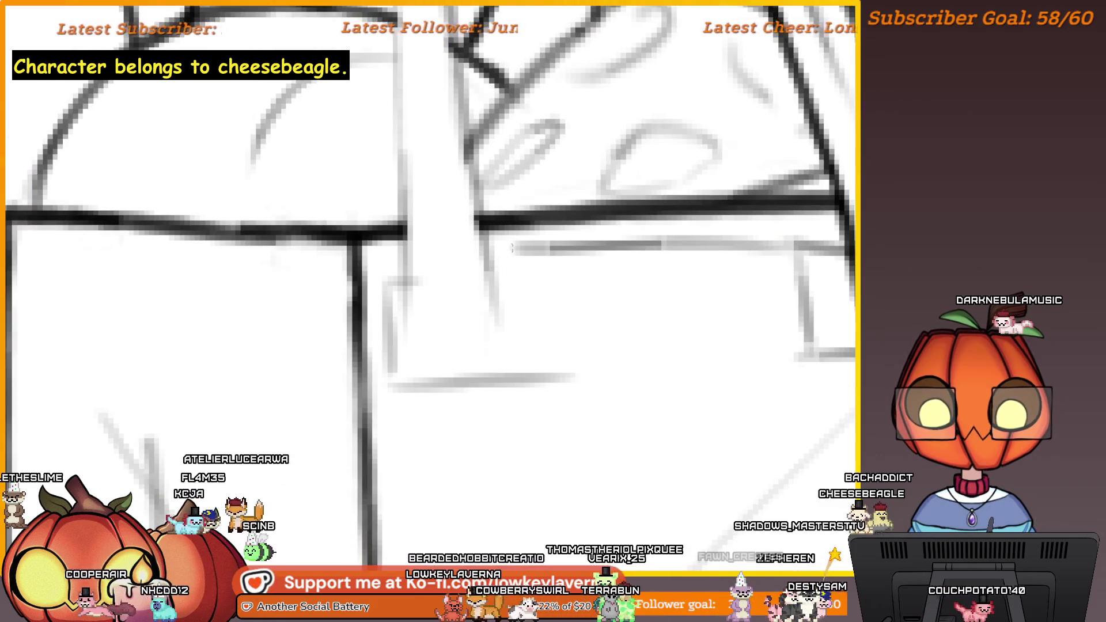
drag(790, 246, 515, 242)
key(ctrl+z)
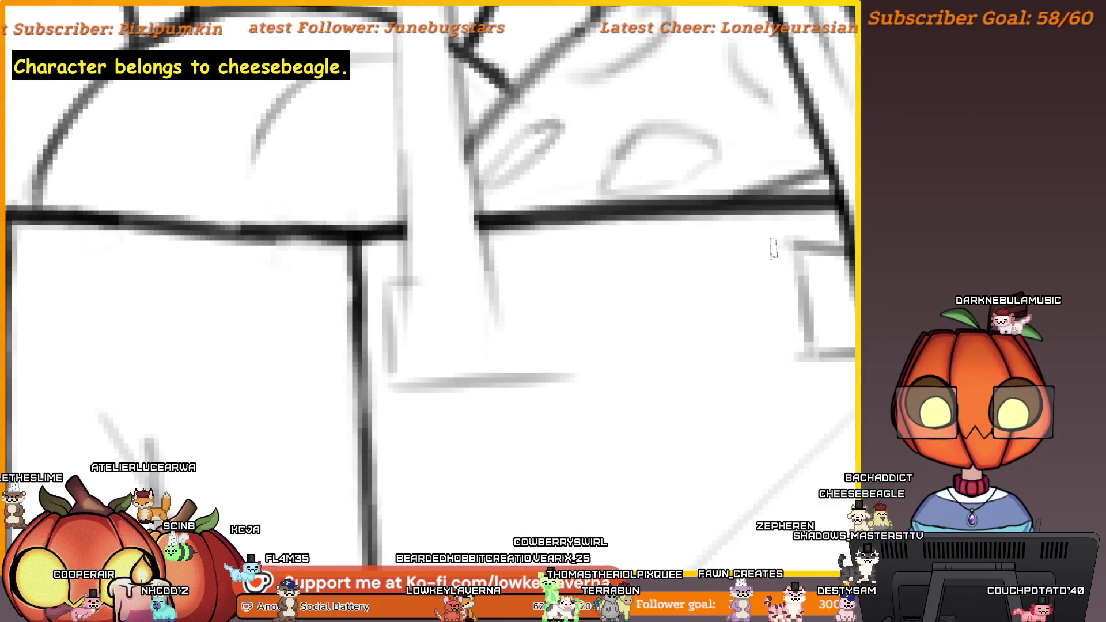
drag(778, 249, 490, 257)
key(ctrl+z)
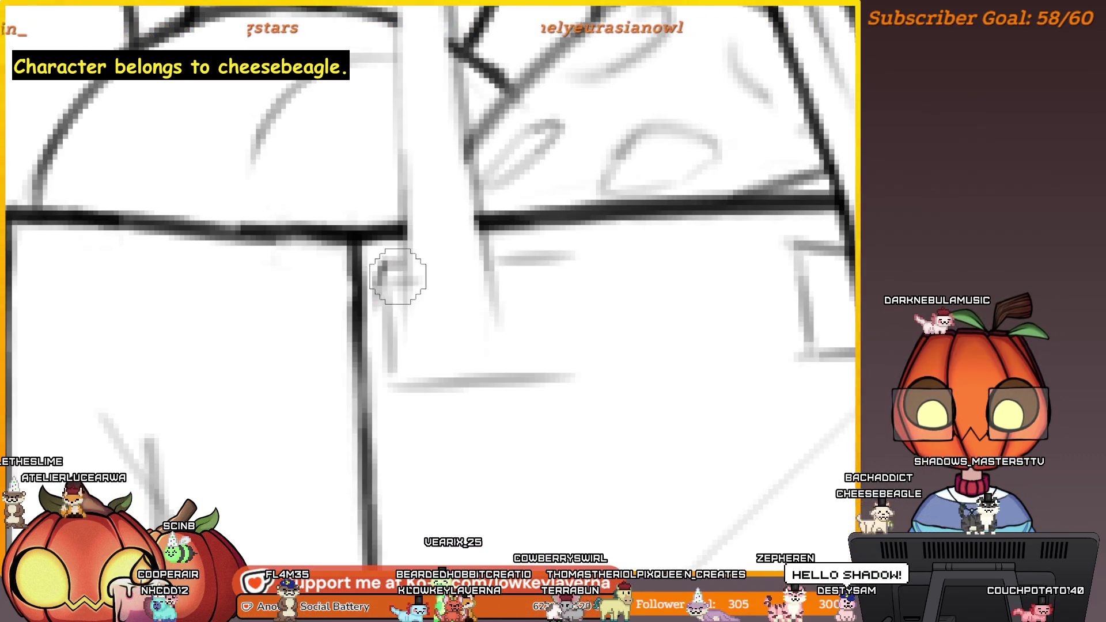
key(e)
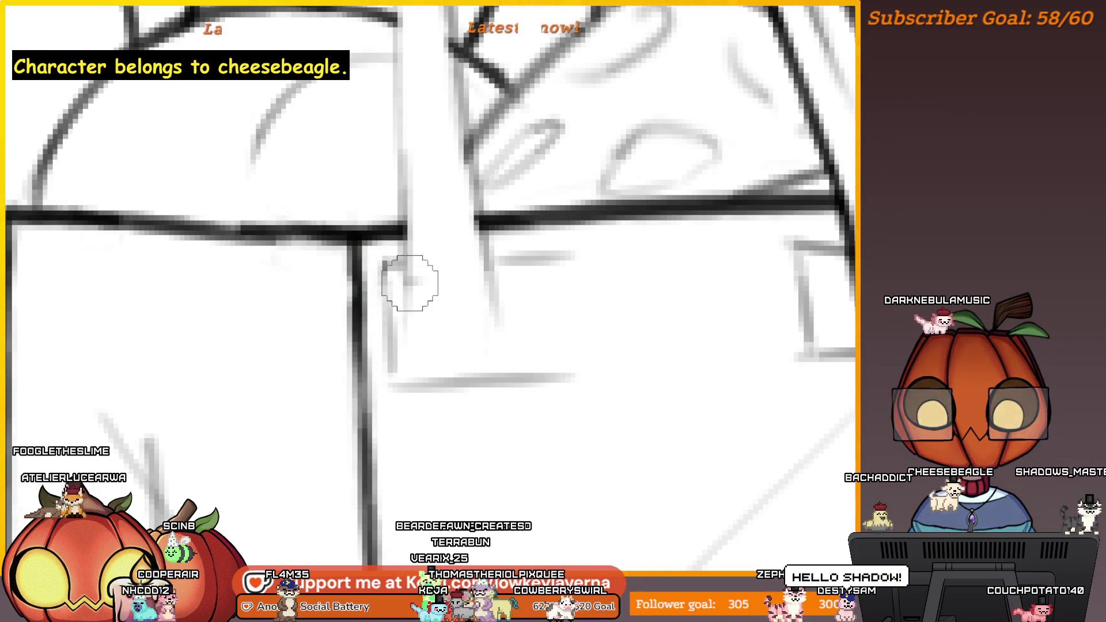
scroll(453, 254, down, 5)
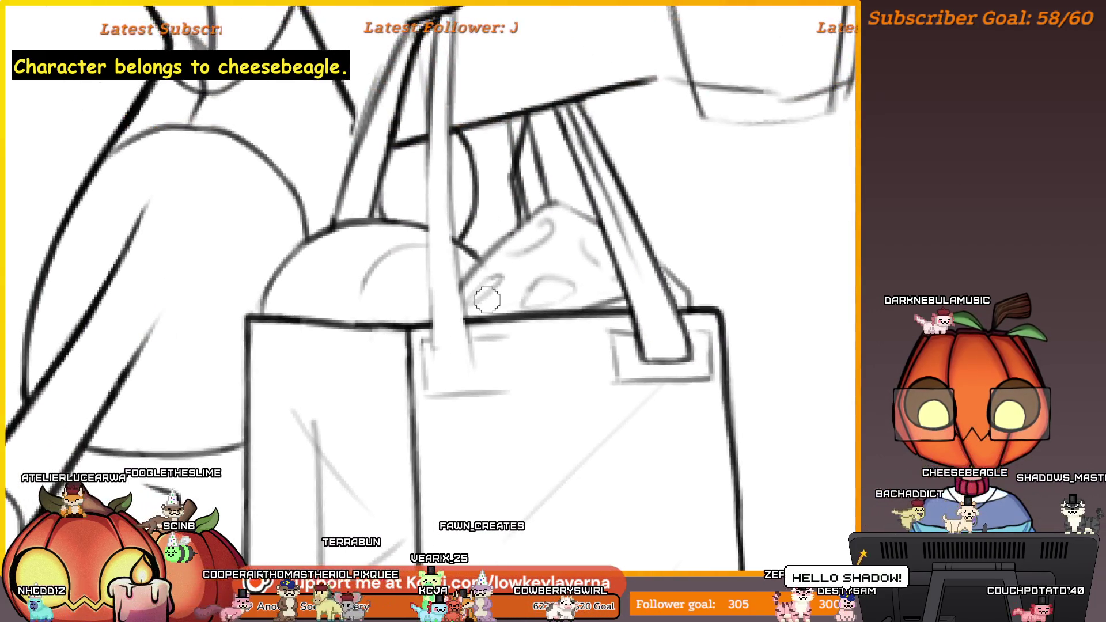
Step: Mirror the canvas and draw a short horizontal line under the handle loop, retrying its length twice
drag(487, 300, 536, 310)
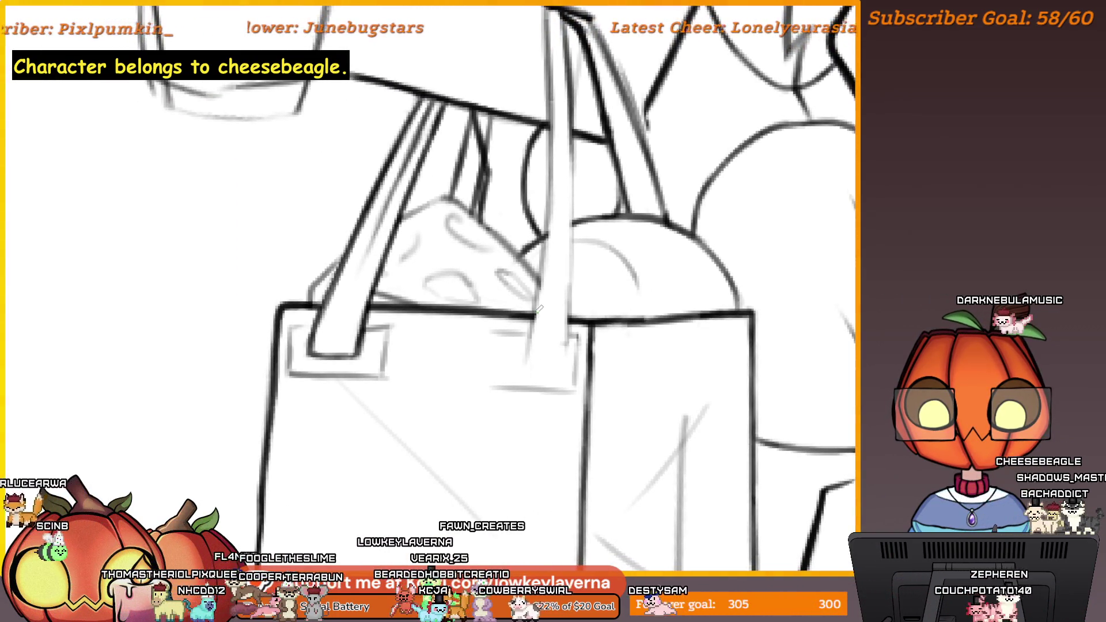
scroll(520, 372, up, 2)
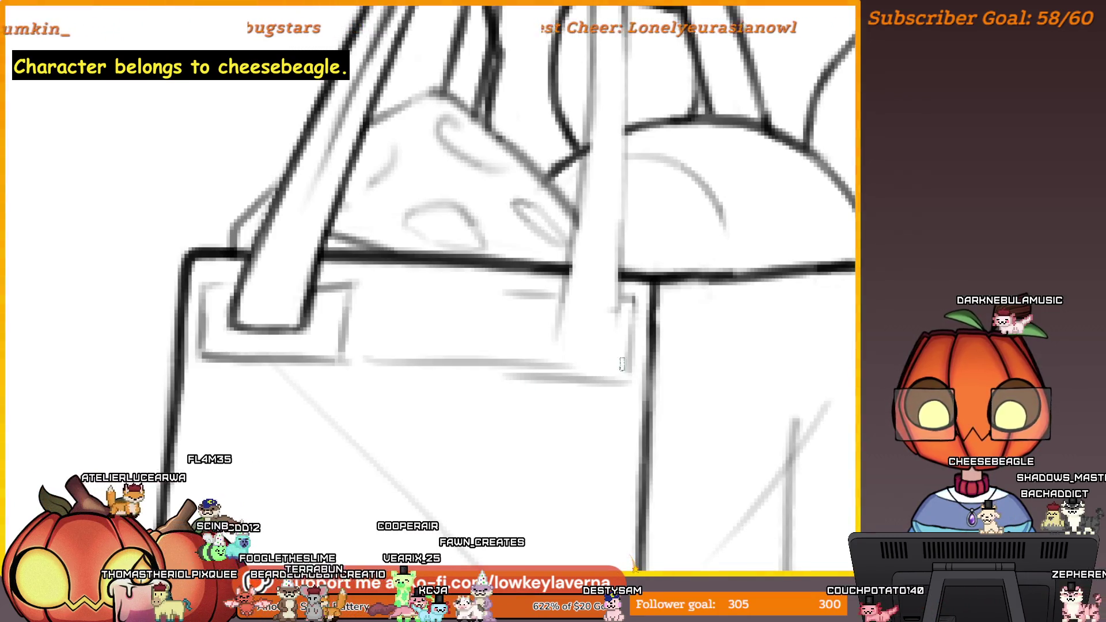
key(ctrl+z)
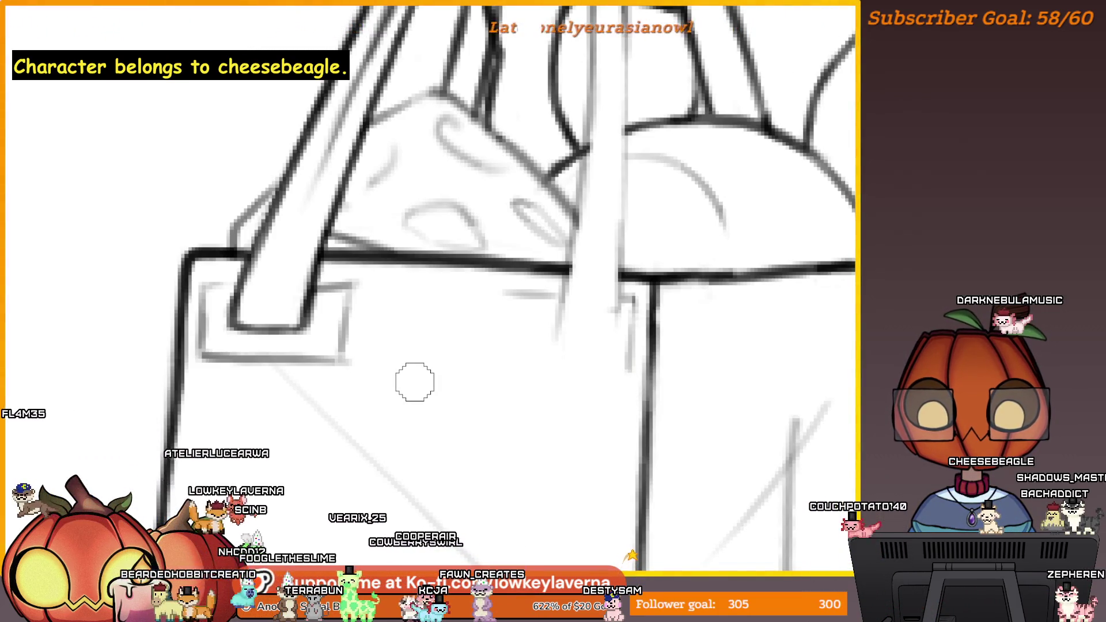
drag(632, 367, 487, 367)
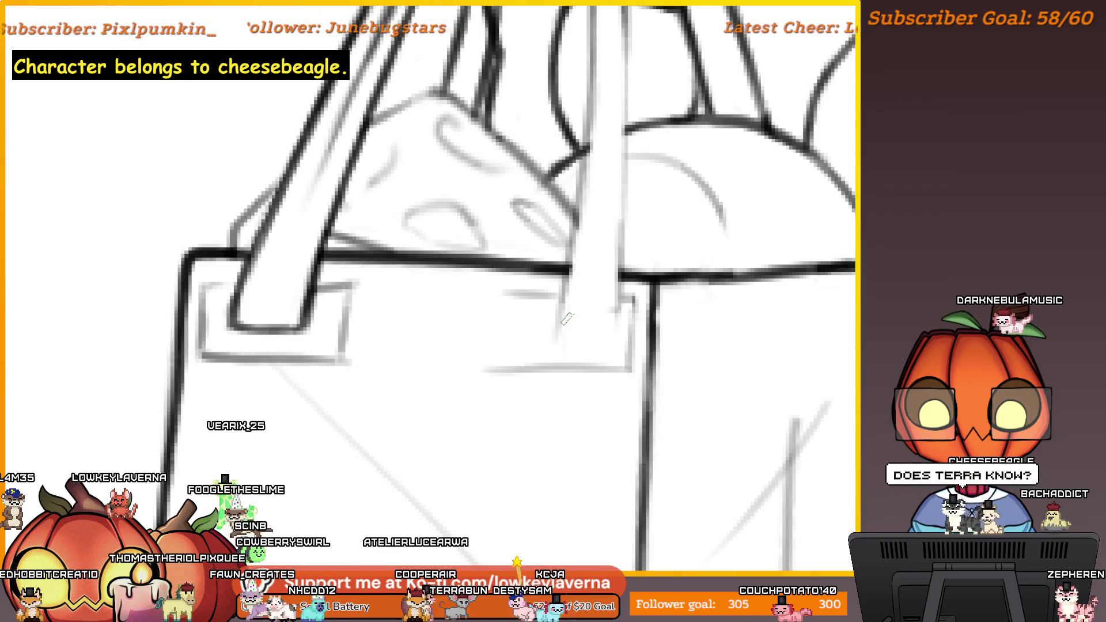
scroll(568, 319, left, 5)
key(ctrl+z)
drag(516, 361, 775, 362)
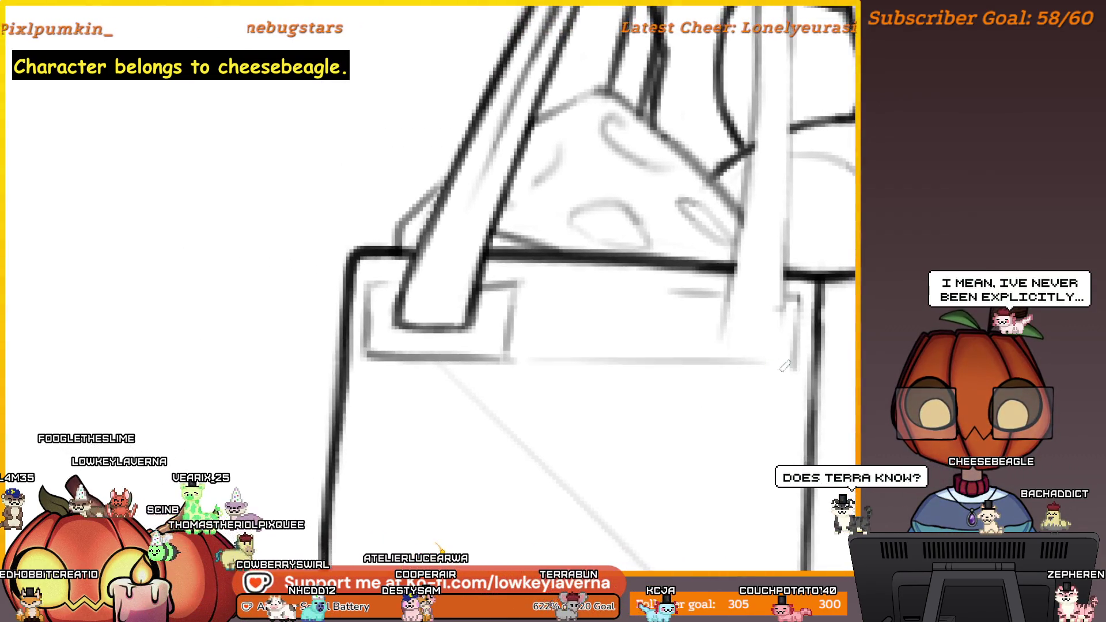
key(ctrl+z)
drag(642, 364, 789, 362)
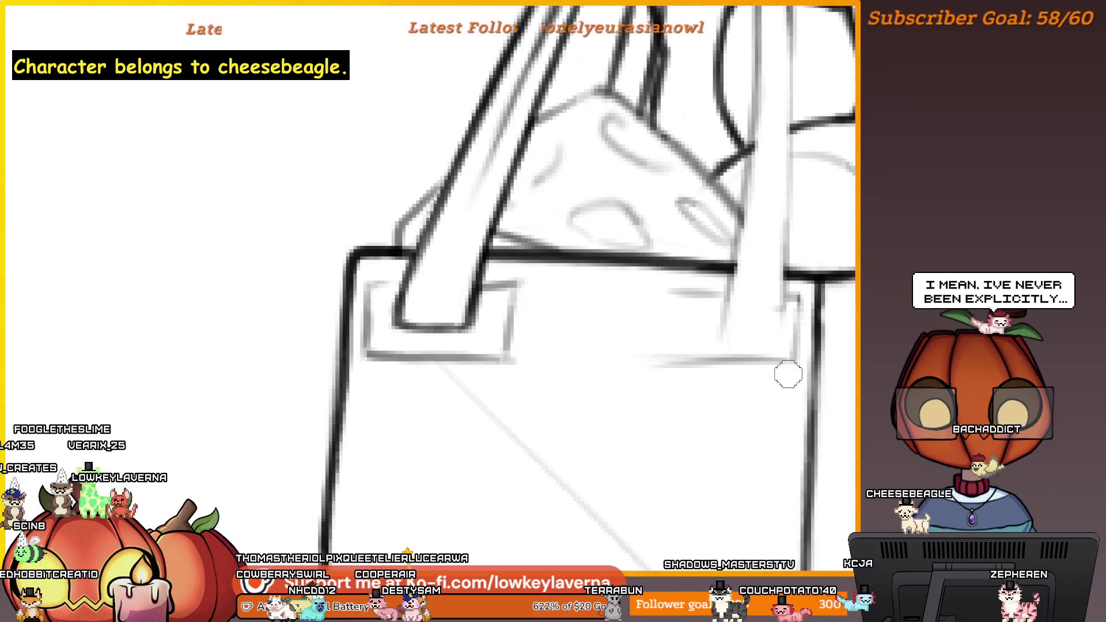
Step: Pan around the handle loops, then zoom out to see the whole bag and figure
scroll(795, 346, up, 1)
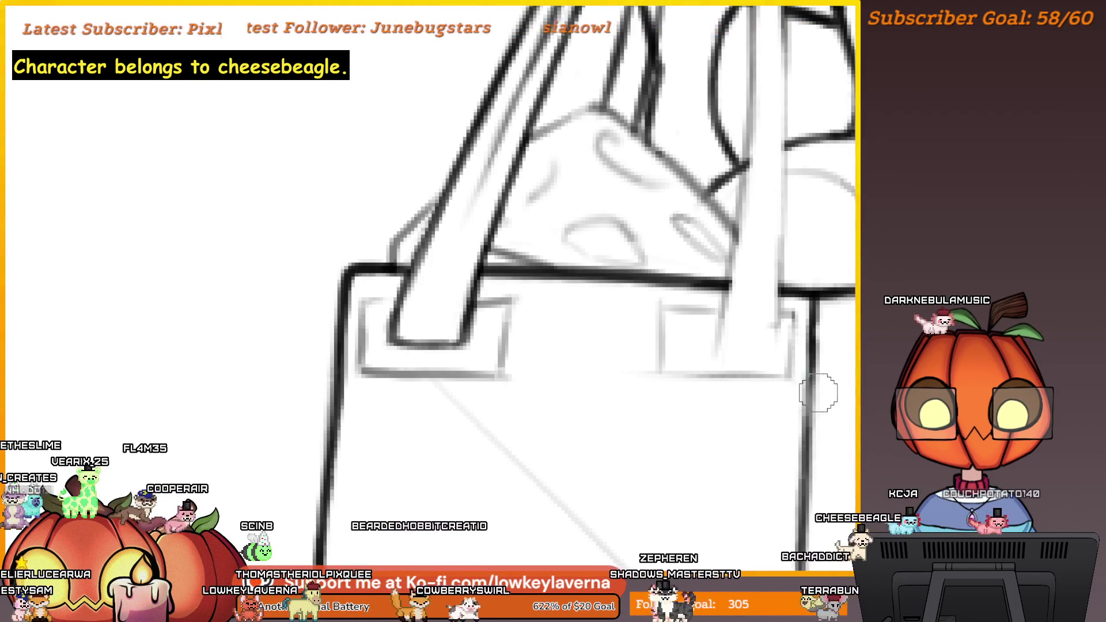
drag(688, 336, 722, 352)
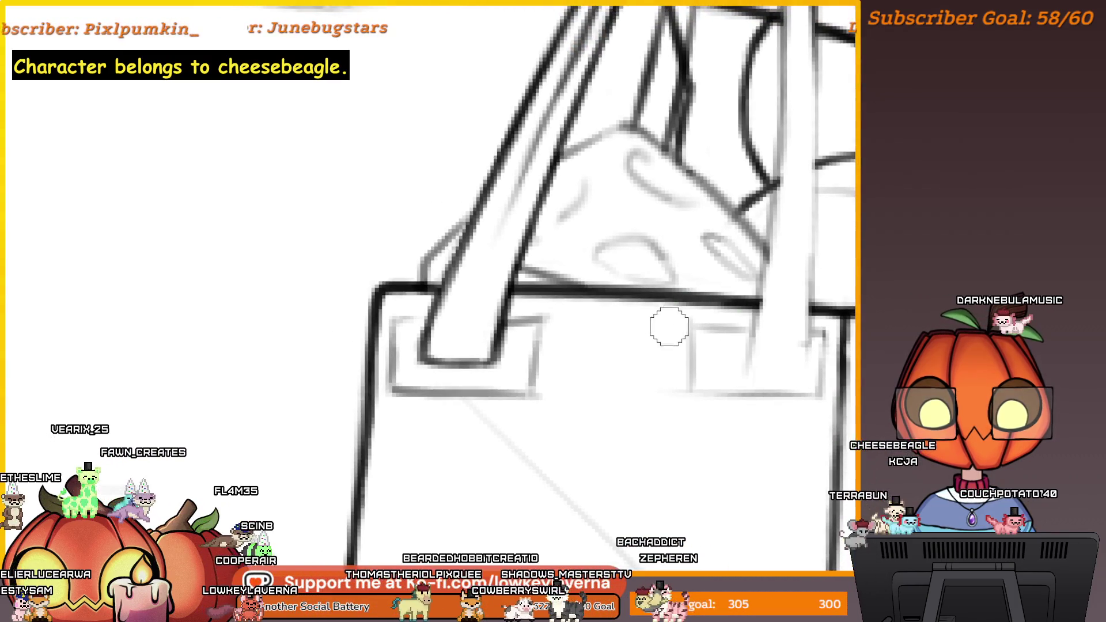
scroll(732, 385, down, 1)
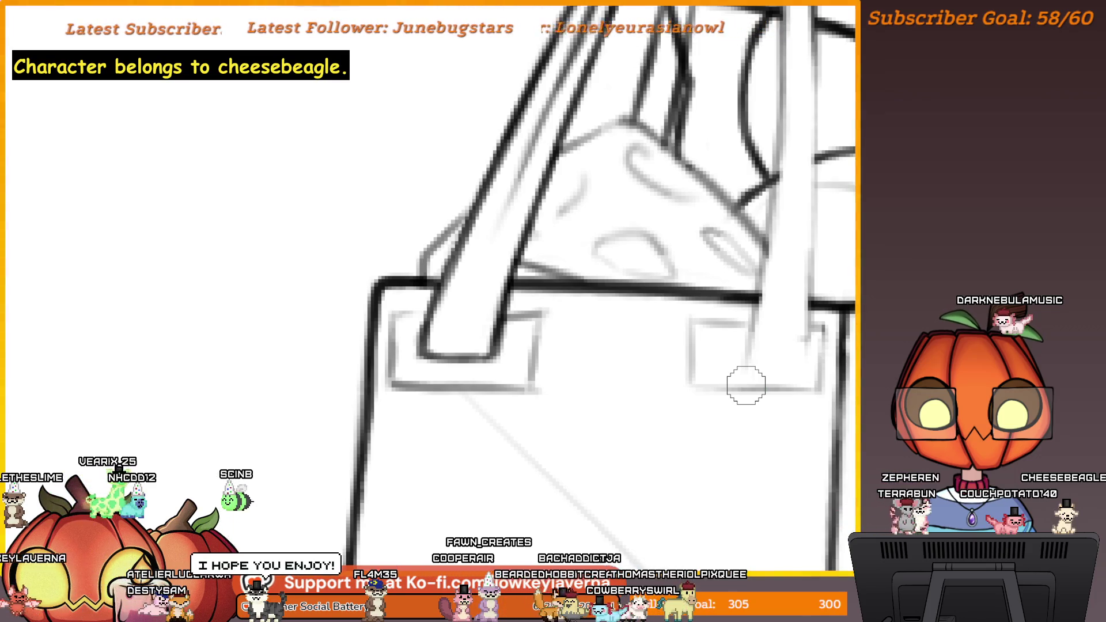
mouse_move(746, 386)
mouse_down()
mouse_move(667, 309)
mouse_move(634, 323)
mouse_move(752, 300)
mouse_up()
scroll(752, 301, up, 1)
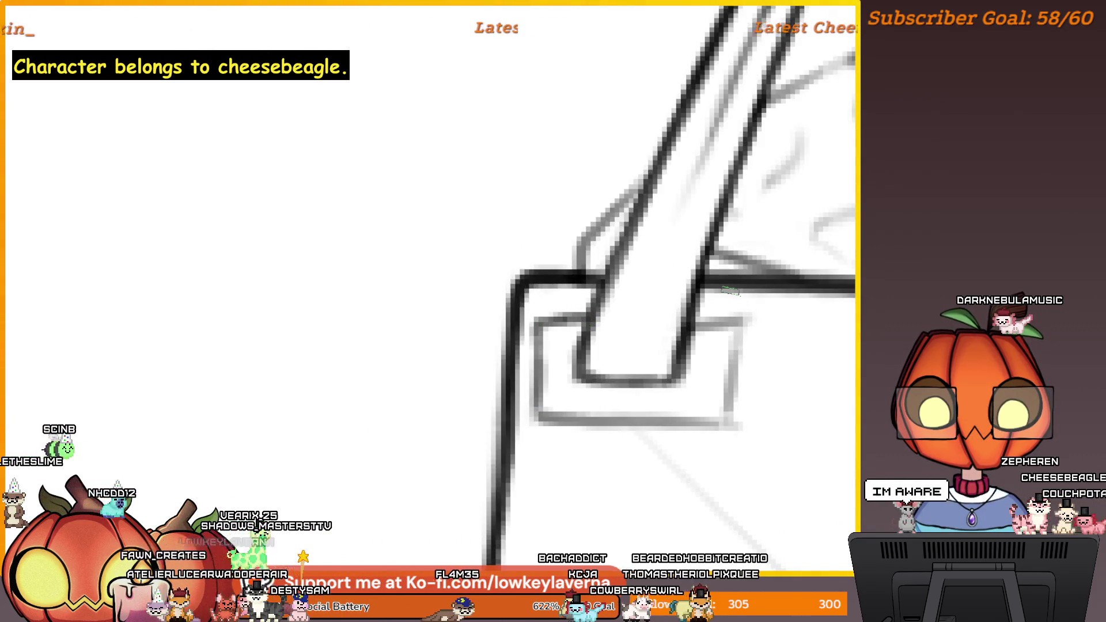
drag(630, 329, 563, 320)
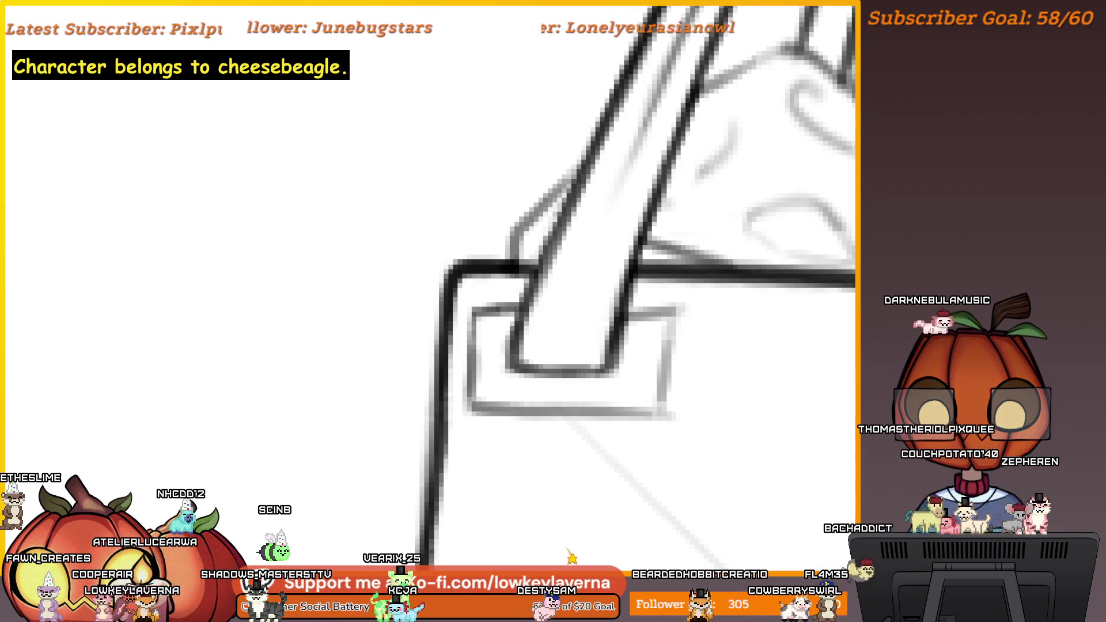
mouse_move(623, 315)
mouse_down()
mouse_move(605, 304)
mouse_move(654, 303)
mouse_move(646, 400)
mouse_move(558, 405)
mouse_up()
key(ctrl+minus)
key(ctrl+minus)
key(ctrl+minus)
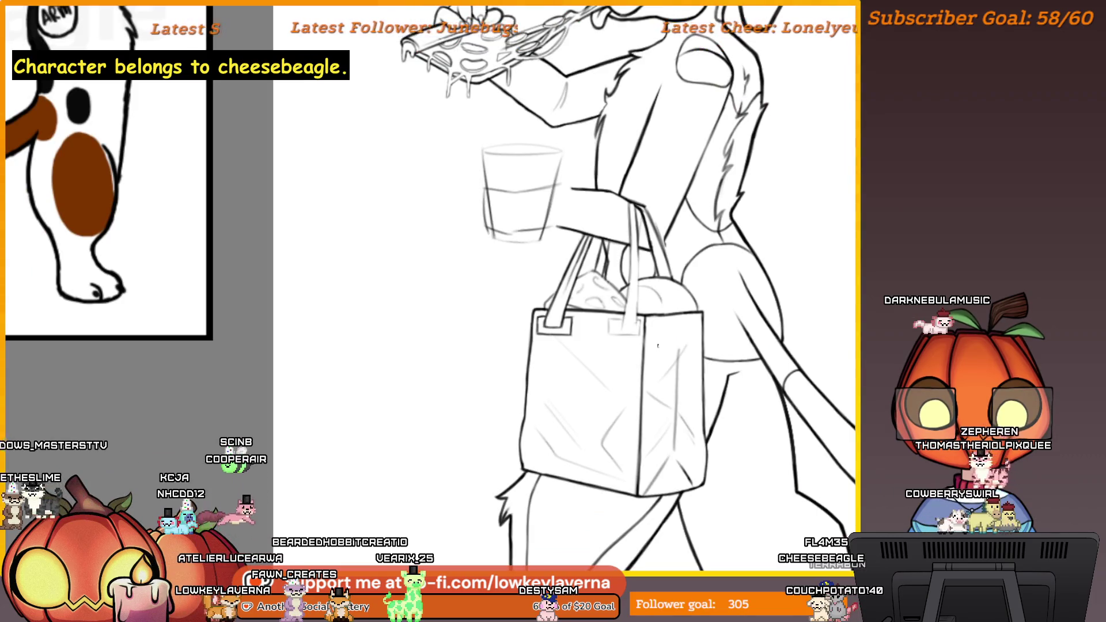
Step: Copy the left handle loop and place the duplicate on the right handle
key(ctrl+plus)
key(ctrl+plus)
key(ctrl+plus)
scroll(576, 323, up, 2)
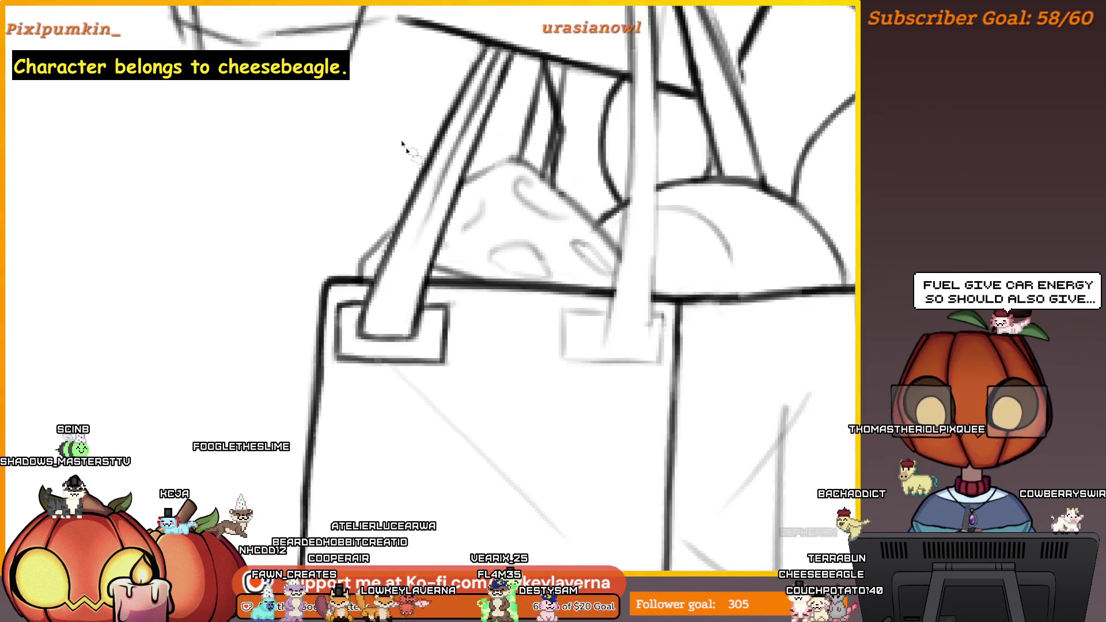
mouse_move(428, 324)
mouse_down()
mouse_move(476, 316)
mouse_move(409, 372)
mouse_move(346, 375)
mouse_move(330, 351)
mouse_move(343, 291)
mouse_move(369, 305)
mouse_move(392, 350)
mouse_move(431, 321)
mouse_move(425, 309)
mouse_move(672, 351)
mouse_move(656, 362)
mouse_move(656, 352)
mouse_up()
key(ctrl+c)
key(ctrl+v)
key(ctrl+t)
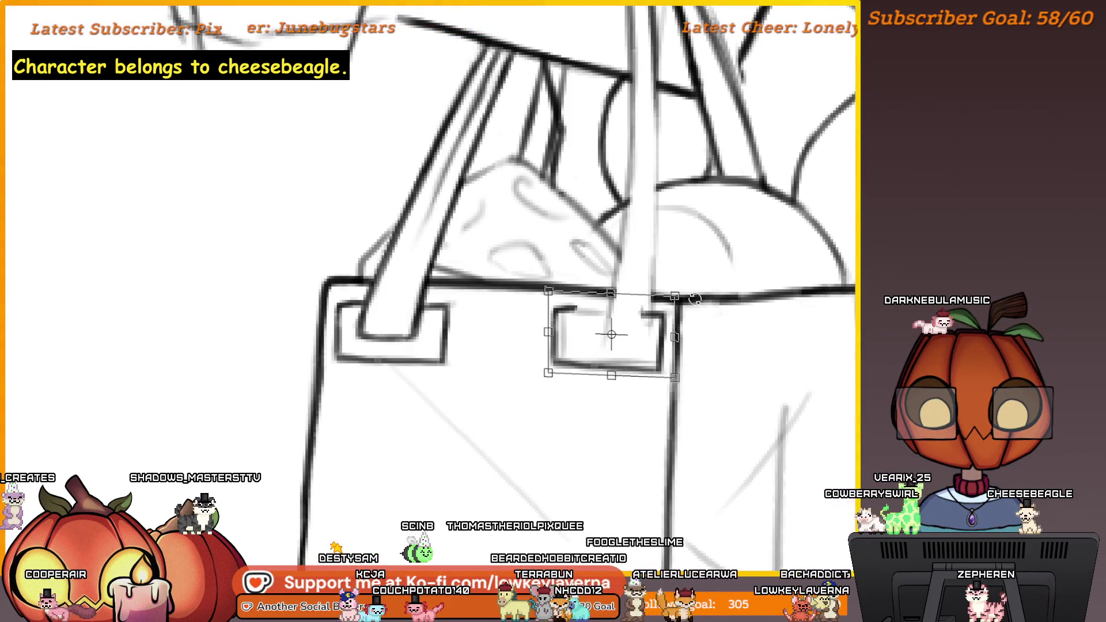
key(Return)
Step: Zoom in to check the matching loops, then zoom out over the bag
scroll(666, 254, up, 3)
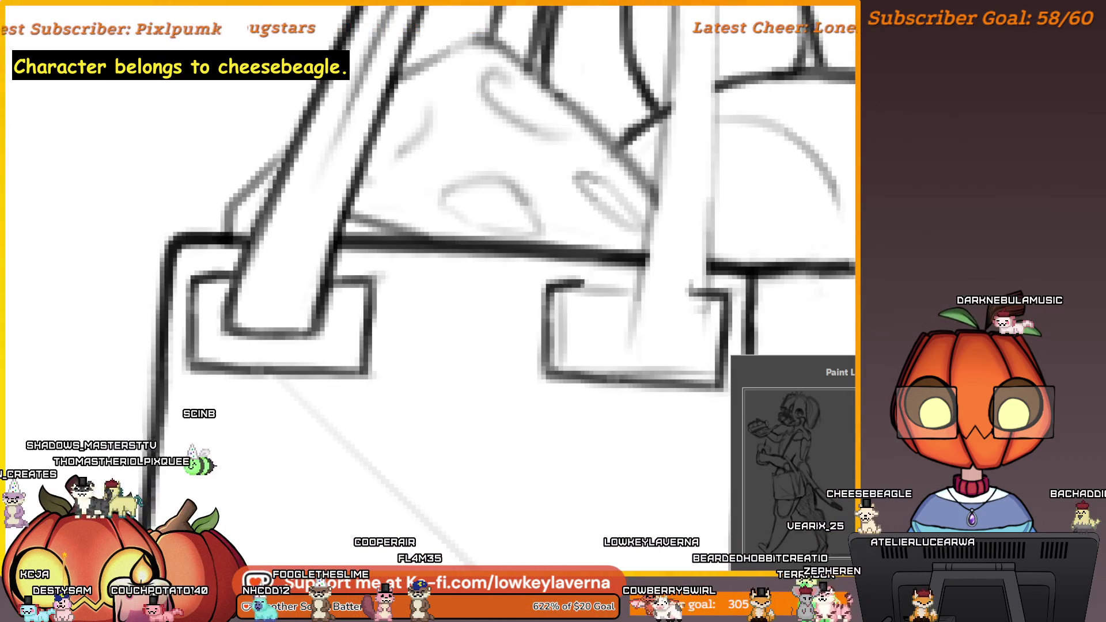
scroll(672, 351, up, 2)
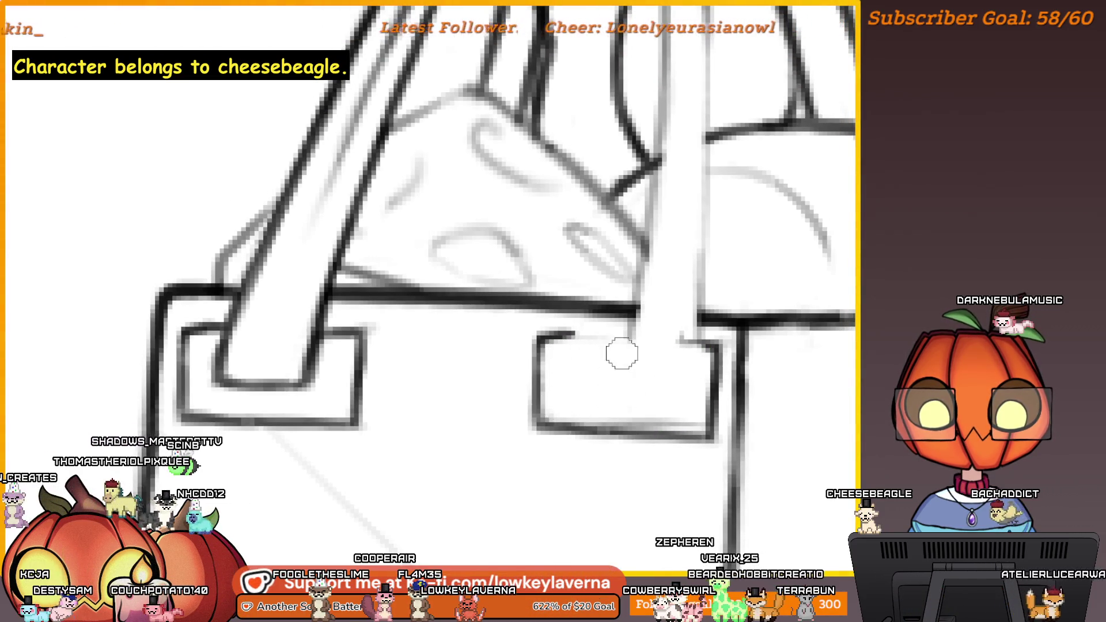
scroll(692, 386, down, 1)
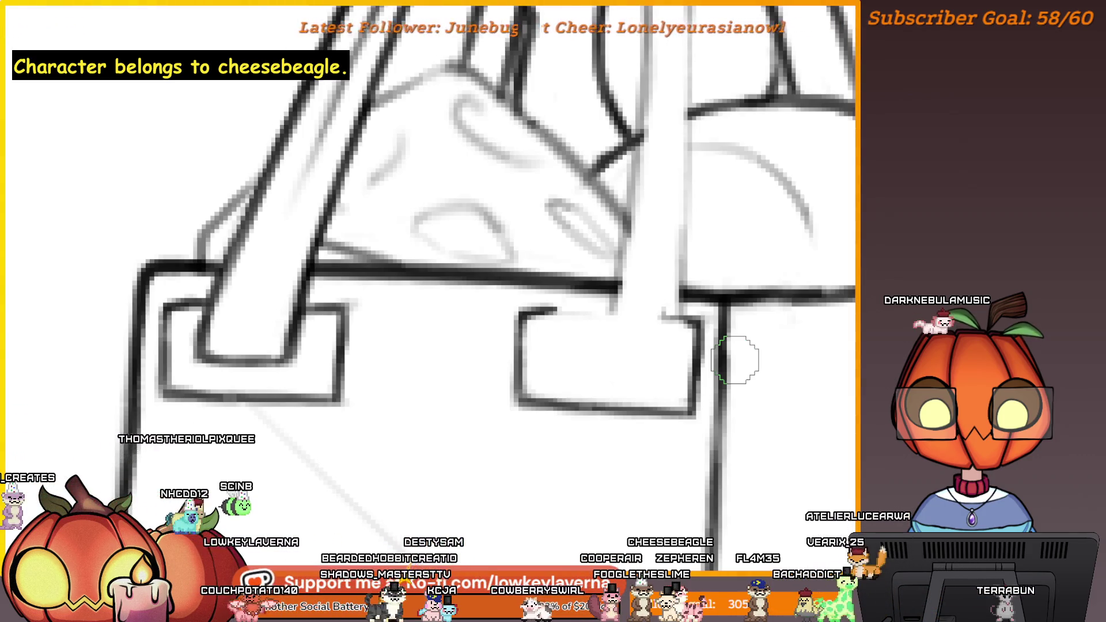
key(ctrl+minus)
key(ctrl+minus)
key(ctrl+minus)
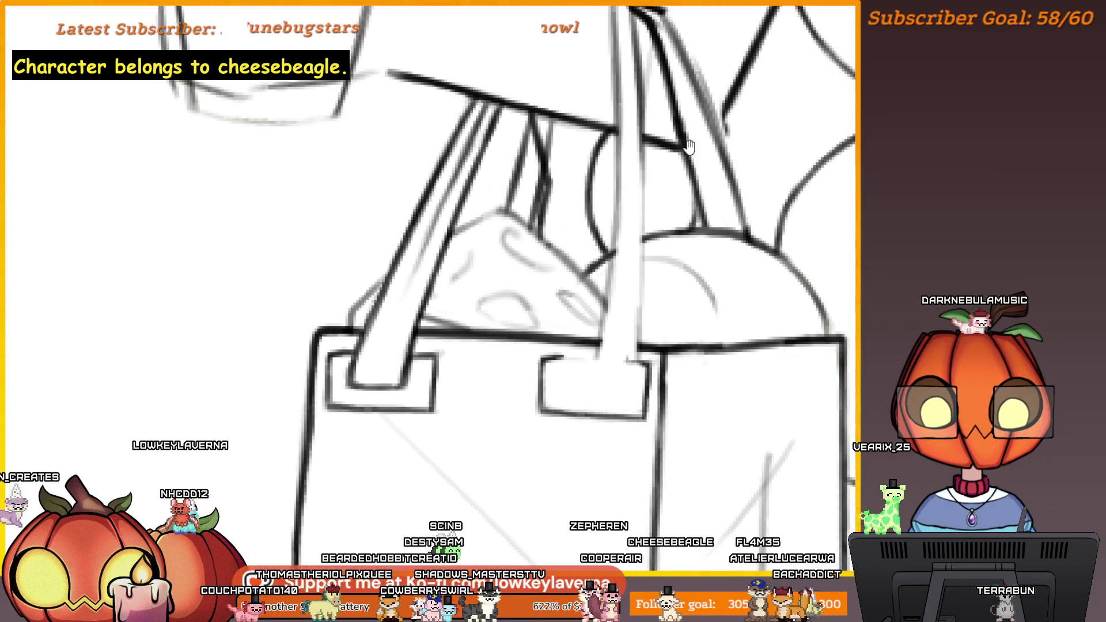
Step: Trace the bag strap's edges from its base up over the dog's arm
drag(690, 148, 651, 217)
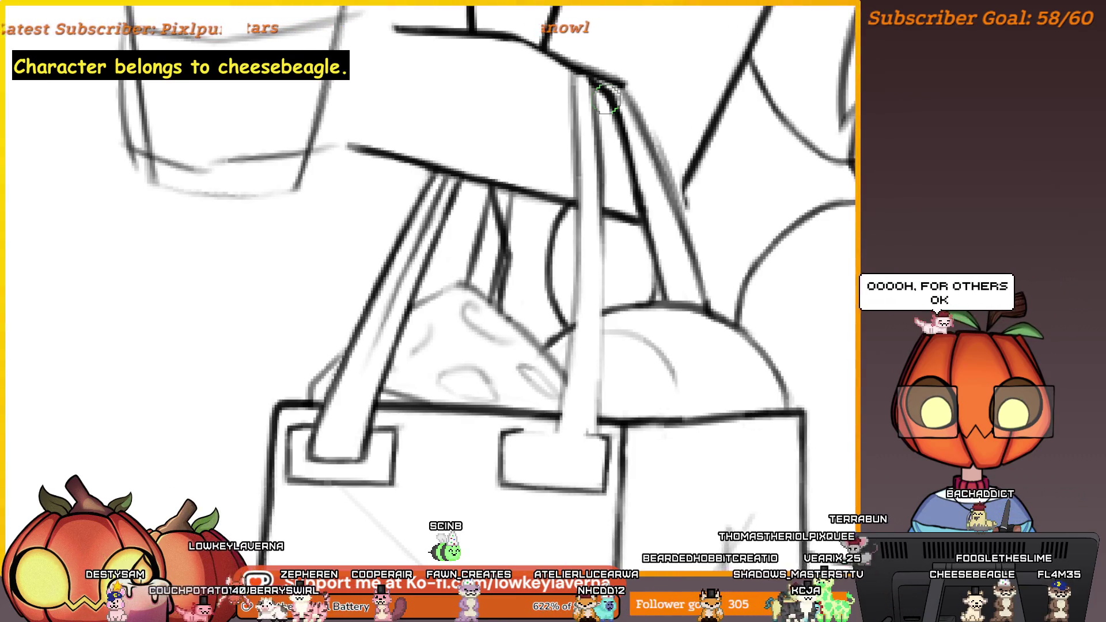
drag(732, 318, 731, 323)
mouse_move(660, 317)
mouse_down()
mouse_move(679, 337)
mouse_move(649, 396)
mouse_up()
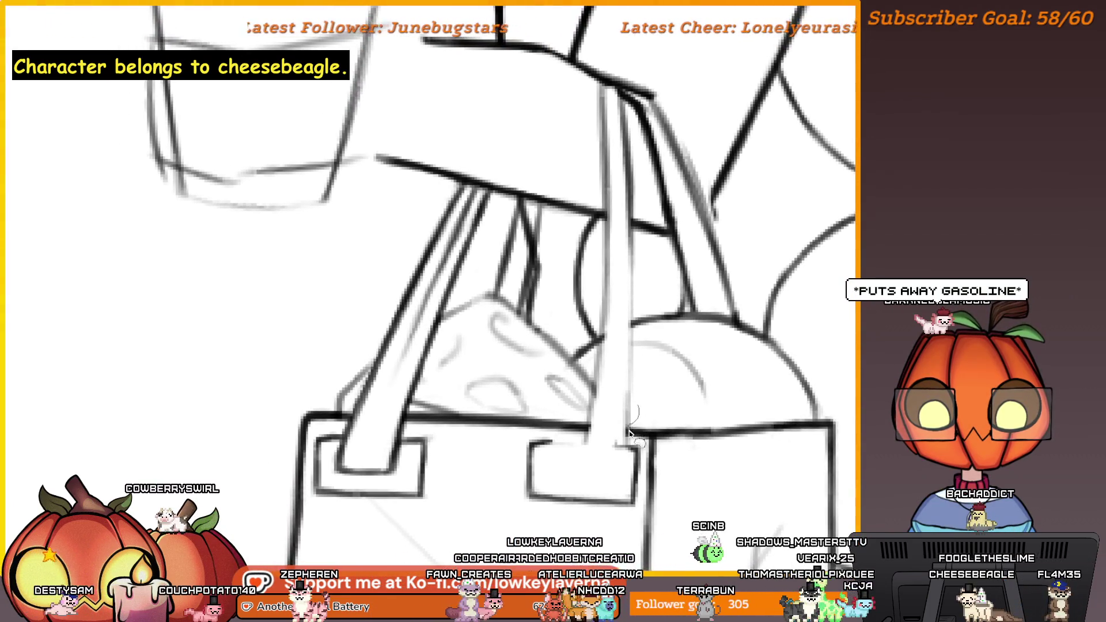
mouse_move(631, 441)
mouse_down()
mouse_move(589, 451)
mouse_move(587, 426)
mouse_up()
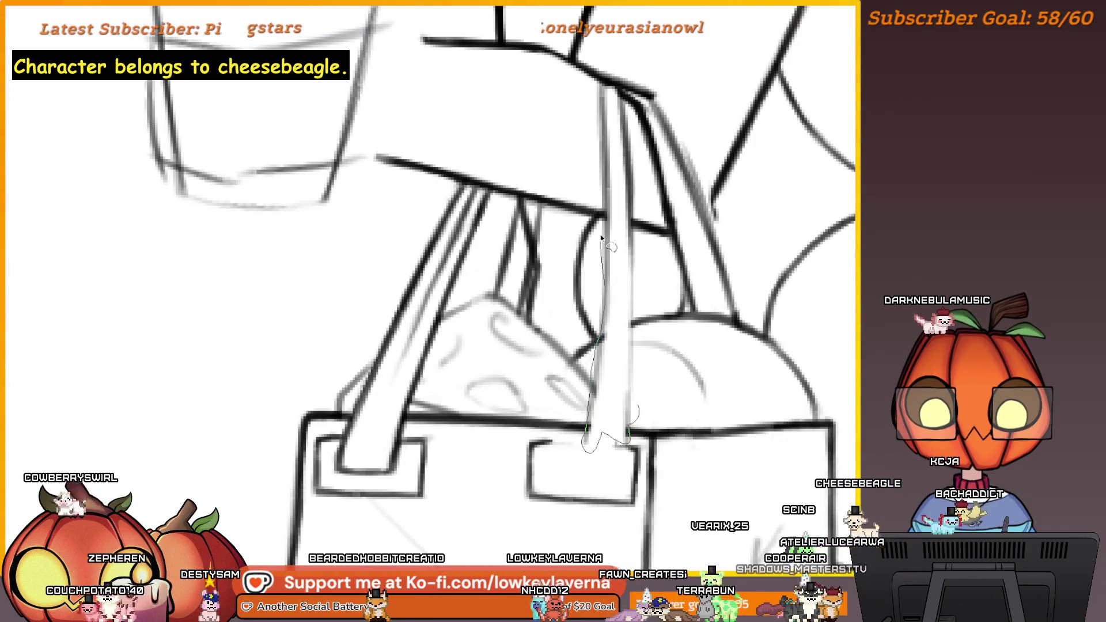
mouse_move(604, 217)
mouse_down()
mouse_move(593, 92)
mouse_move(616, 96)
mouse_move(640, 139)
mouse_up()
drag(635, 266, 633, 322)
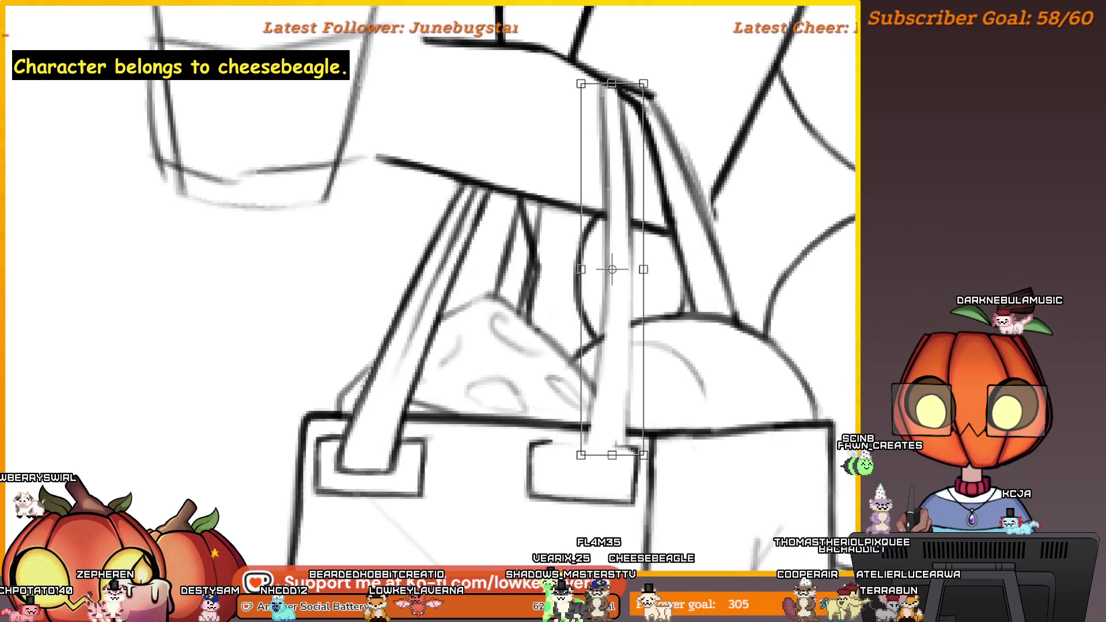
Step: Rotate the strap clockwise so its top leans right, widen it, and apply the transform
scroll(592, 370, down, 3)
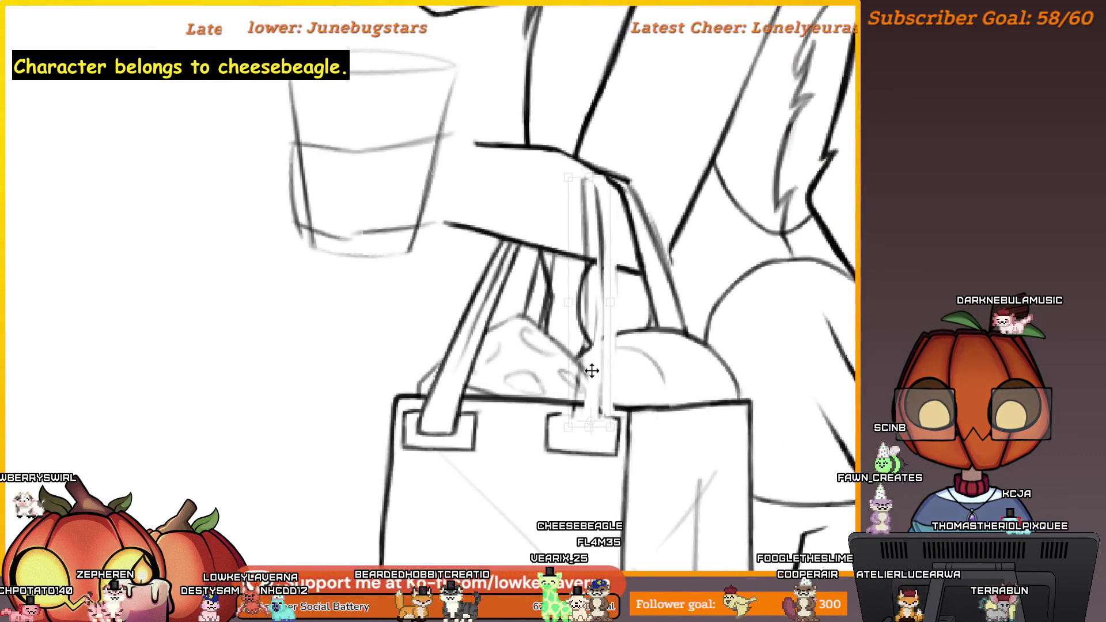
mouse_move(656, 150)
mouse_down()
mouse_move(662, 181)
mouse_move(643, 165)
mouse_up()
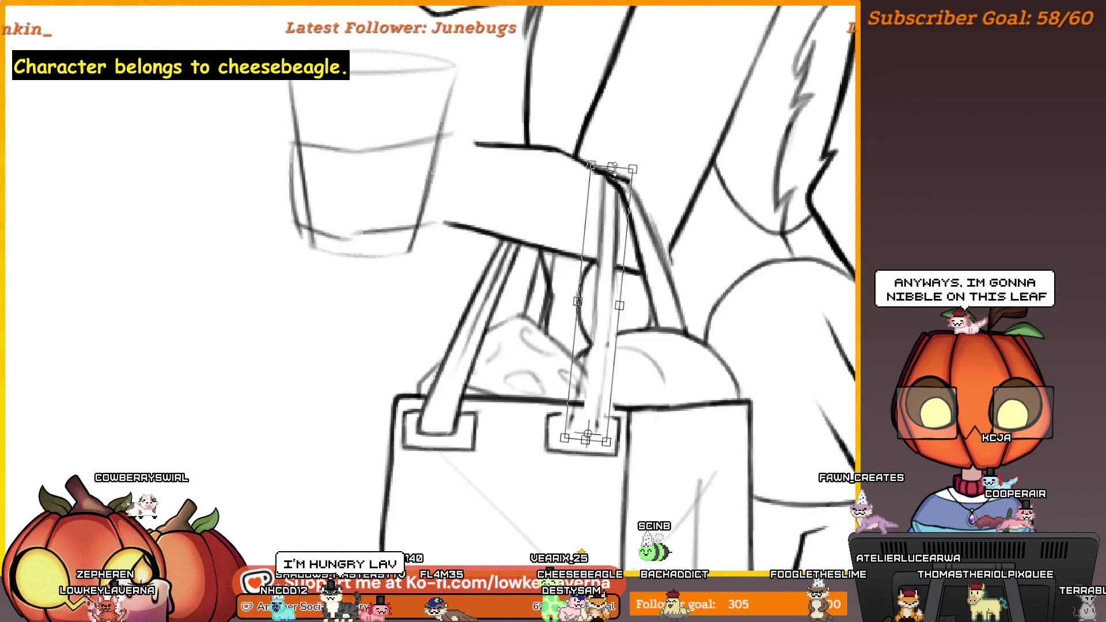
drag(659, 174, 664, 175)
drag(638, 215, 636, 226)
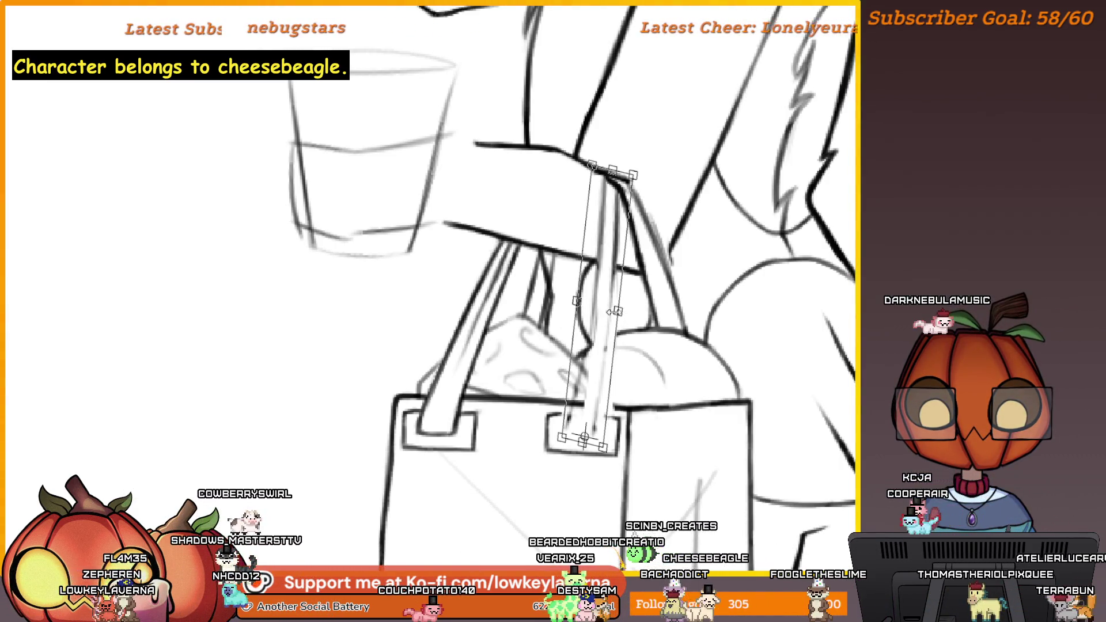
drag(621, 311, 629, 314)
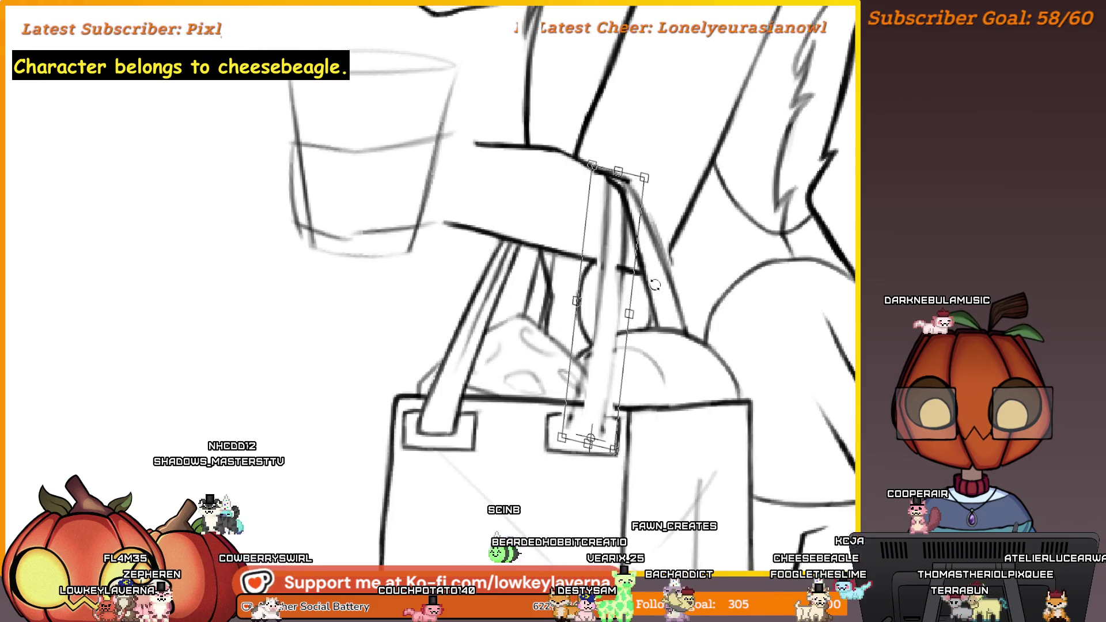
key(Return)
scroll(647, 283, down, 2)
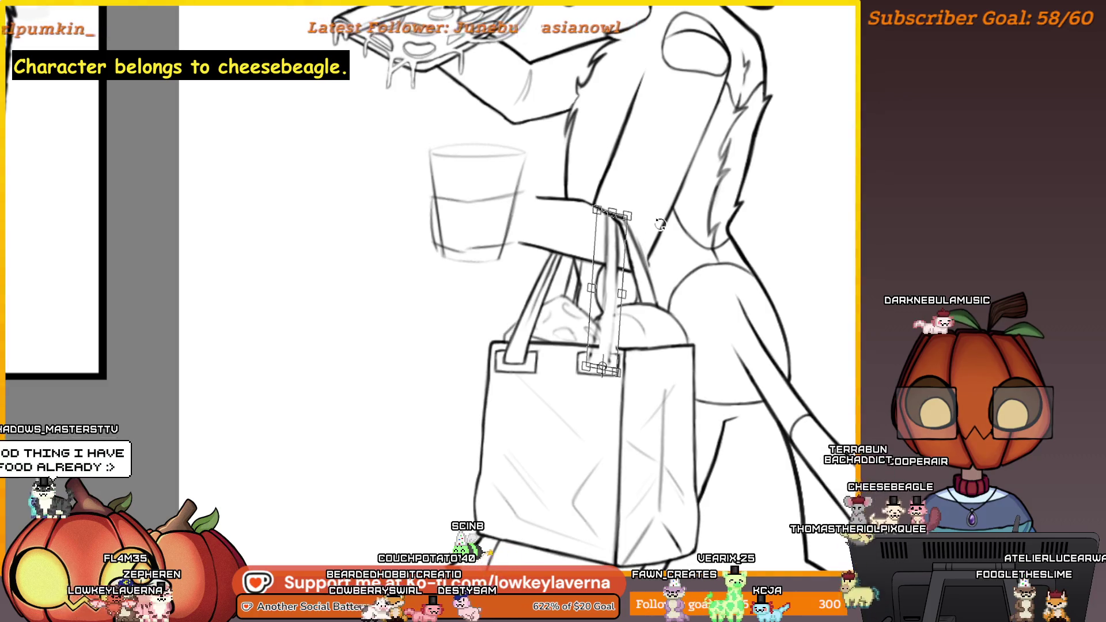
key(Return)
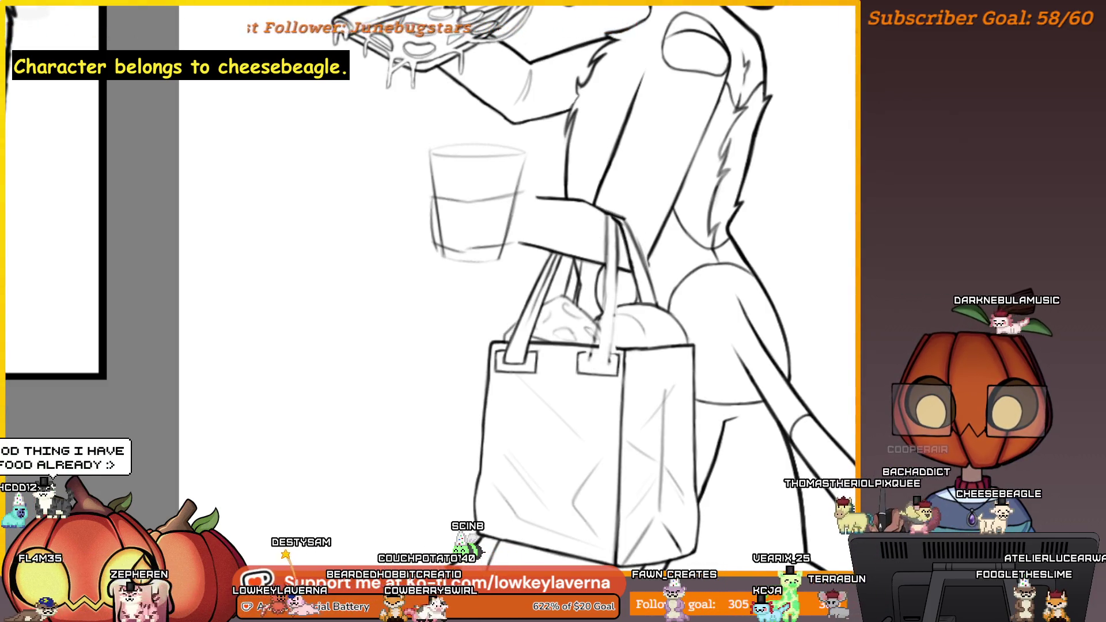
Step: Draw a bold pen line down the front strap below the arm to its tab
drag(299, 266, 87, 265)
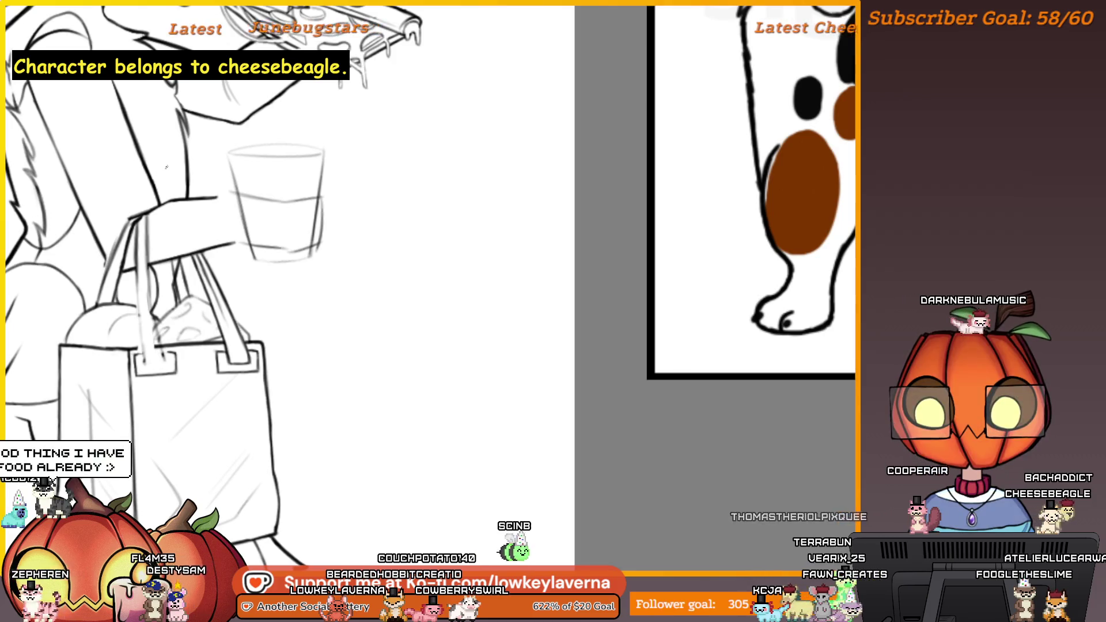
scroll(141, 242, up, 3)
drag(142, 242, 226, 207)
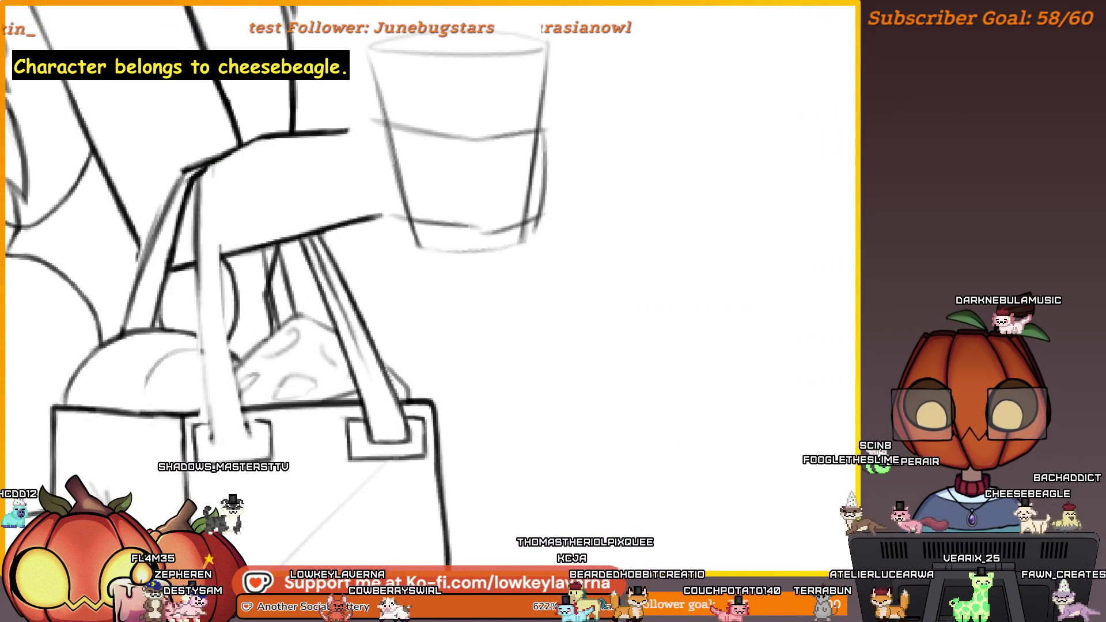
drag(220, 171, 211, 170)
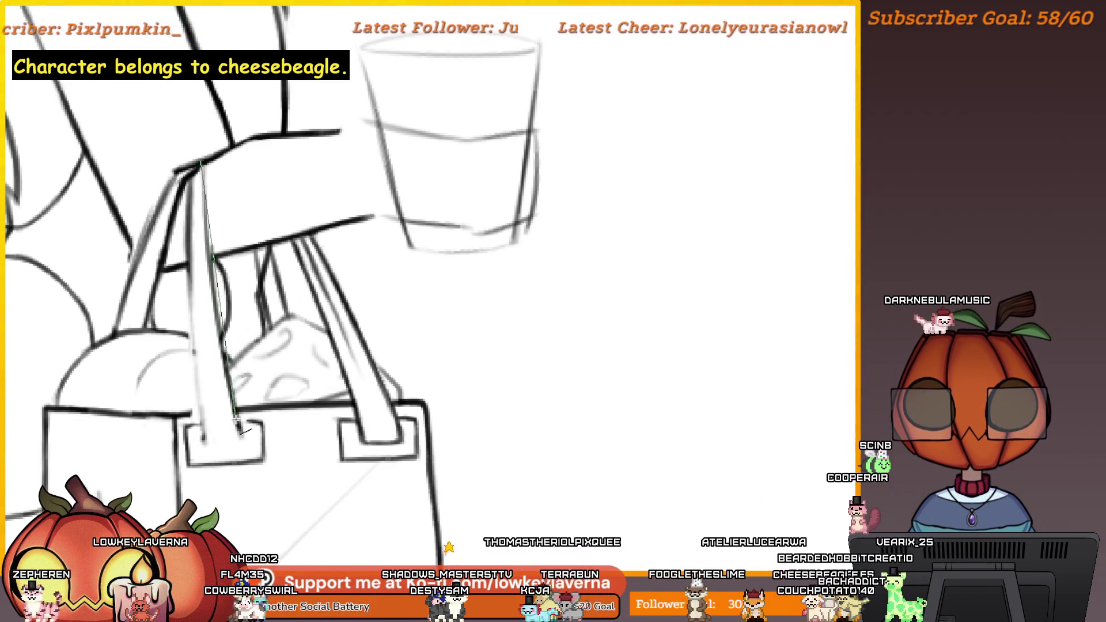
drag(236, 423, 226, 398)
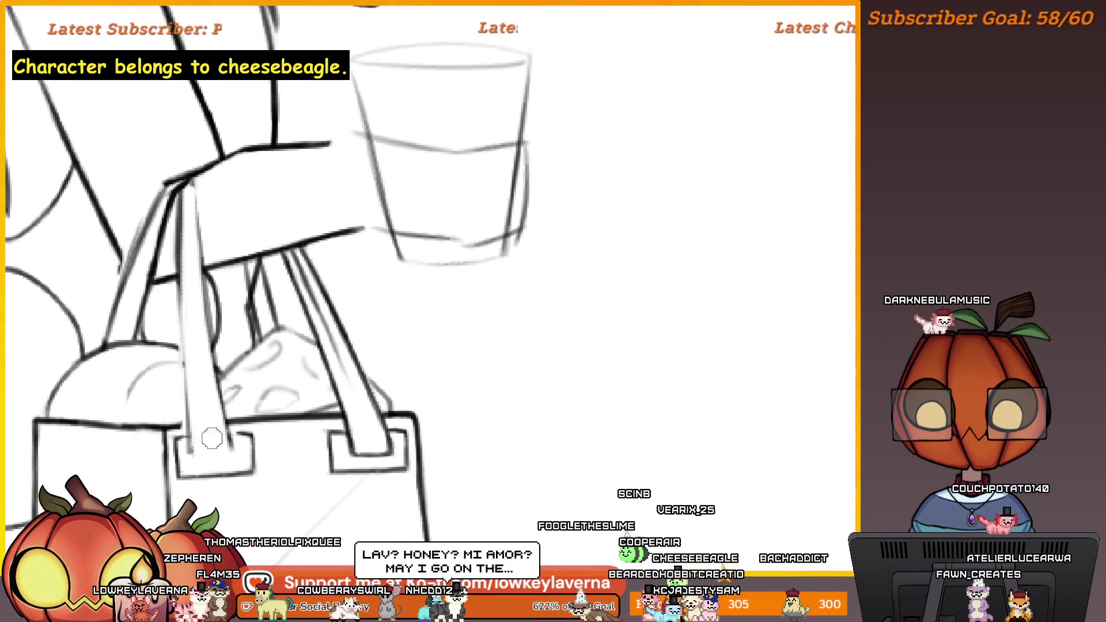
scroll(312, 216, down, 3)
drag(312, 216, 539, 264)
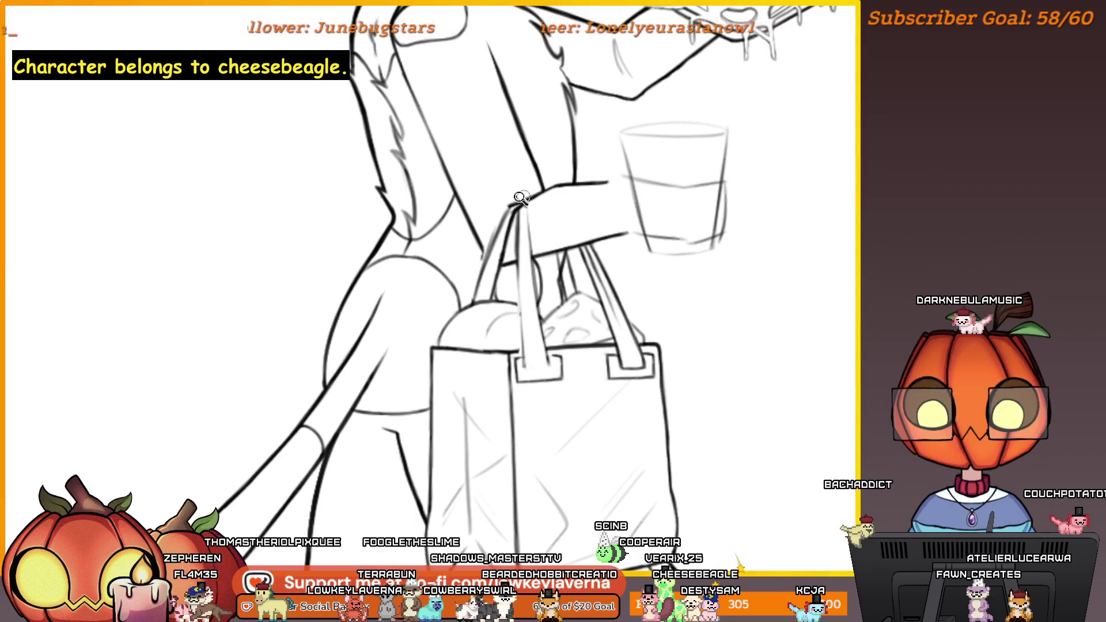
Step: Erase the faint sketch line where the strap meets the arm with a small eraser
scroll(531, 210, up, 3)
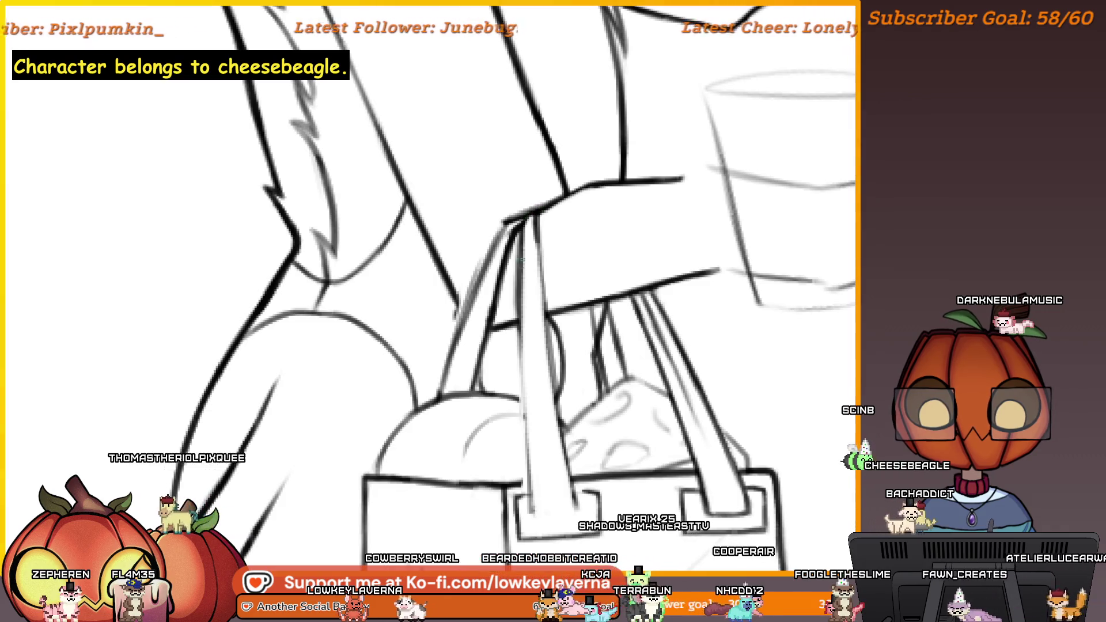
drag(536, 186, 495, 196)
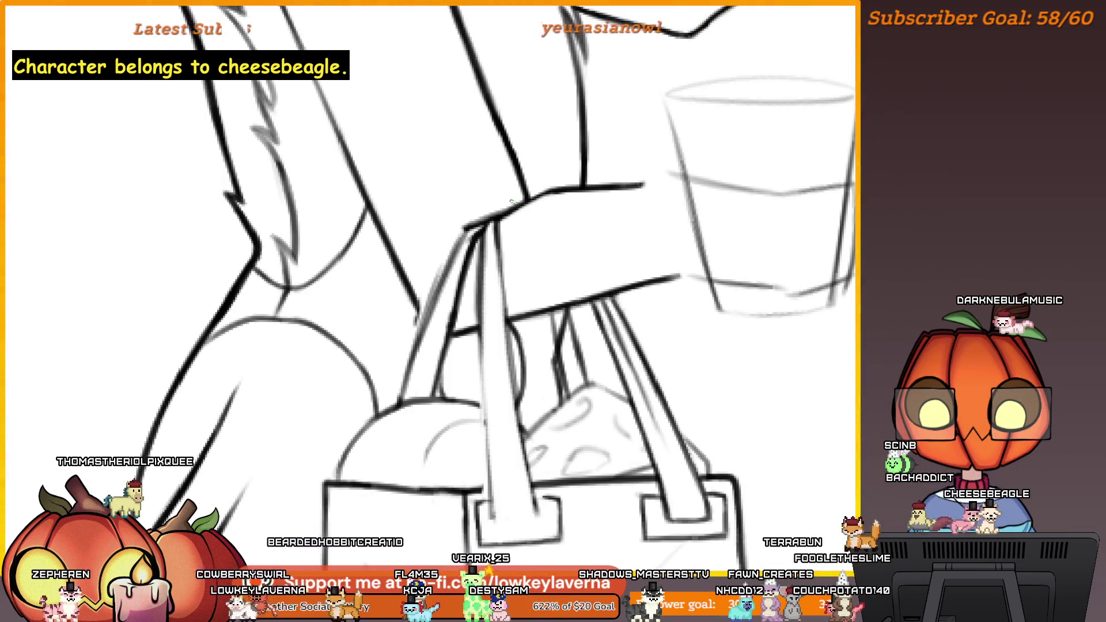
scroll(482, 173, up, 3)
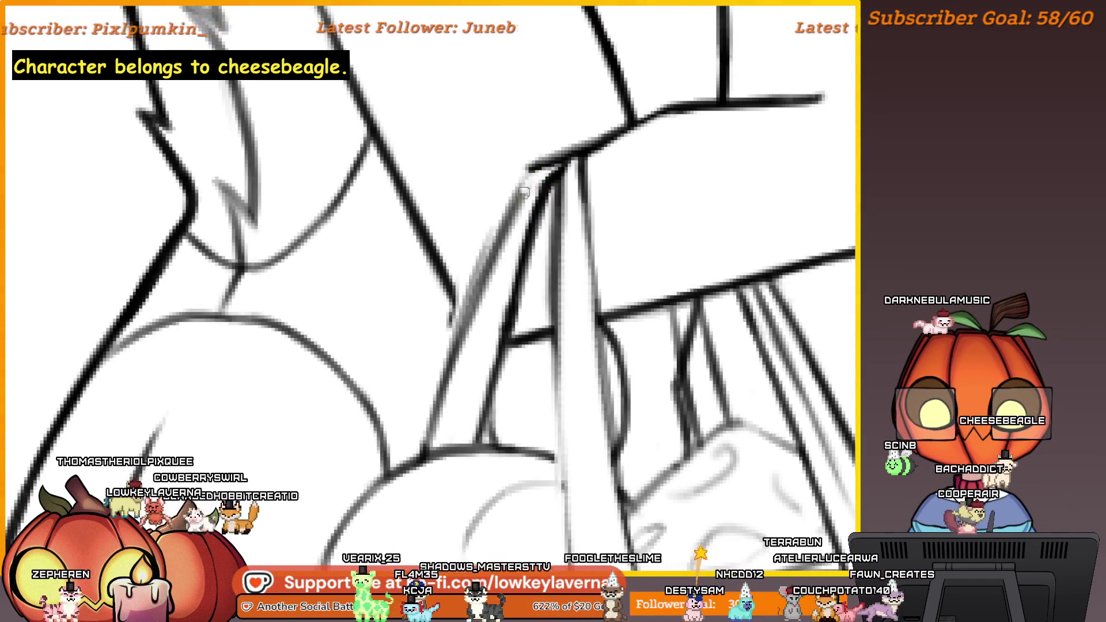
drag(526, 190, 506, 256)
key(bracketright)
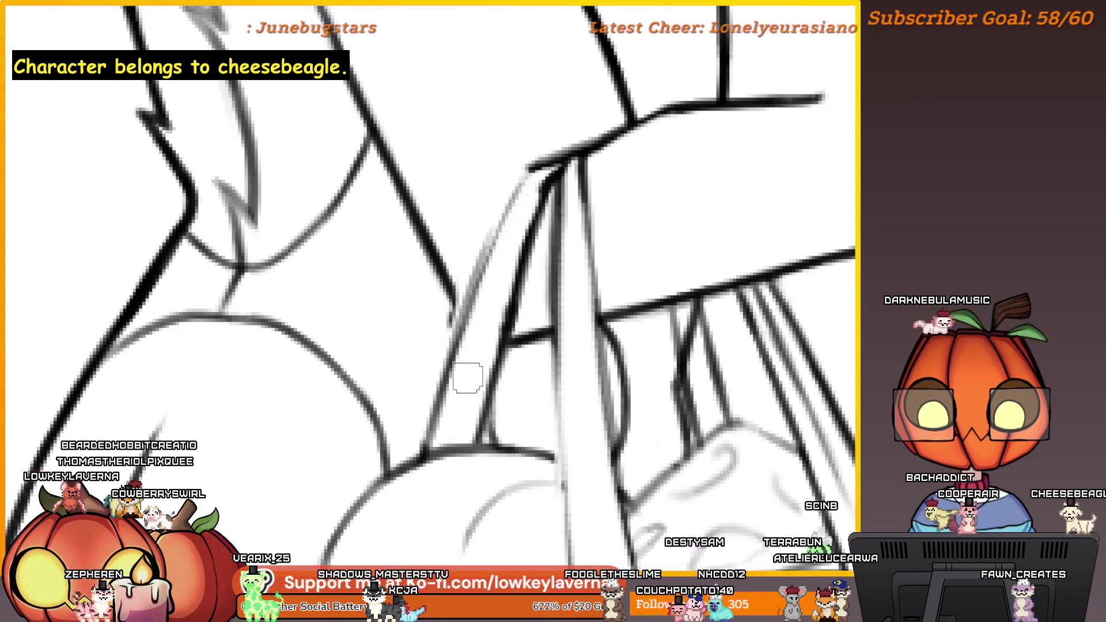
key(bracketleft)
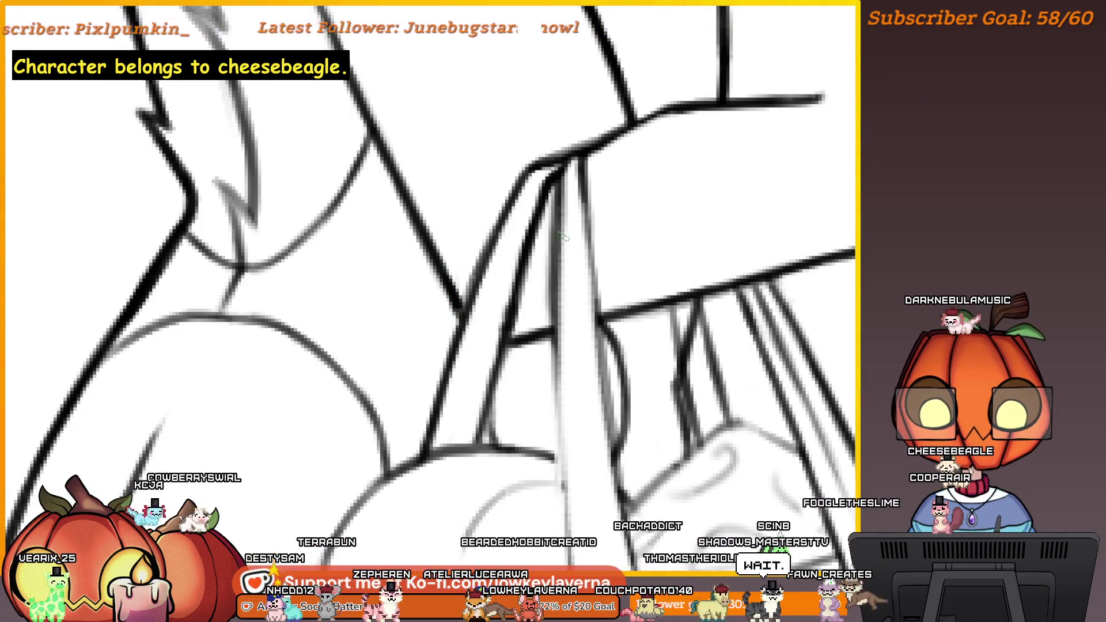
Step: Pan over the strap junction and the bag's contents to check the cleanup
drag(560, 229, 499, 241)
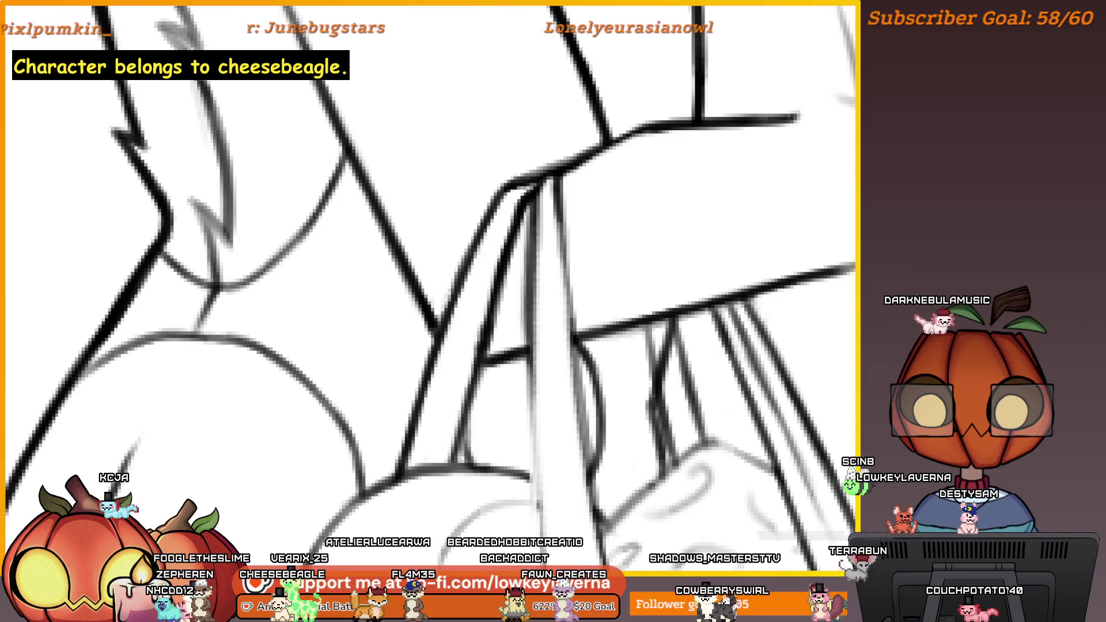
drag(540, 366, 562, 216)
mouse_move(535, 299)
mouse_down()
mouse_move(188, 301)
mouse_move(375, 233)
mouse_move(364, 183)
mouse_up()
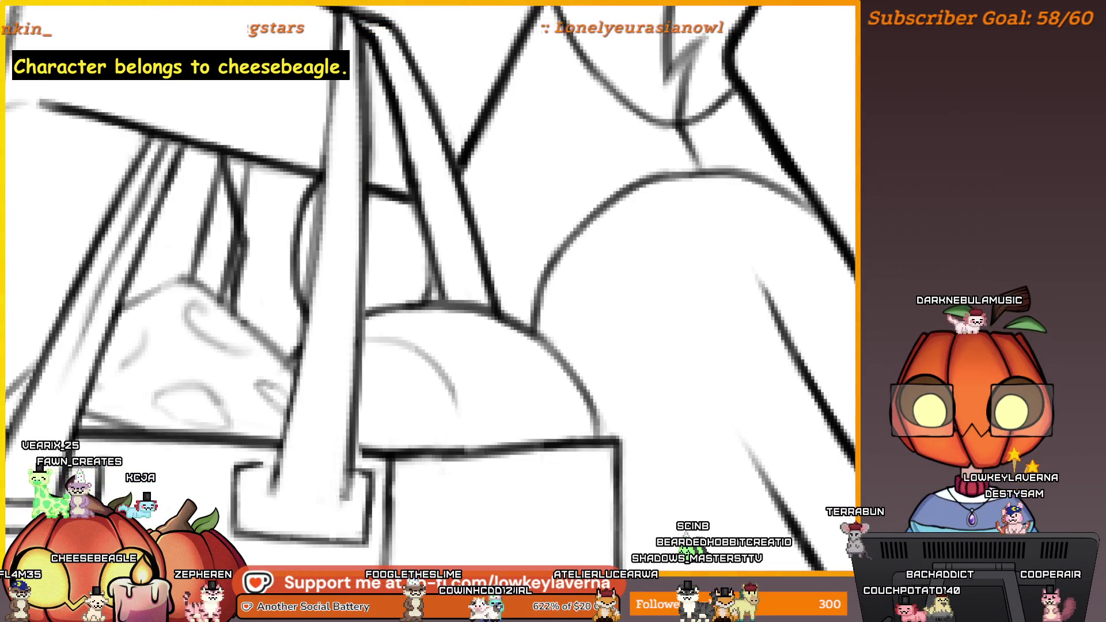
scroll(337, 428, up, 1)
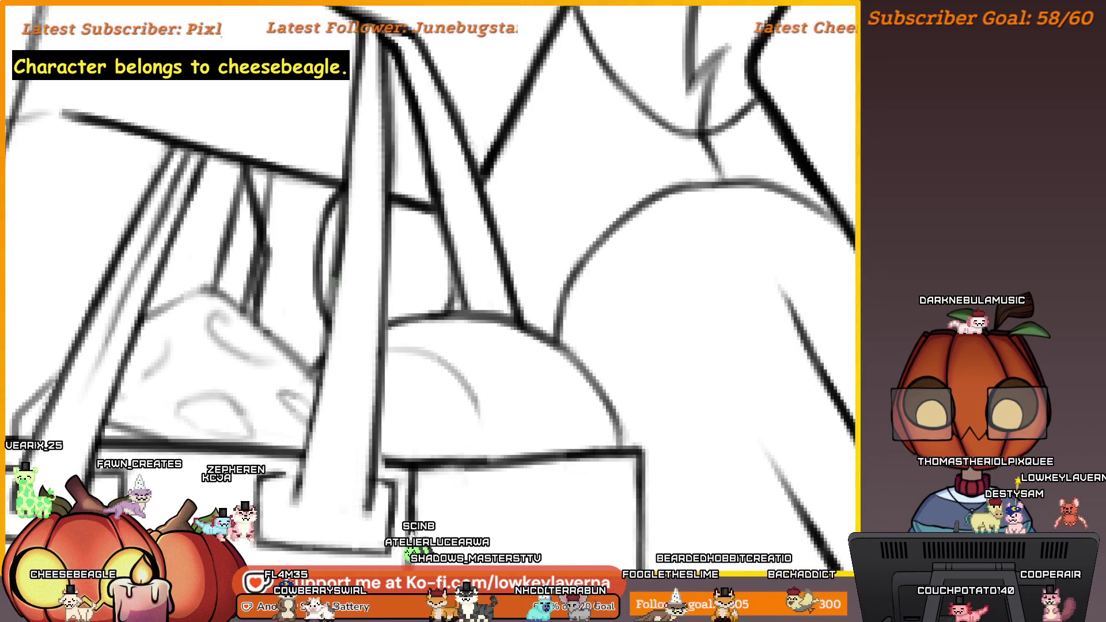
scroll(298, 516, down, 3)
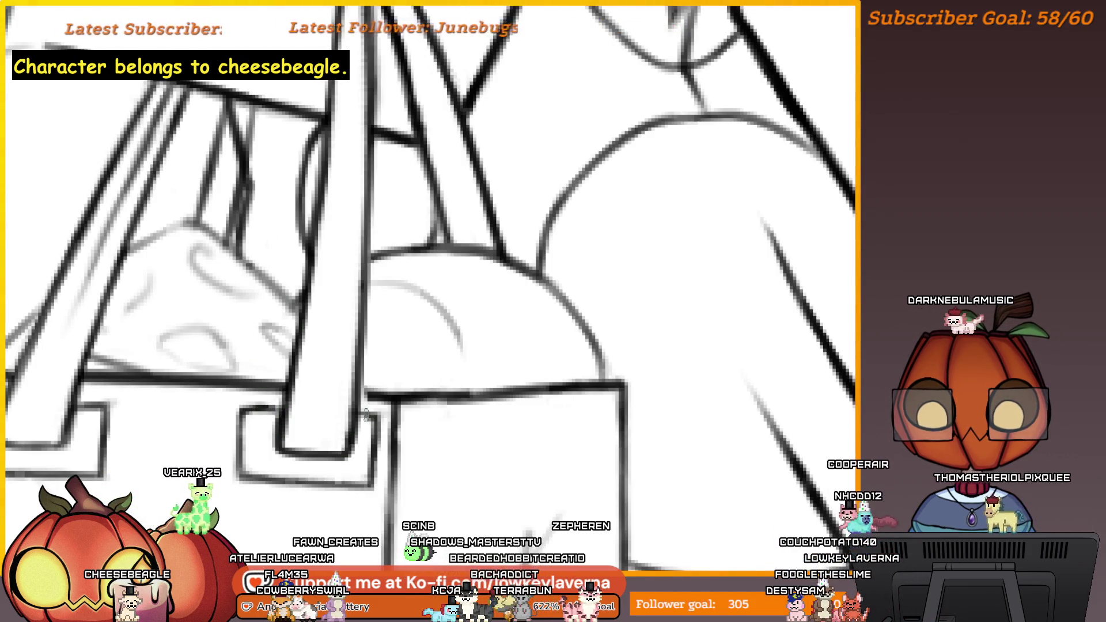
scroll(378, 217, down, 3)
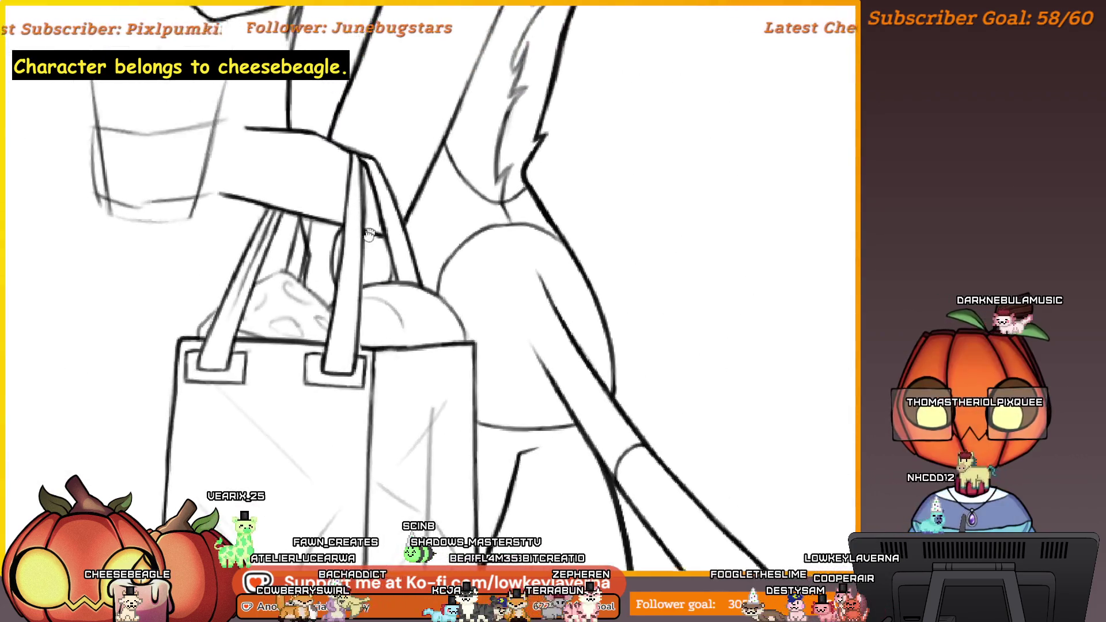
scroll(385, 125, up, 3)
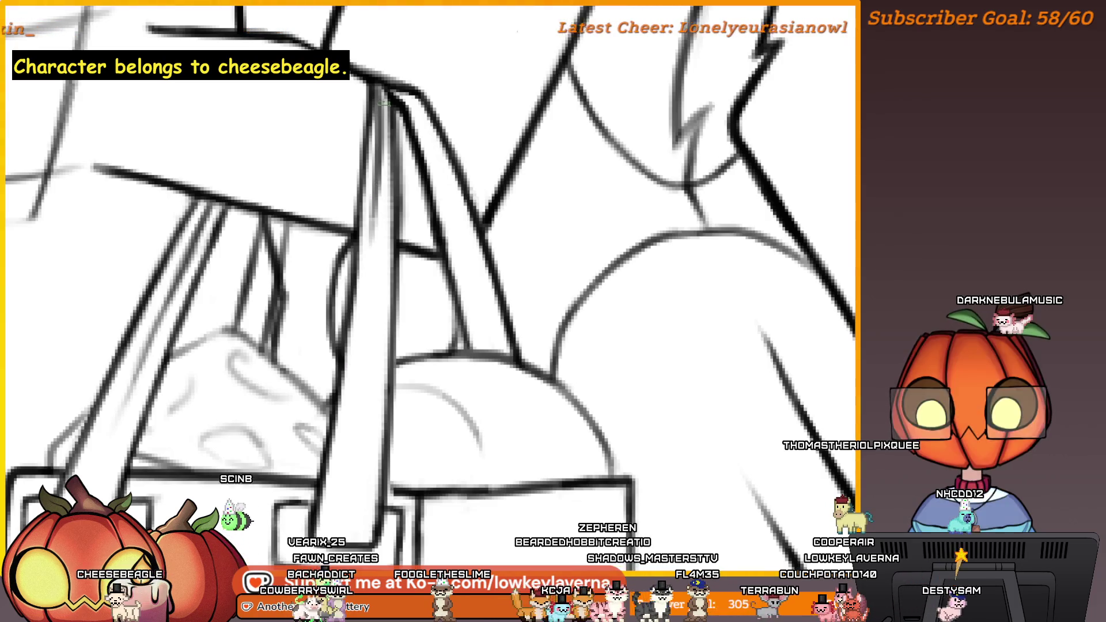
scroll(344, 340, down, 3)
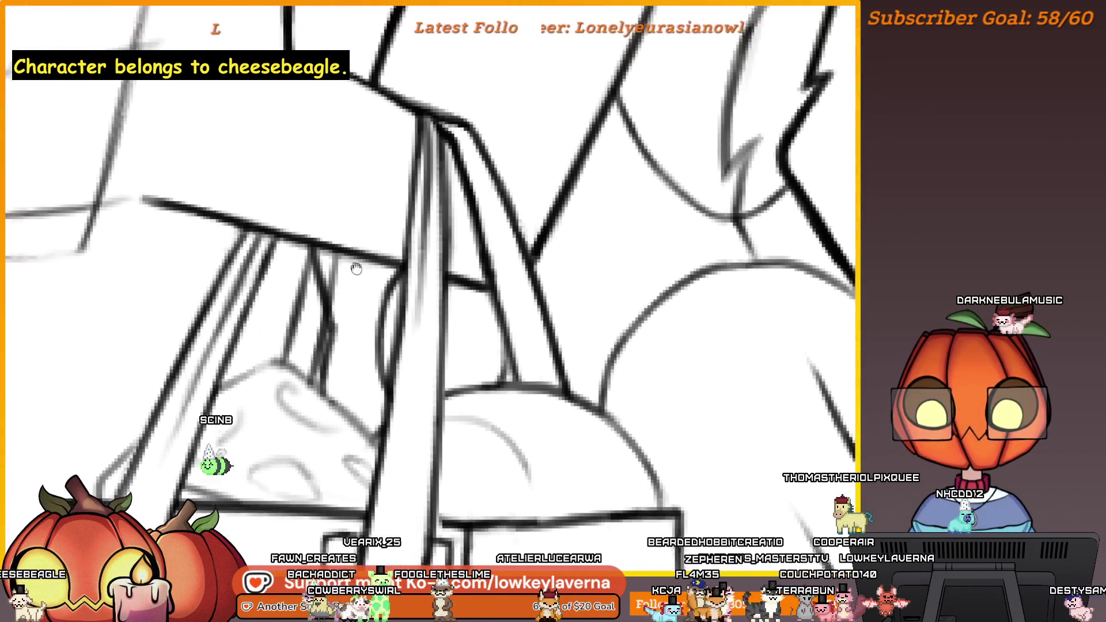
scroll(366, 277, up, 3)
scroll(364, 277, down, 3)
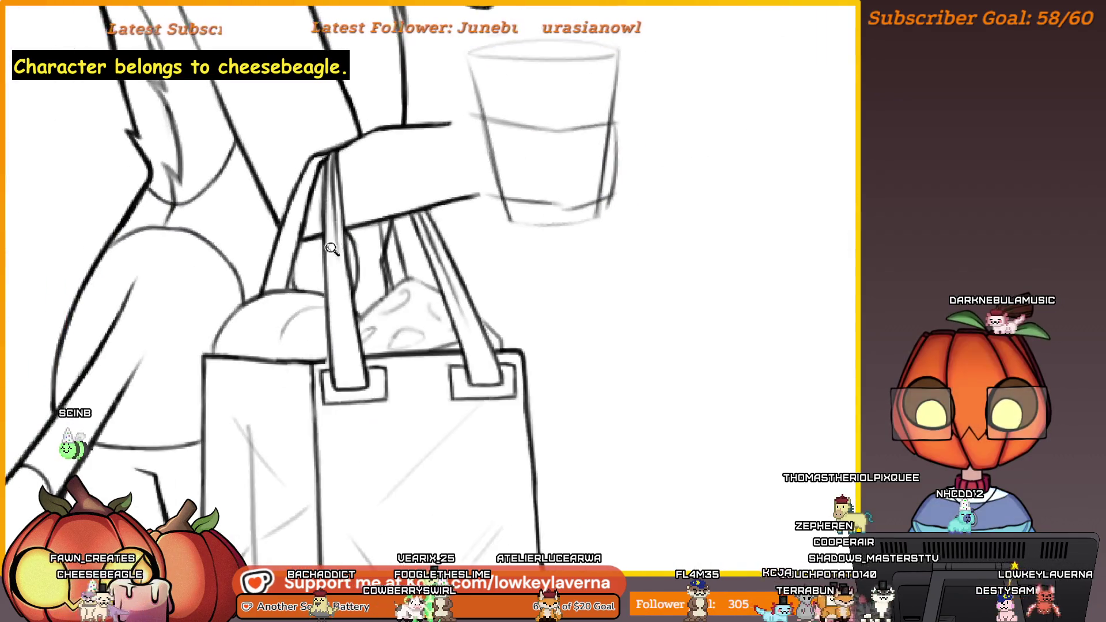
scroll(335, 211, up, 1)
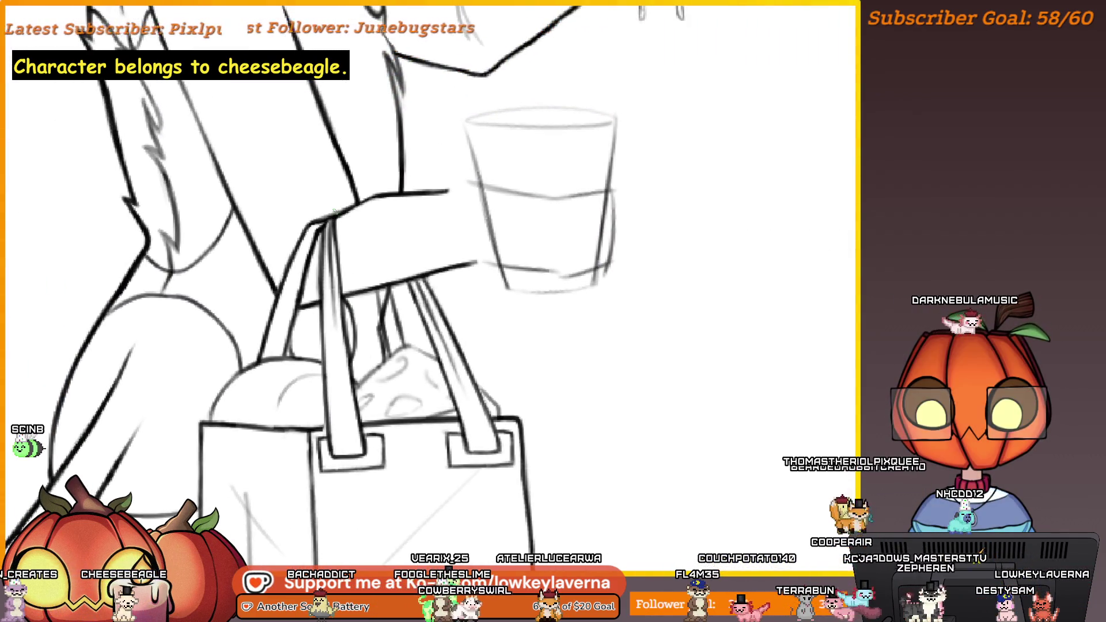
scroll(337, 216, up, 2)
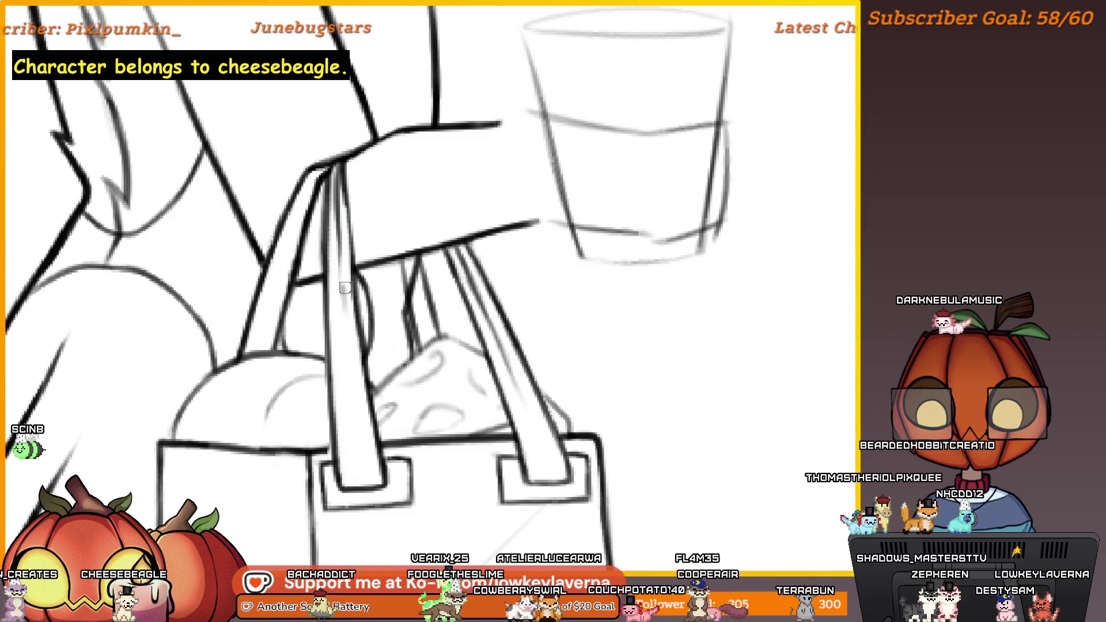
scroll(332, 193, down, 2)
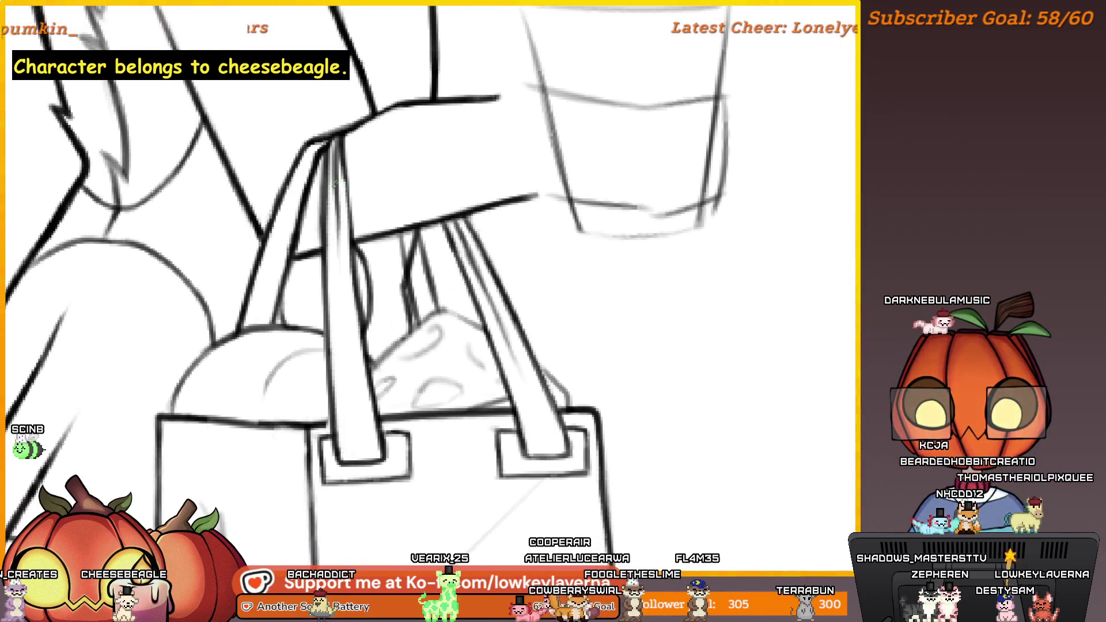
drag(334, 190, 309, 171)
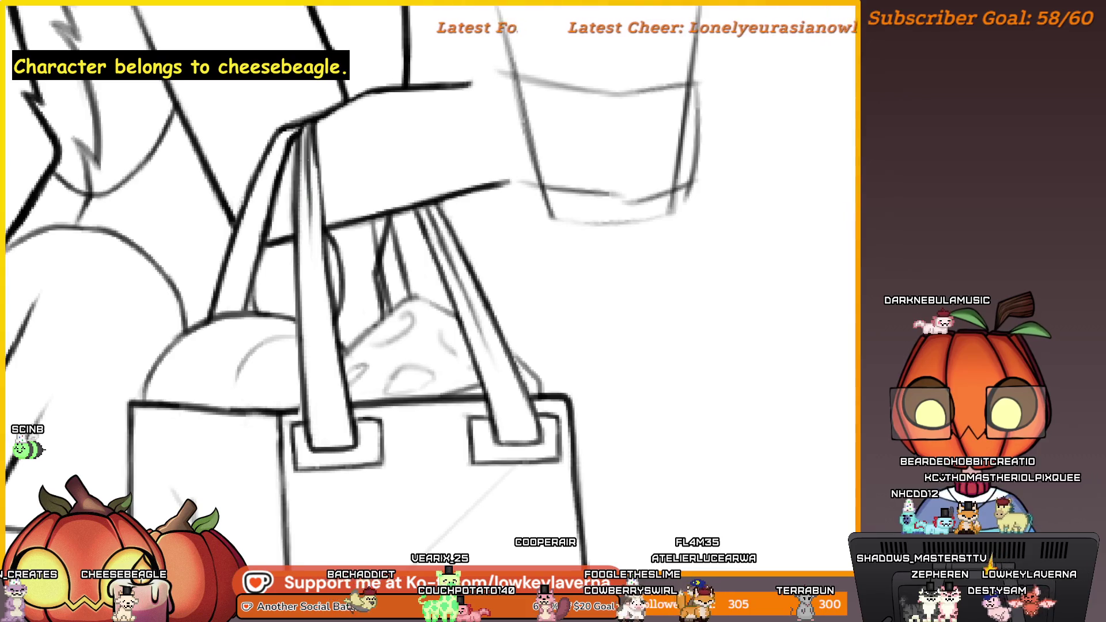
key(ctrl+z)
scroll(306, 353, up, 5)
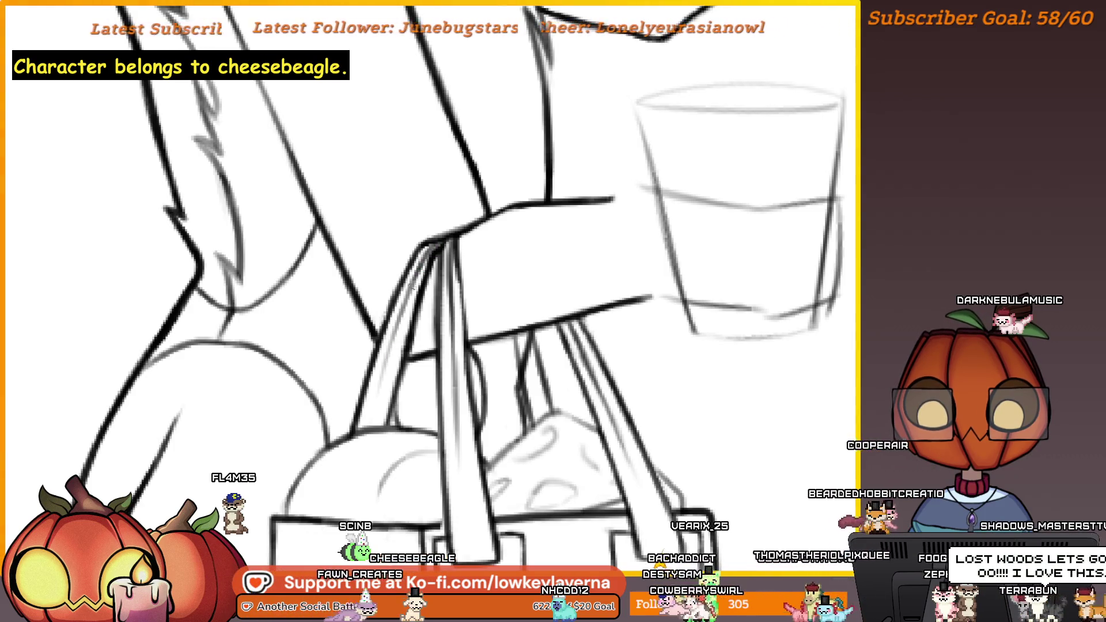
scroll(522, 319, down, 3)
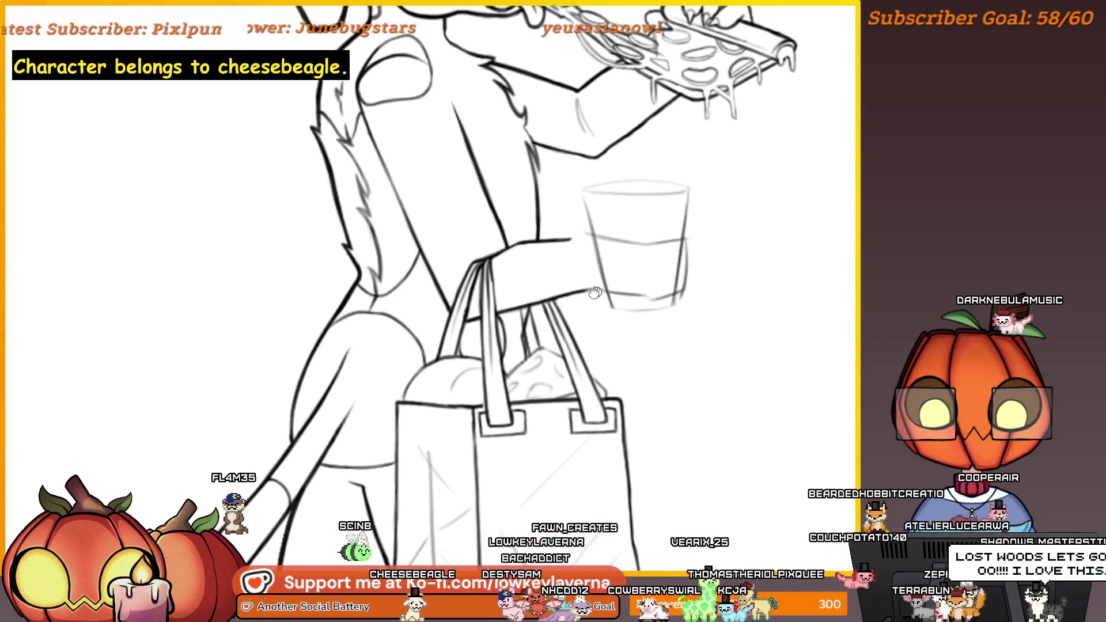
scroll(447, 332, up, 4)
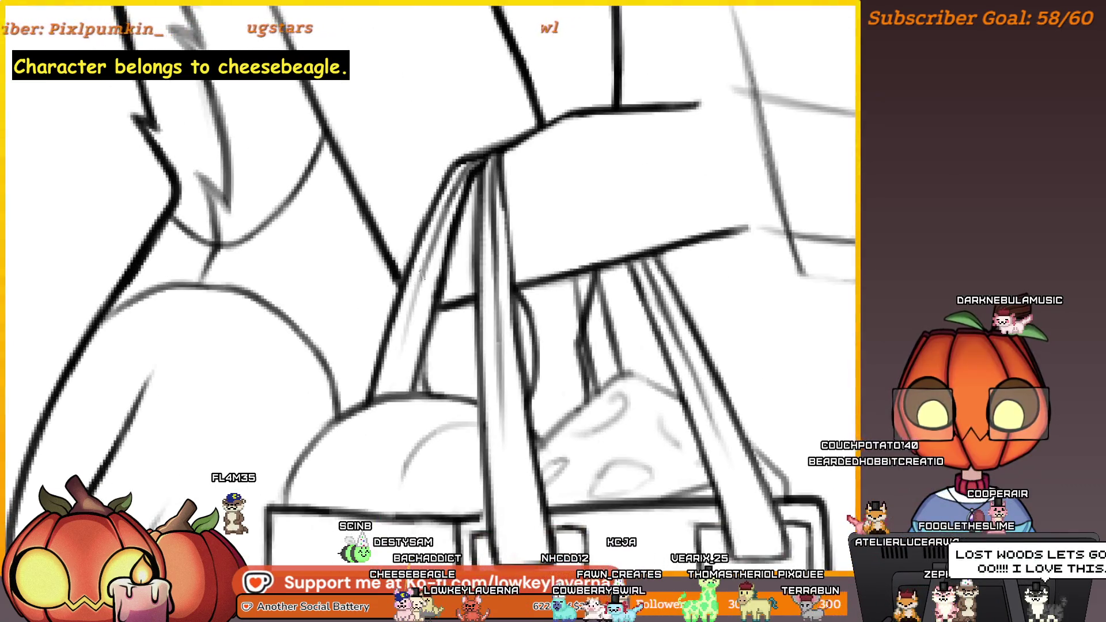
scroll(506, 378, down, 5)
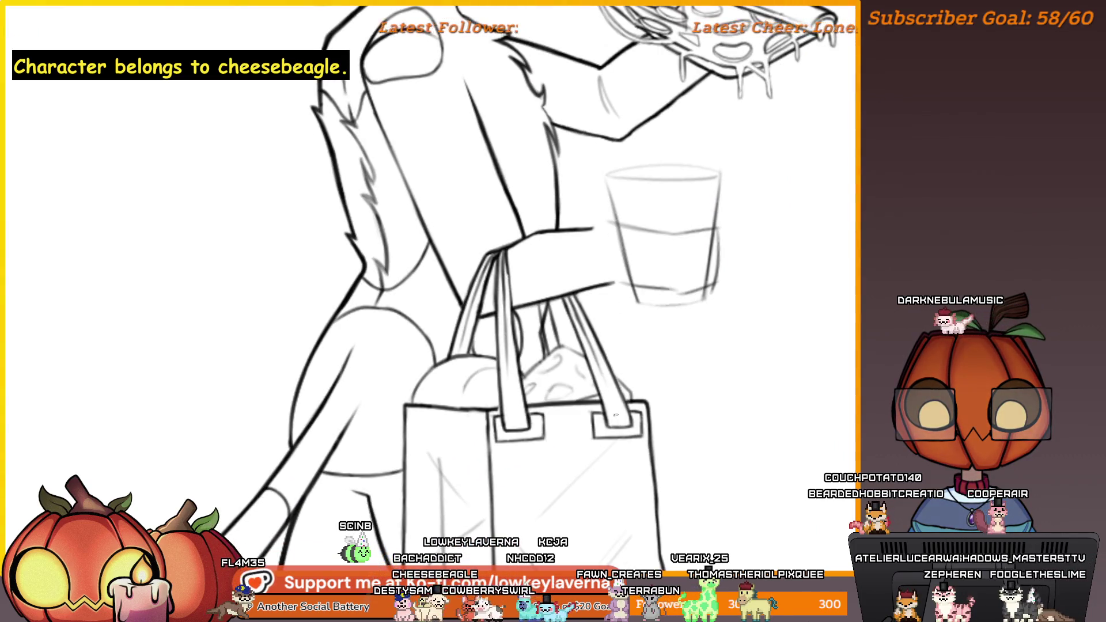
scroll(595, 342, down, 4)
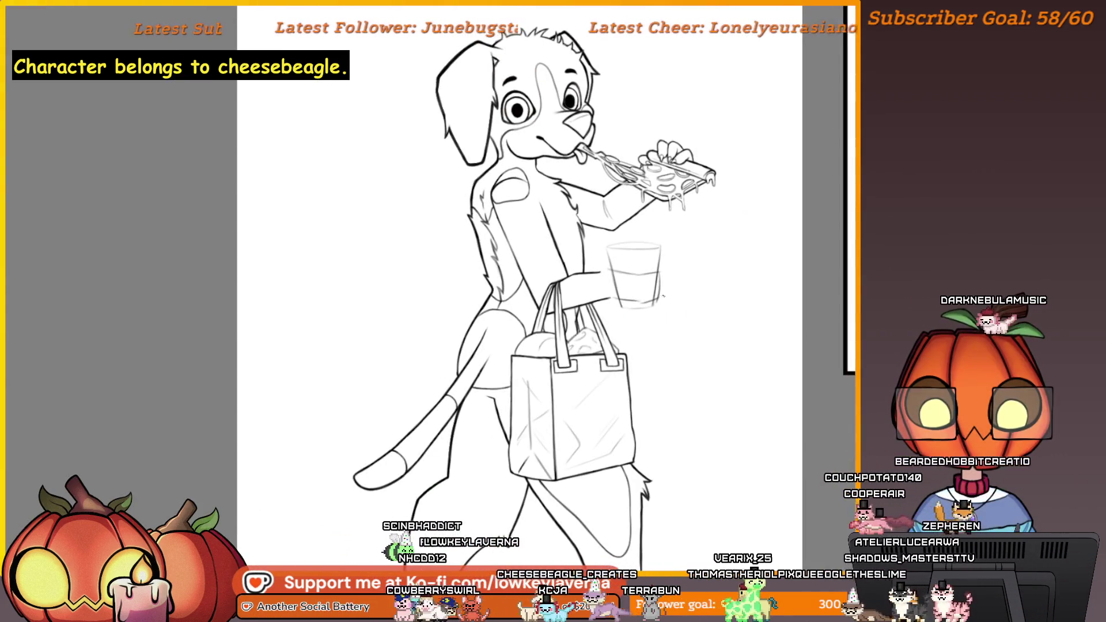
scroll(614, 360, up, 5)
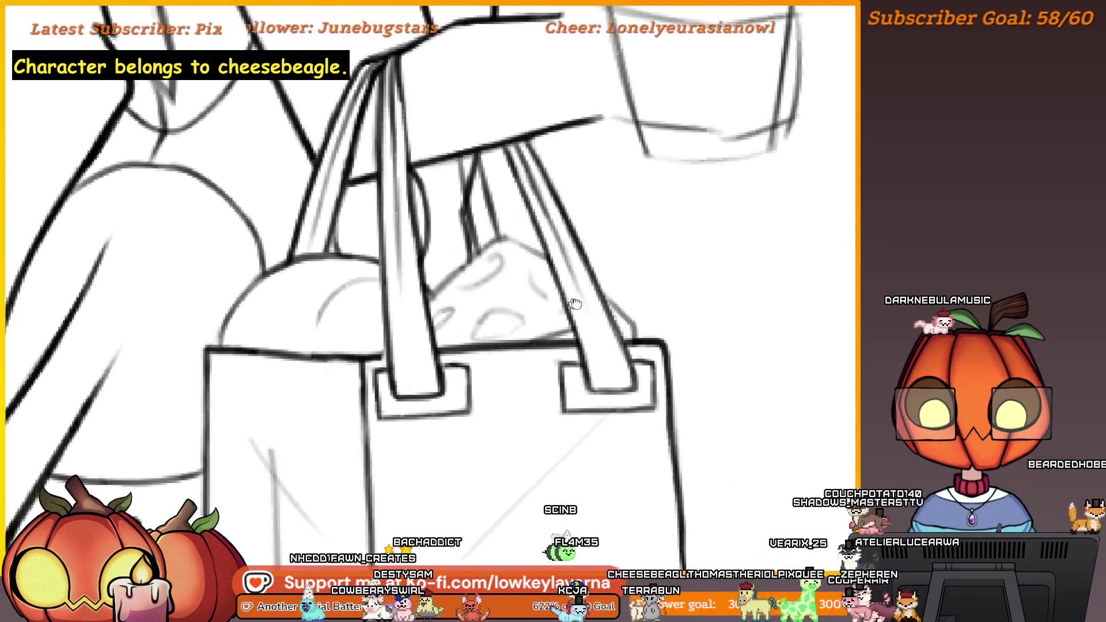
scroll(596, 335, down, 5)
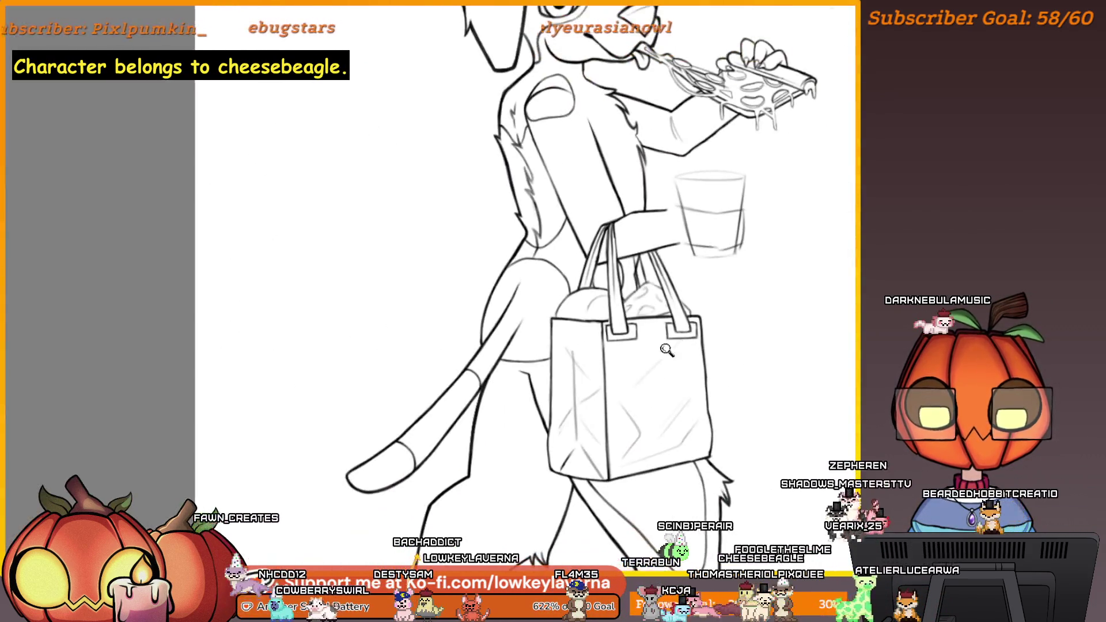
scroll(634, 312, up, 6)
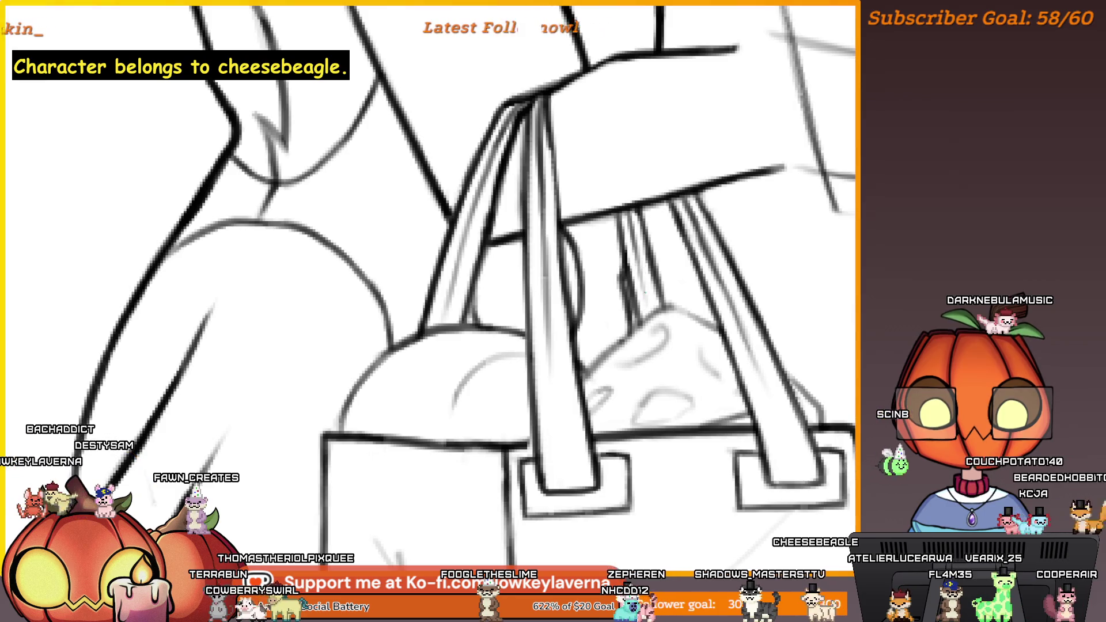
scroll(663, 207, down, 5)
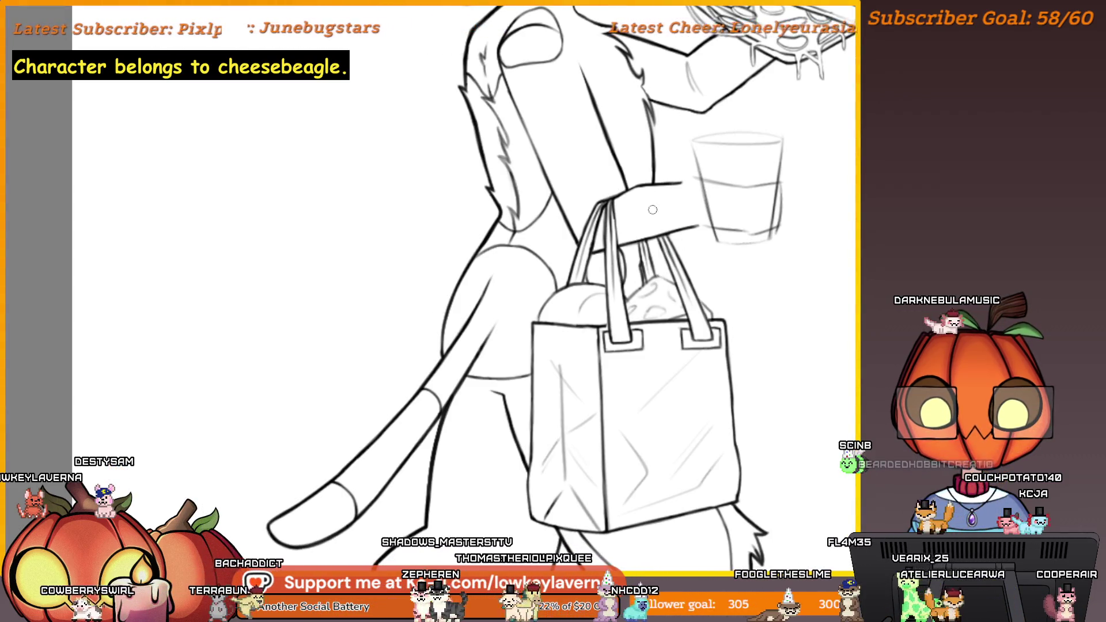
click(652, 249)
click(677, 274)
click(703, 300)
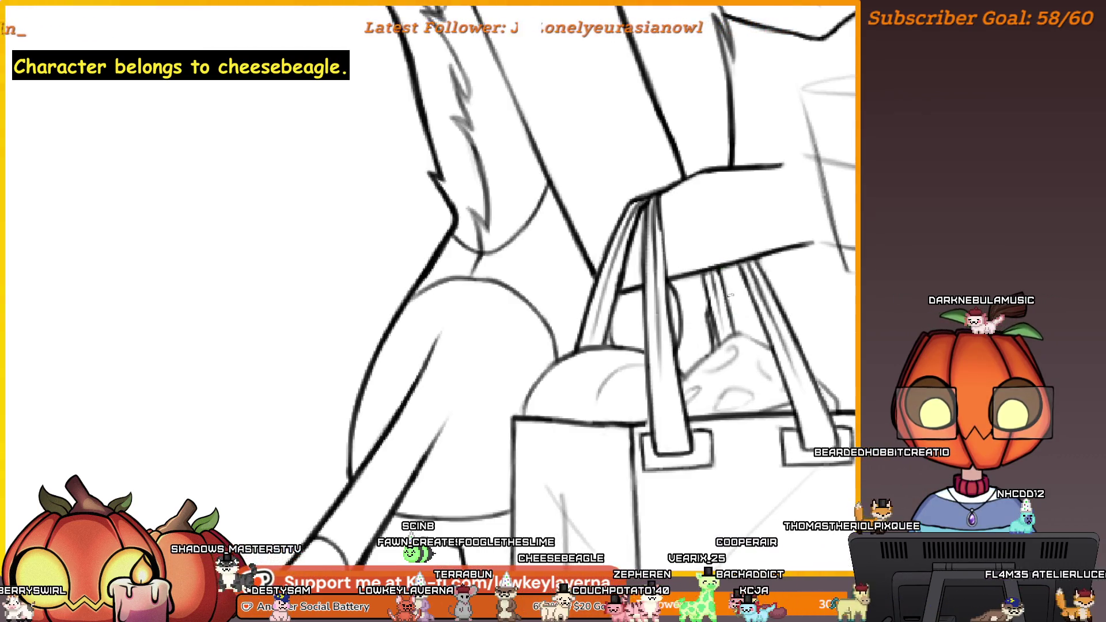
scroll(720, 269, up, 5)
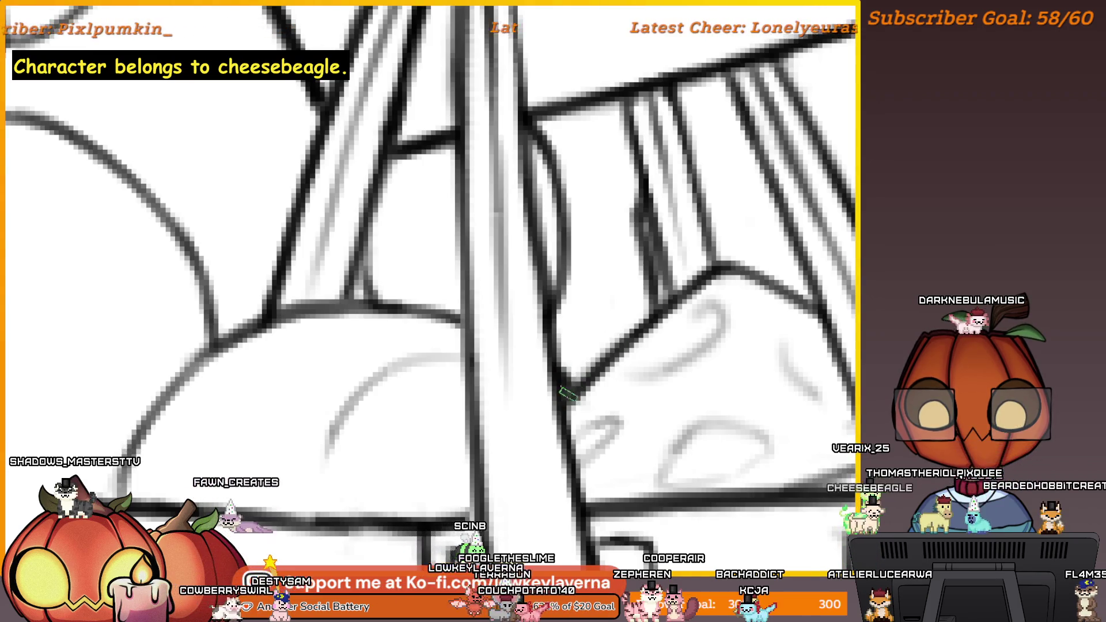
Step: Erase the grey arc on the bread loaf, redraw its rounded top as a dark curve, and fit to screen
scroll(563, 294, down, 5)
scroll(562, 307, up, 5)
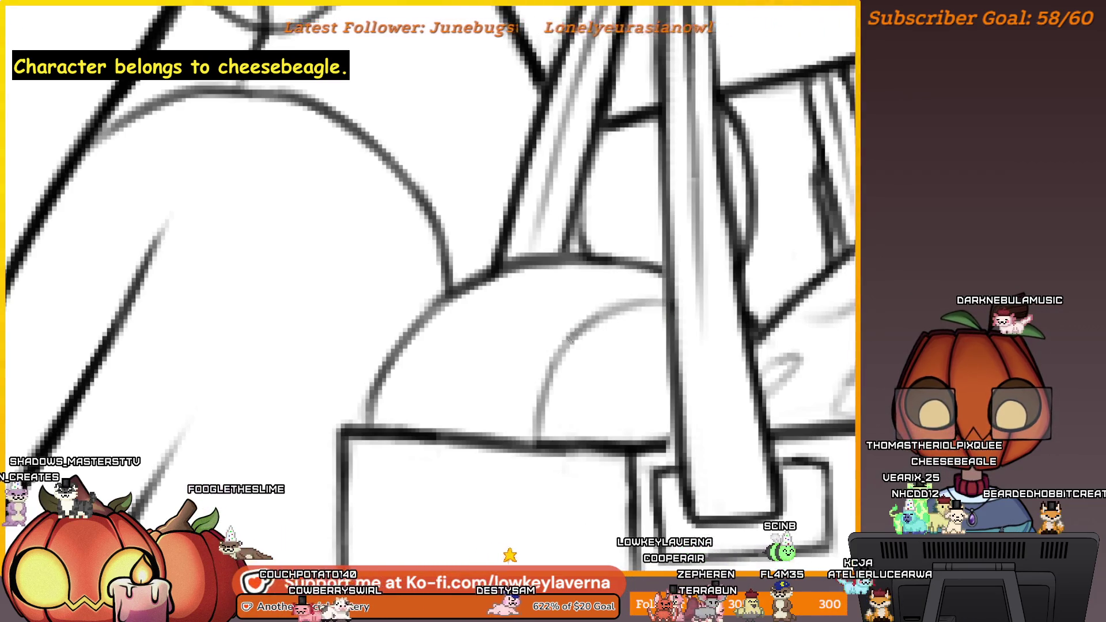
scroll(622, 301, down, 5)
scroll(588, 363, up, 5)
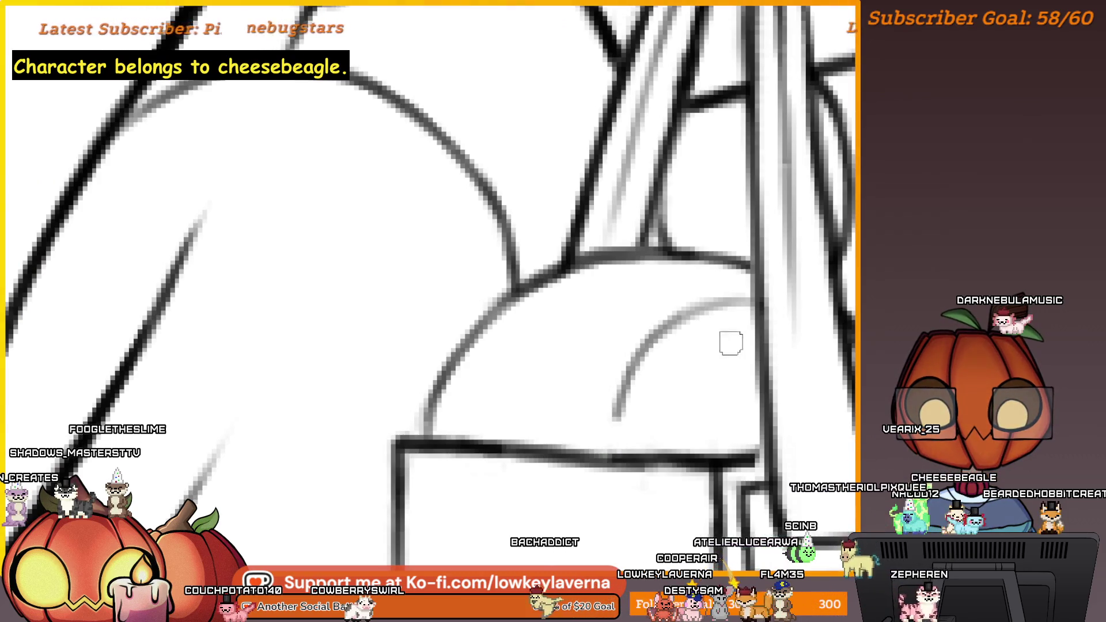
mouse_move(721, 313)
mouse_down()
mouse_move(630, 395)
mouse_move(734, 309)
mouse_move(625, 415)
mouse_up()
drag(749, 299, 593, 439)
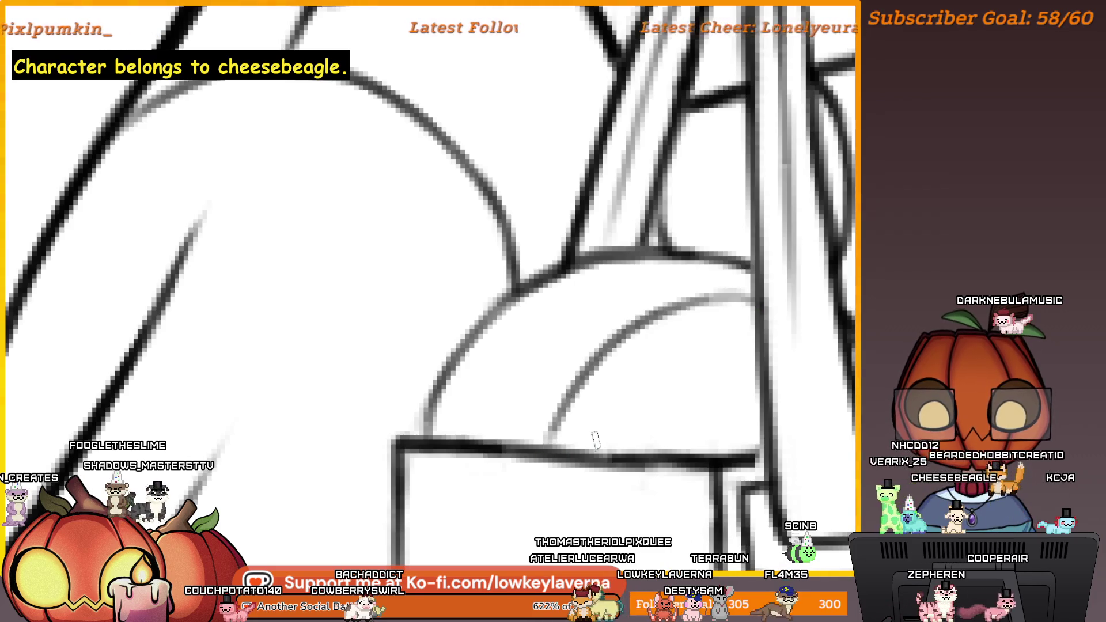
drag(746, 297, 552, 431)
key(ctrl+0)
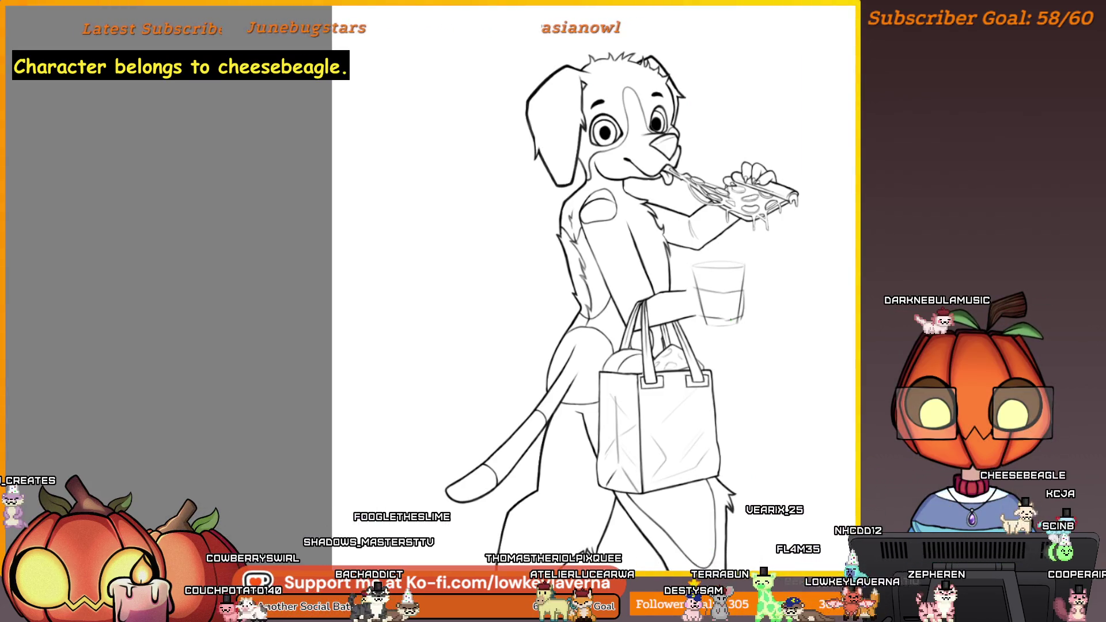
Step: Mirror the canvas horizontally so the dog faces left and pan it into view
scroll(787, 328, down, 1)
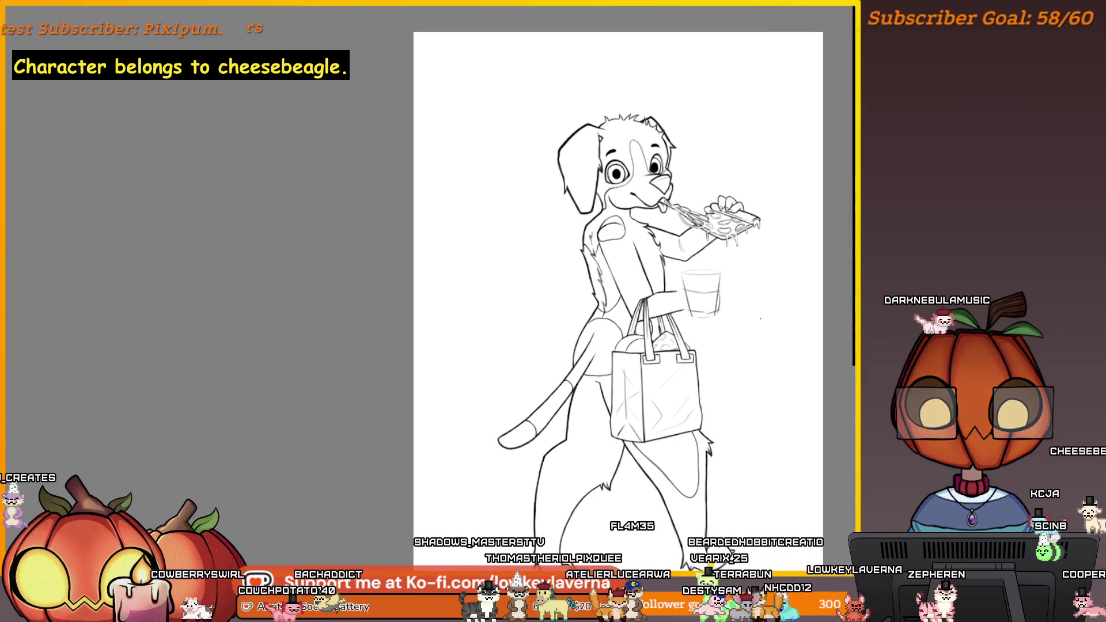
key(m)
drag(449, 349, 698, 349)
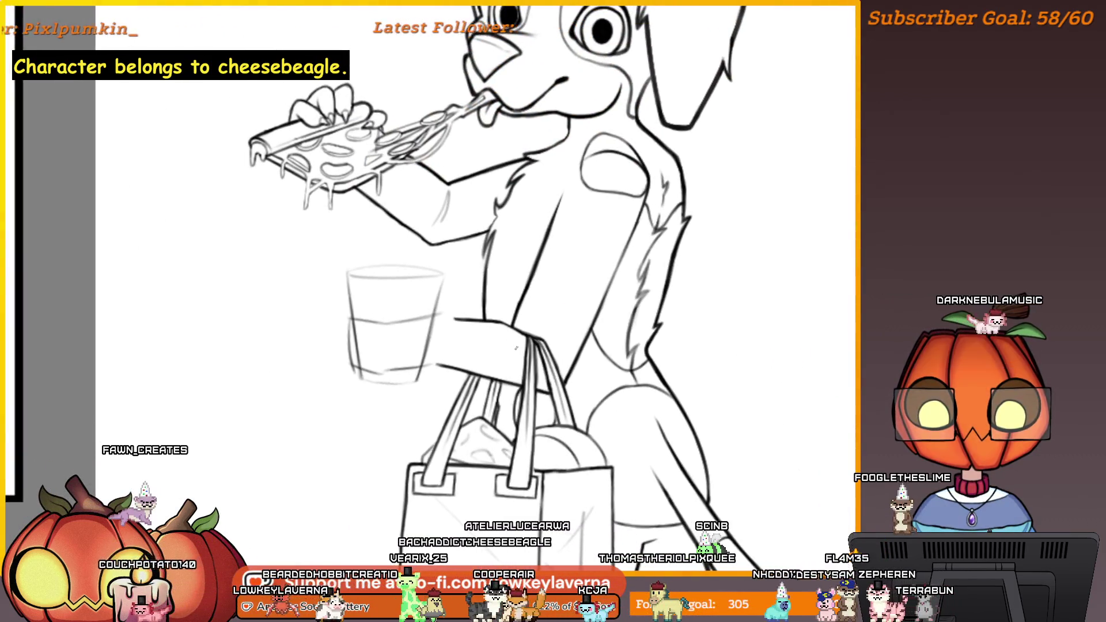
Step: Add a short dark touch-up stroke to the cheese wedge inside the bag
scroll(588, 341, up, 3)
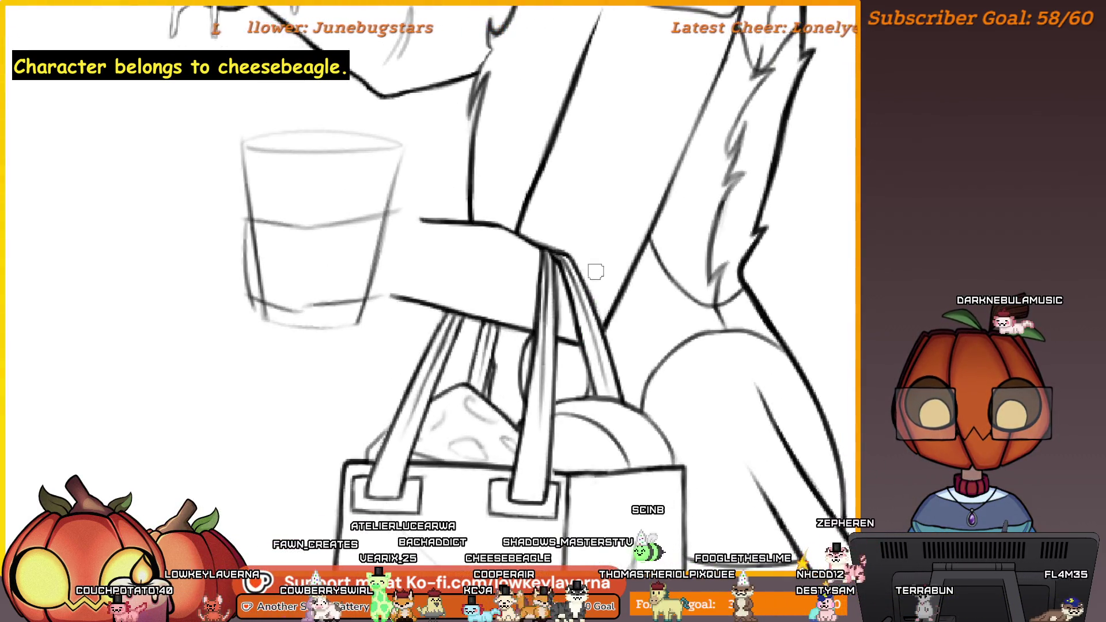
scroll(598, 270, down, 3)
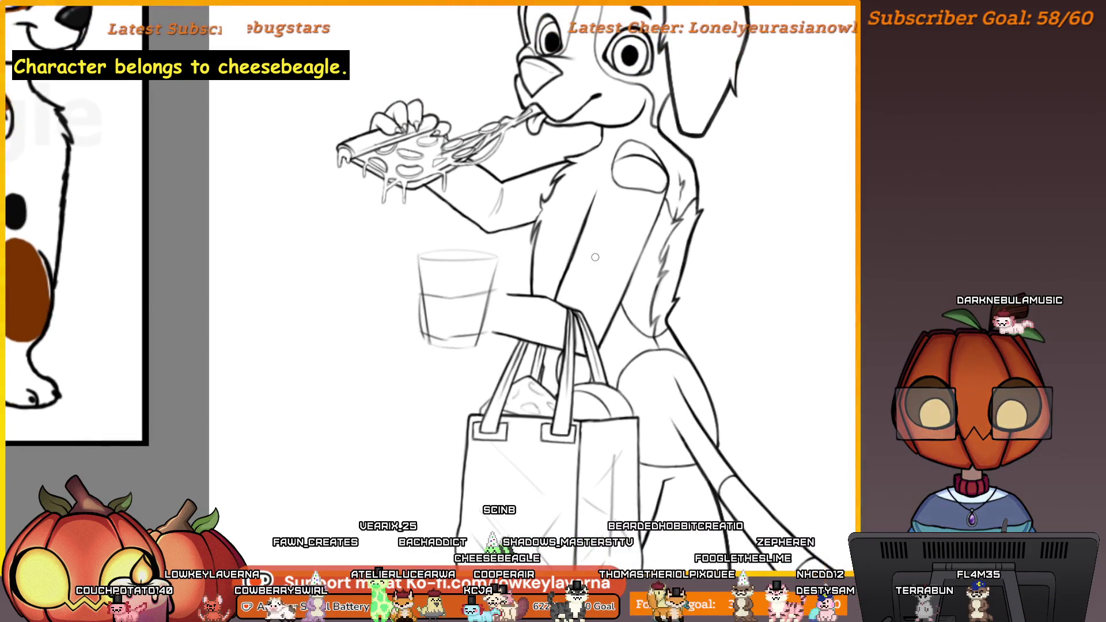
scroll(584, 293, up, 3)
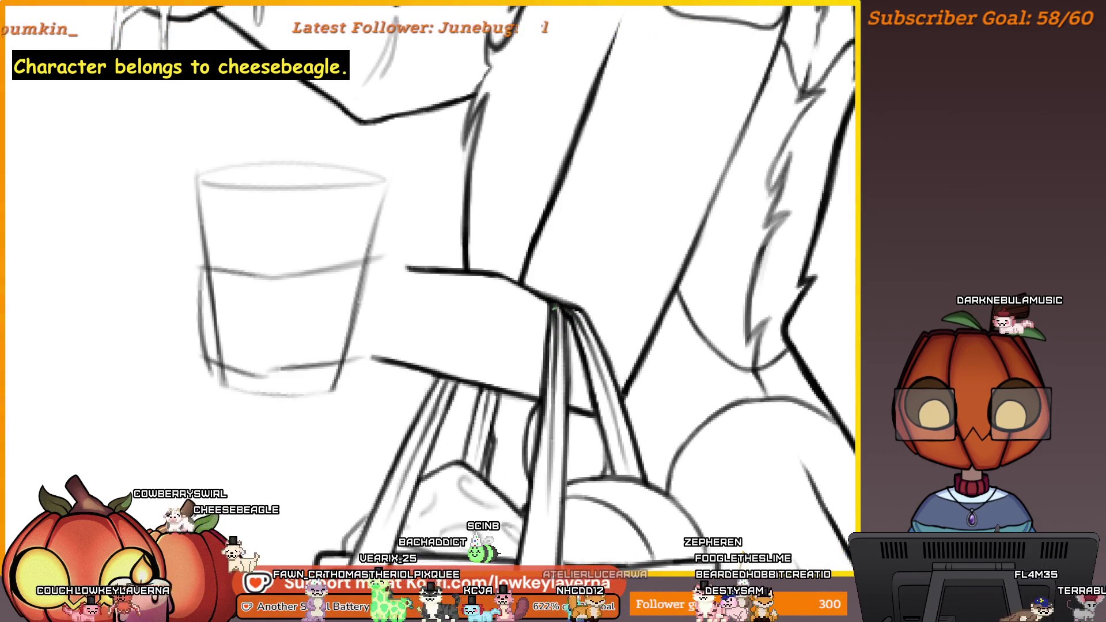
drag(496, 369, 546, 294)
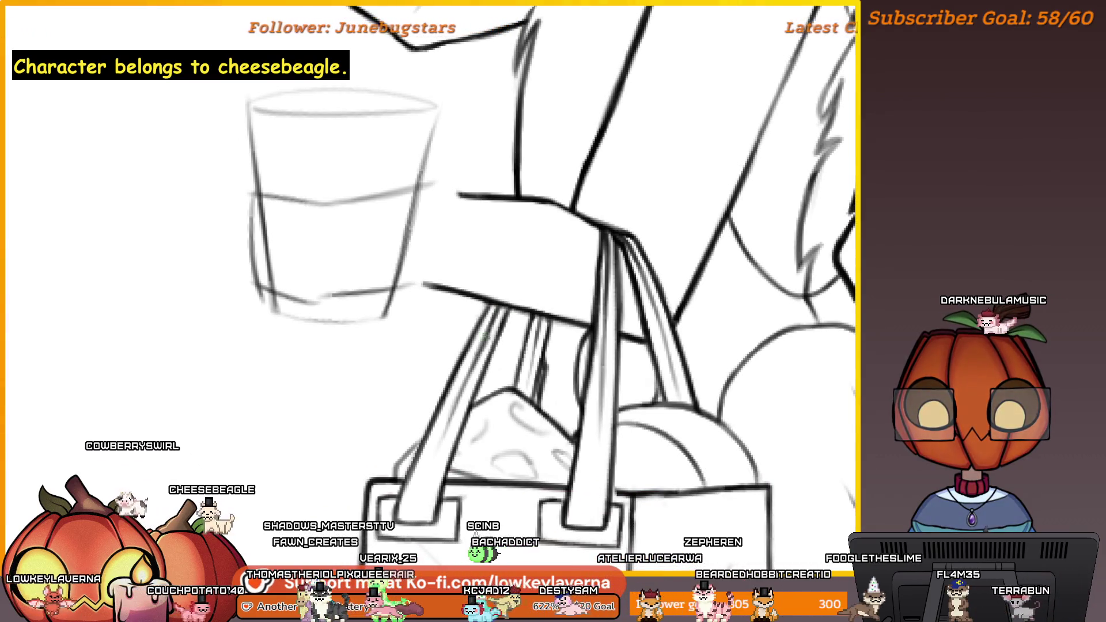
scroll(564, 305, down, 3)
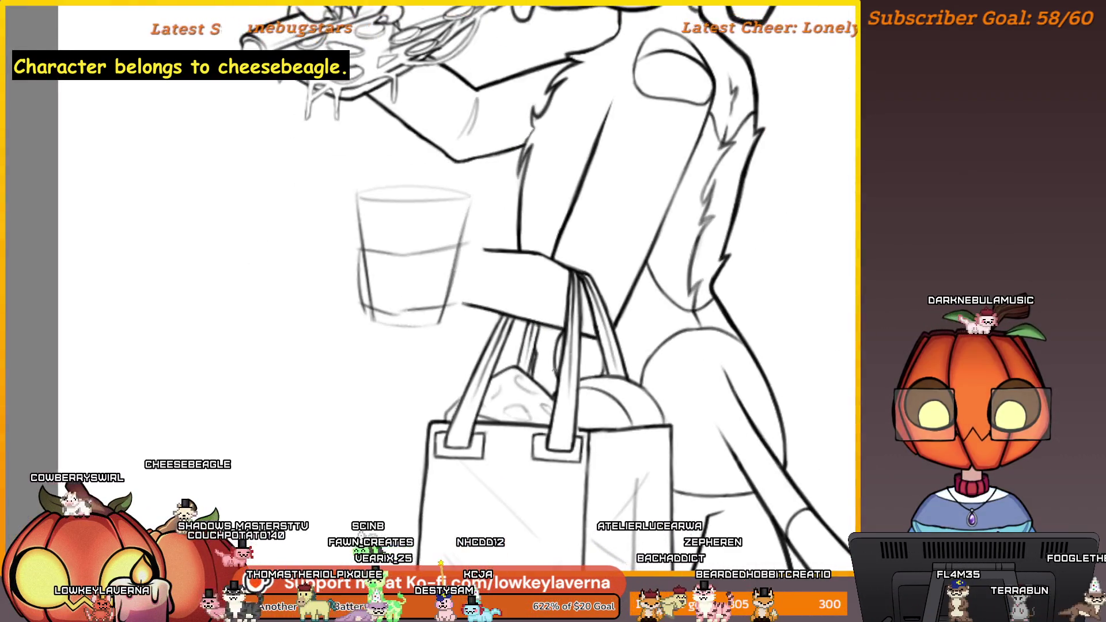
scroll(485, 329, up, 3)
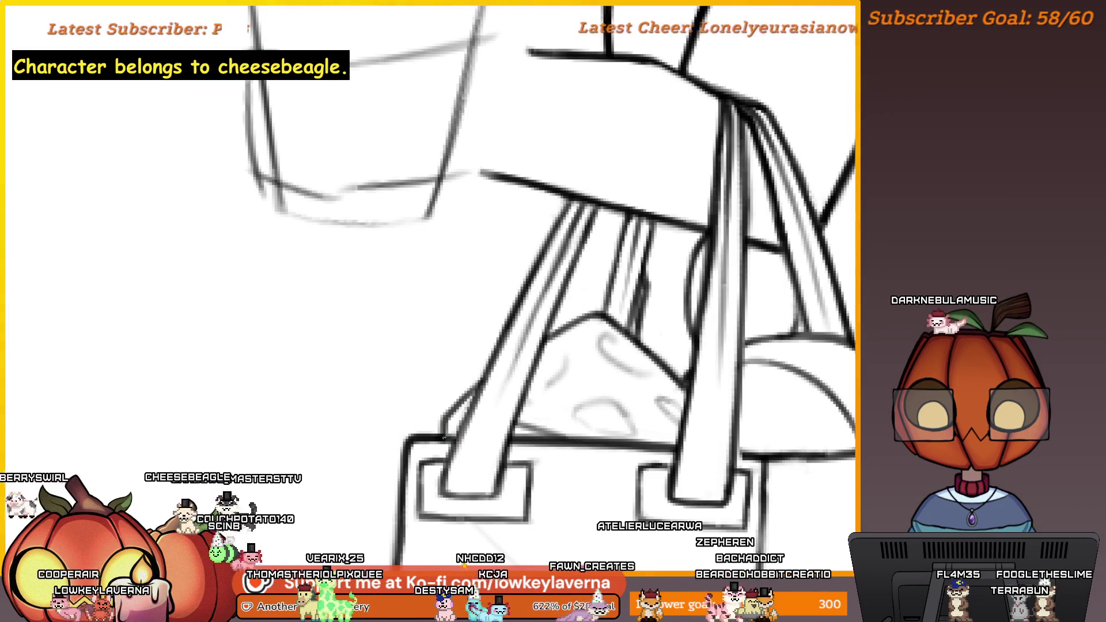
scroll(503, 310, down, 2)
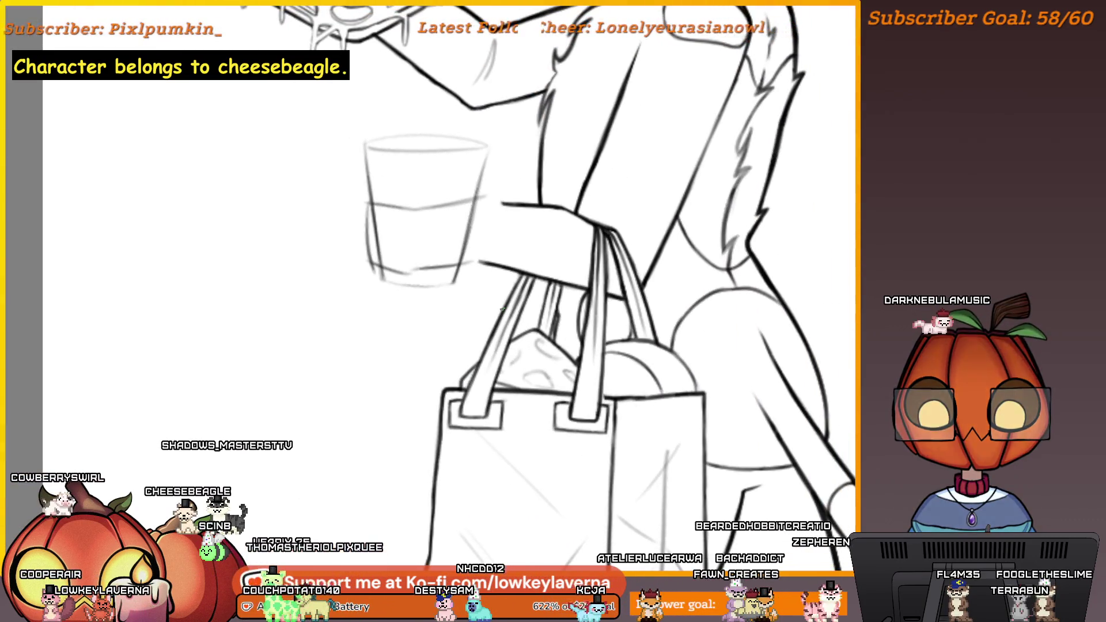
scroll(490, 340, up, 3)
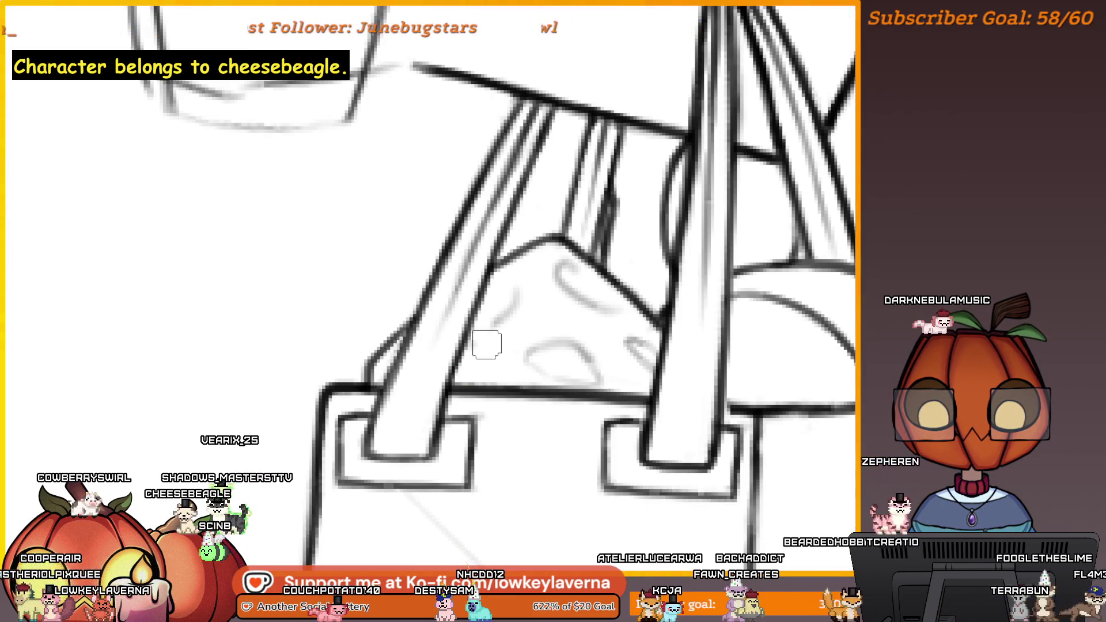
scroll(488, 375, down, 1)
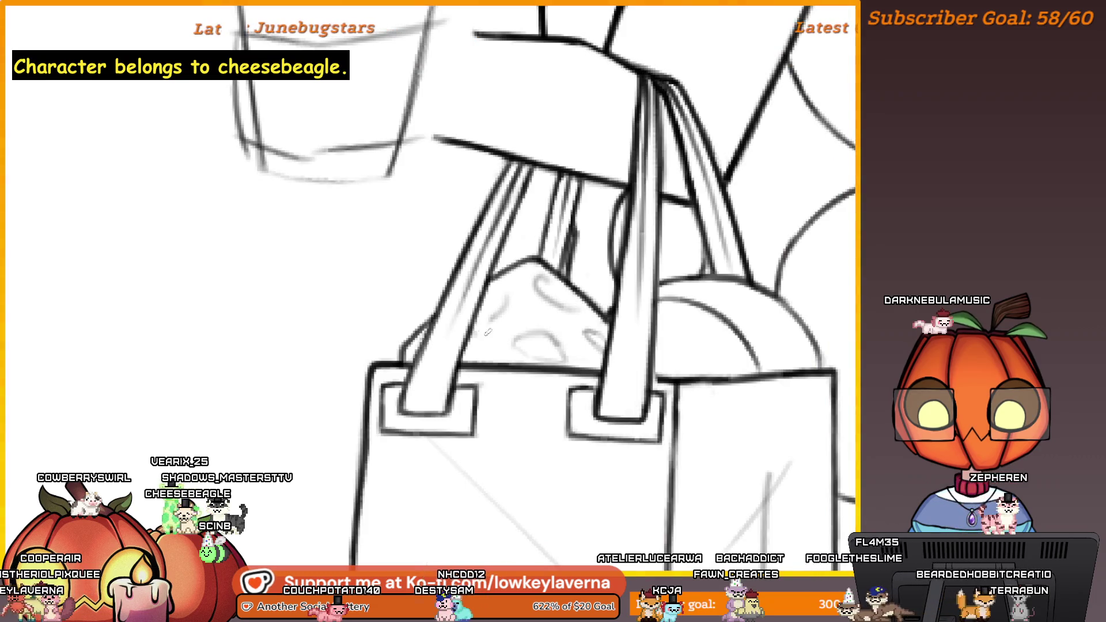
drag(507, 358, 484, 333)
scroll(491, 328, down, 2)
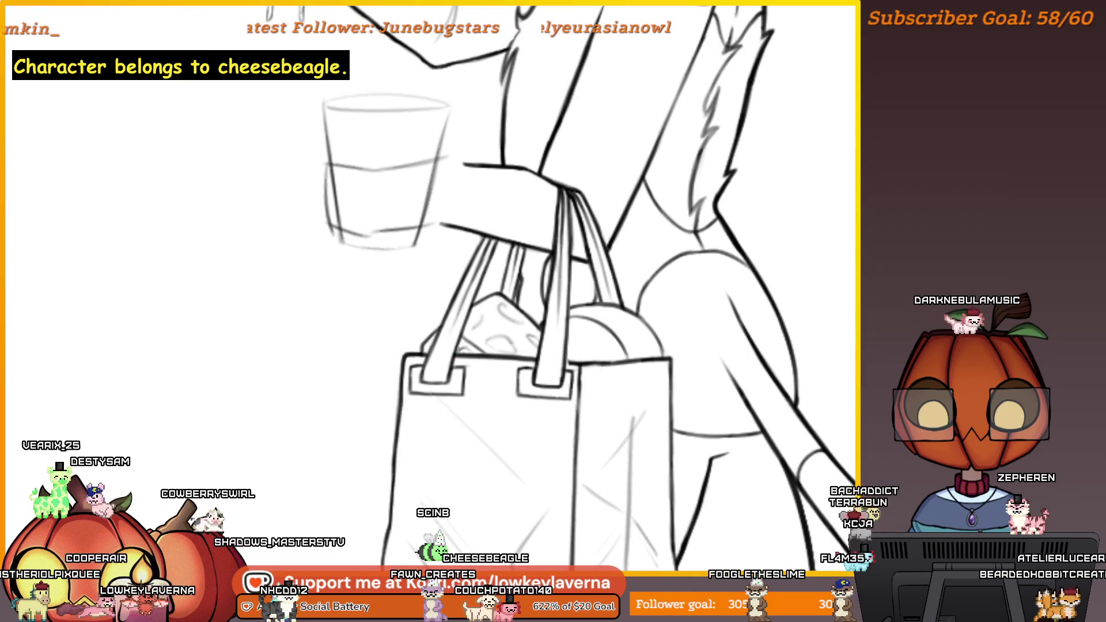
scroll(633, 224, down, 2)
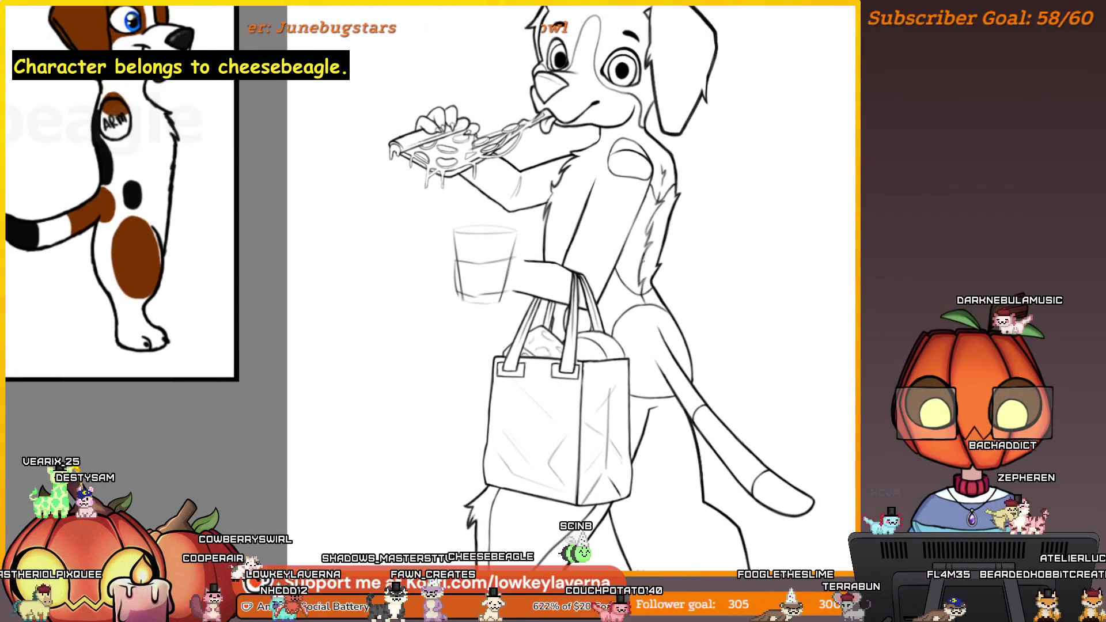
Step: Flip the view back so the dog faces right and zoom in on the bag handles and bread
key(m)
drag(307, 359, 652, 352)
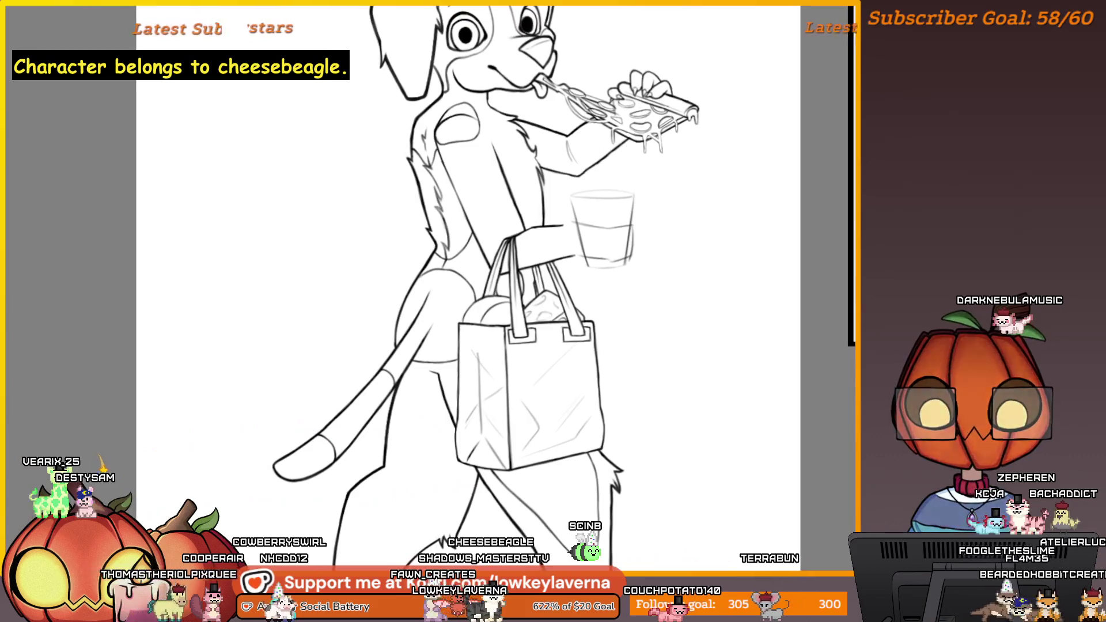
scroll(651, 351, up, 4)
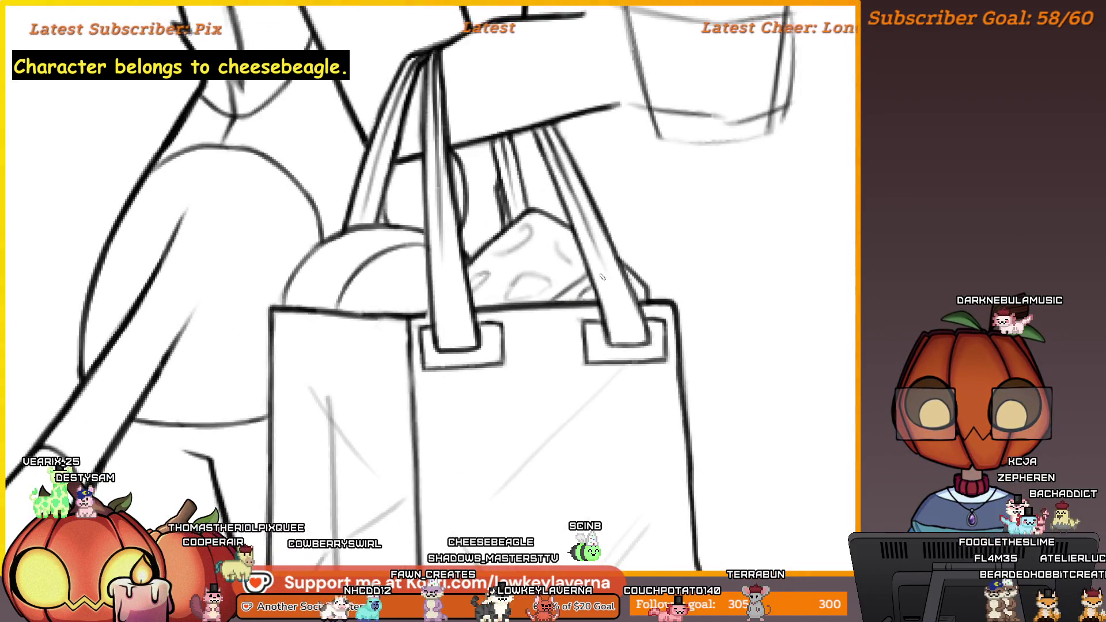
scroll(597, 280, down, 3)
scroll(642, 275, up, 1)
scroll(634, 282, up, 2)
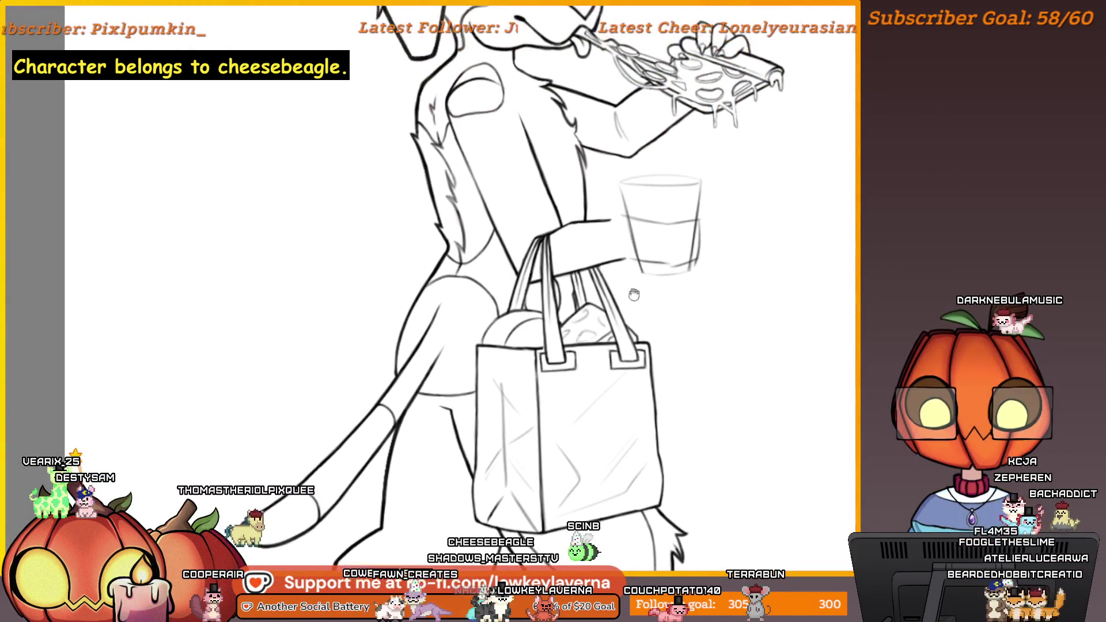
scroll(554, 311, up, 2)
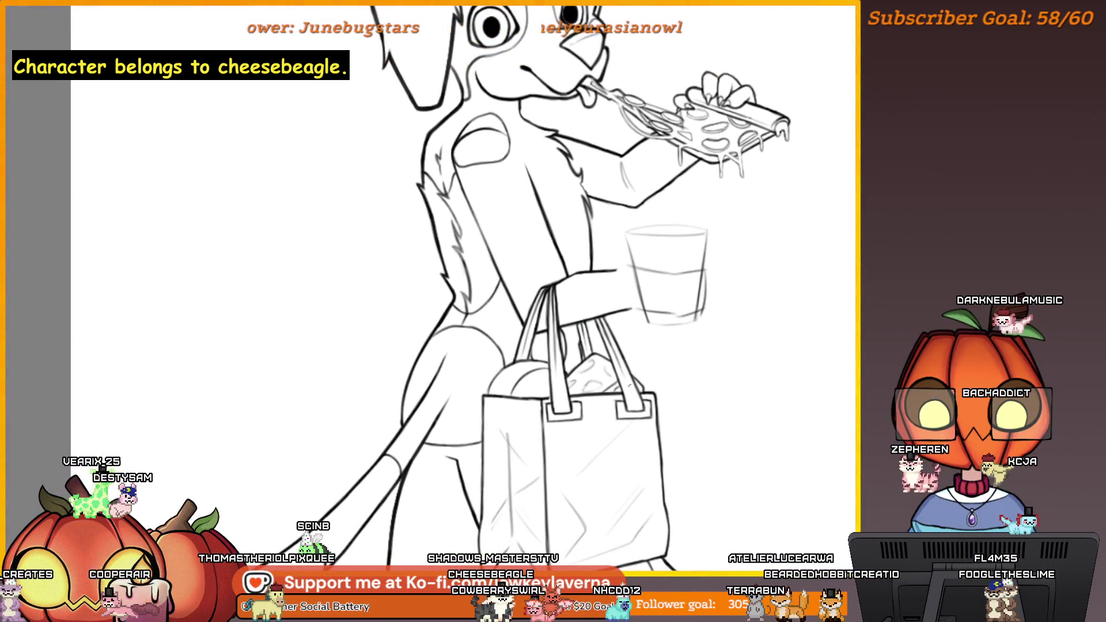
key(ctrl+0)
drag(686, 364, 684, 346)
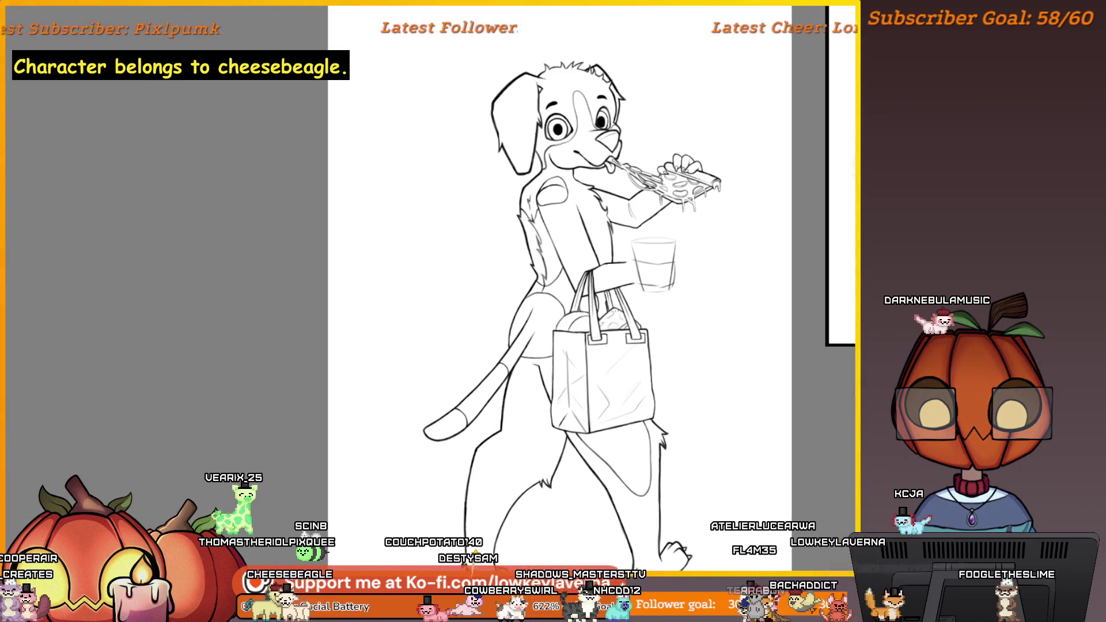
scroll(679, 325, up, 10)
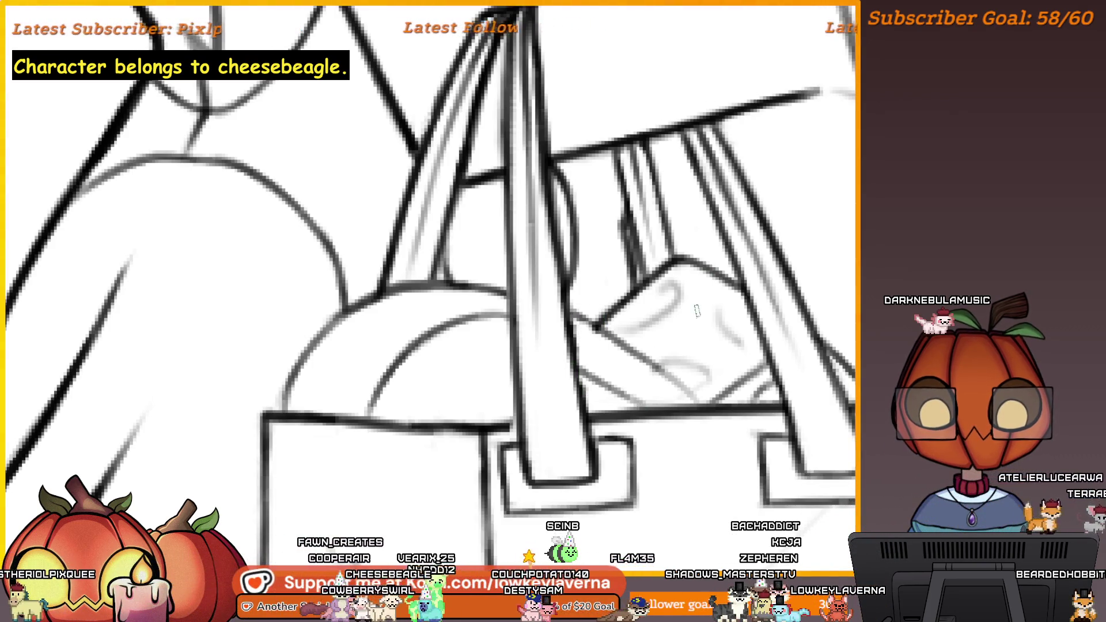
drag(647, 328, 600, 307)
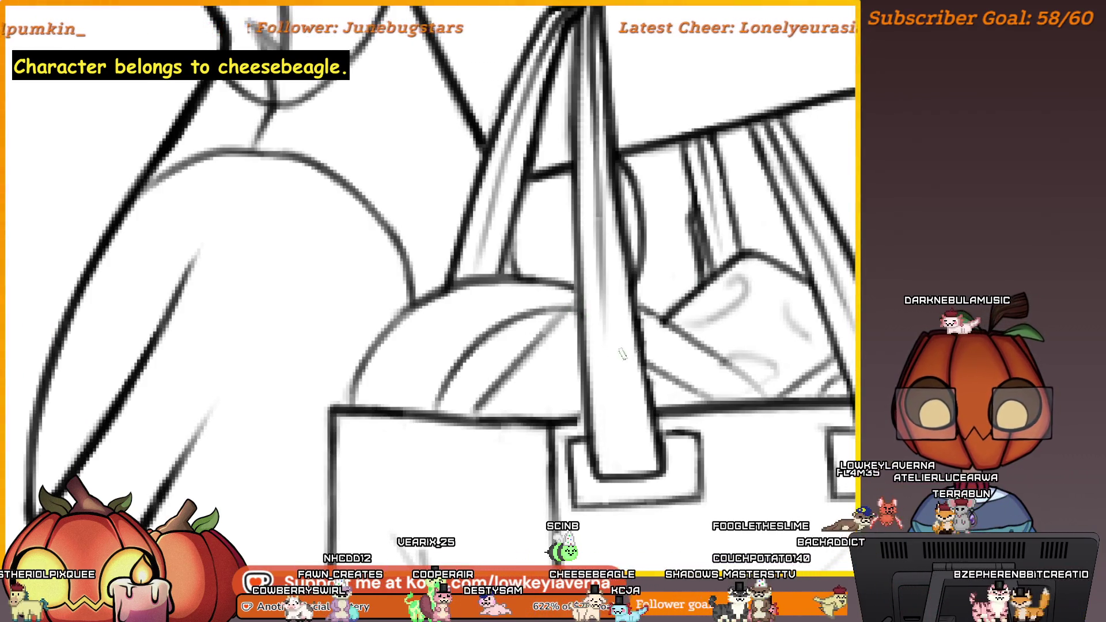
scroll(674, 293, down, 5)
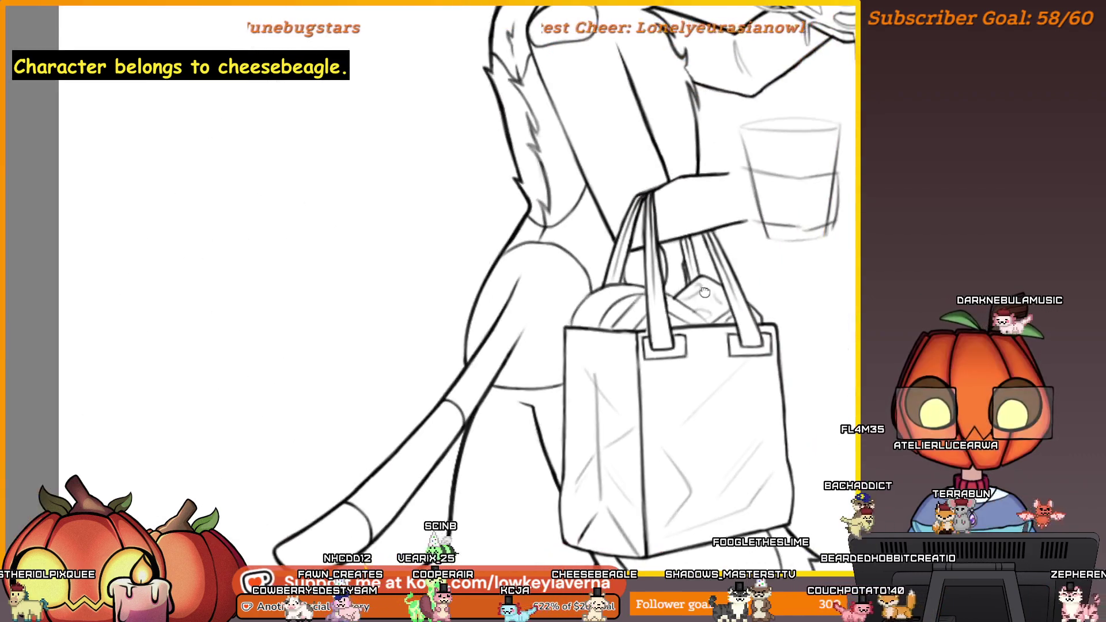
scroll(674, 293, up, 2)
scroll(637, 341, up, 3)
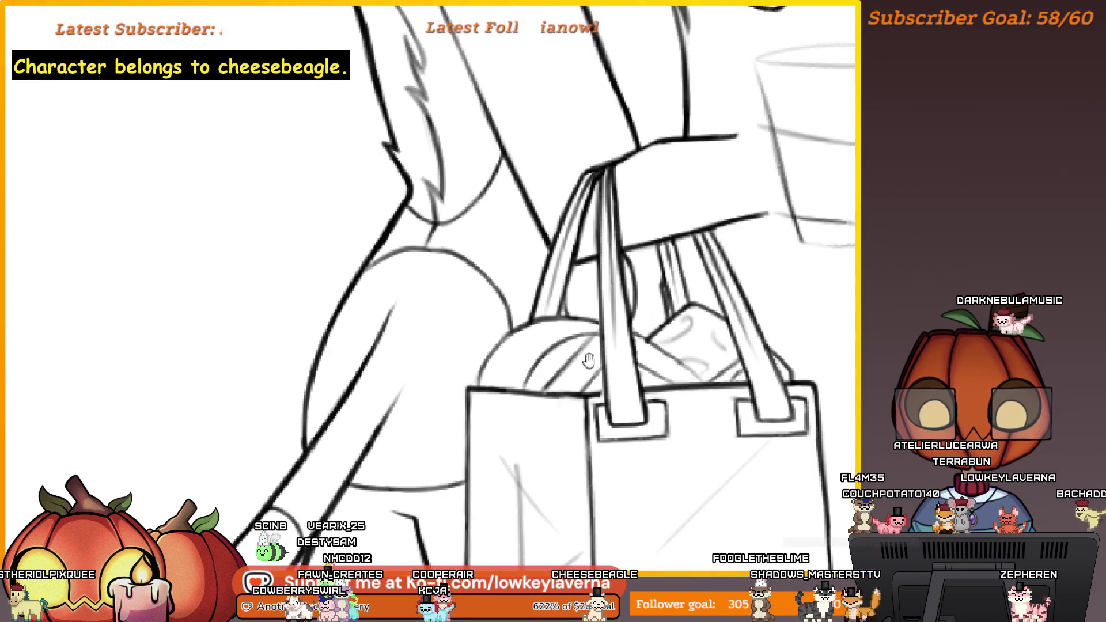
drag(587, 362, 567, 371)
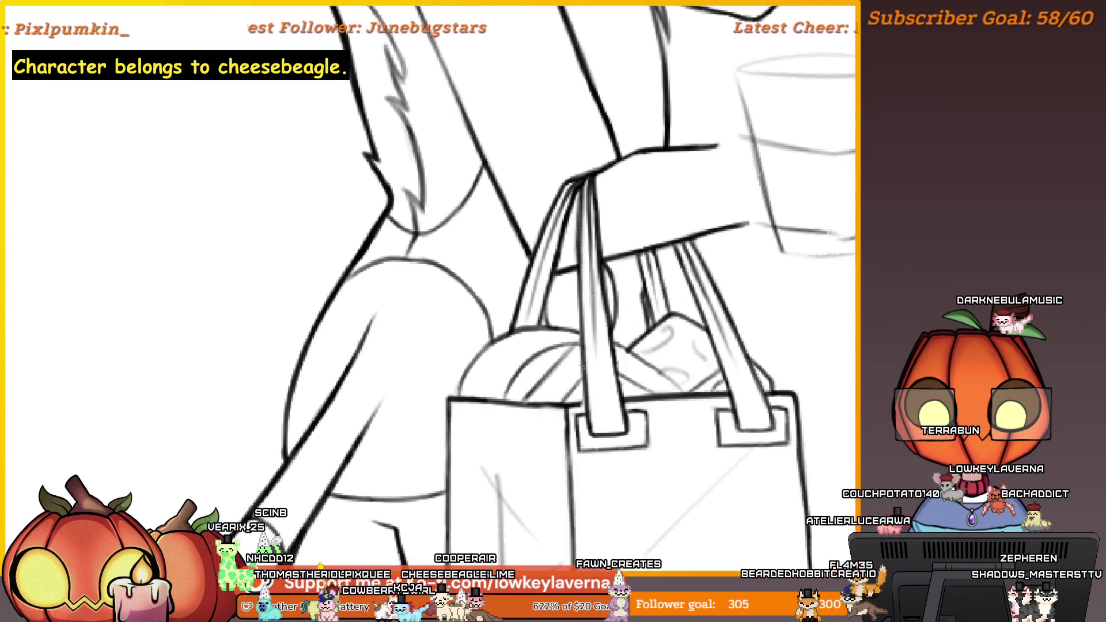
drag(668, 290, 644, 297)
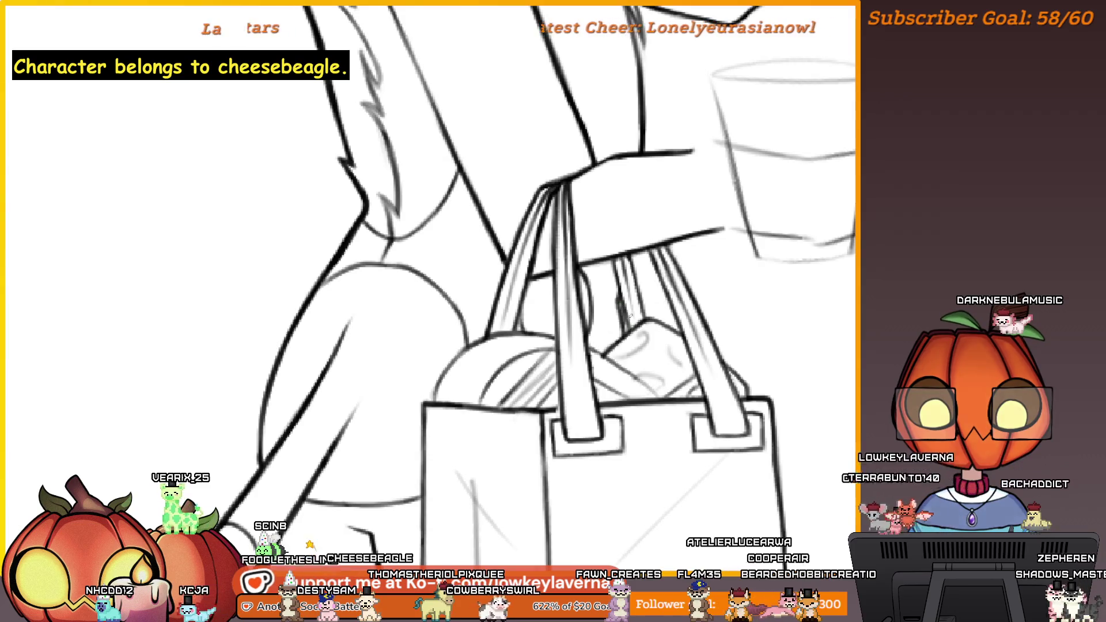
mouse_move(629, 314)
mouse_down()
mouse_move(507, 346)
mouse_move(490, 366)
mouse_up()
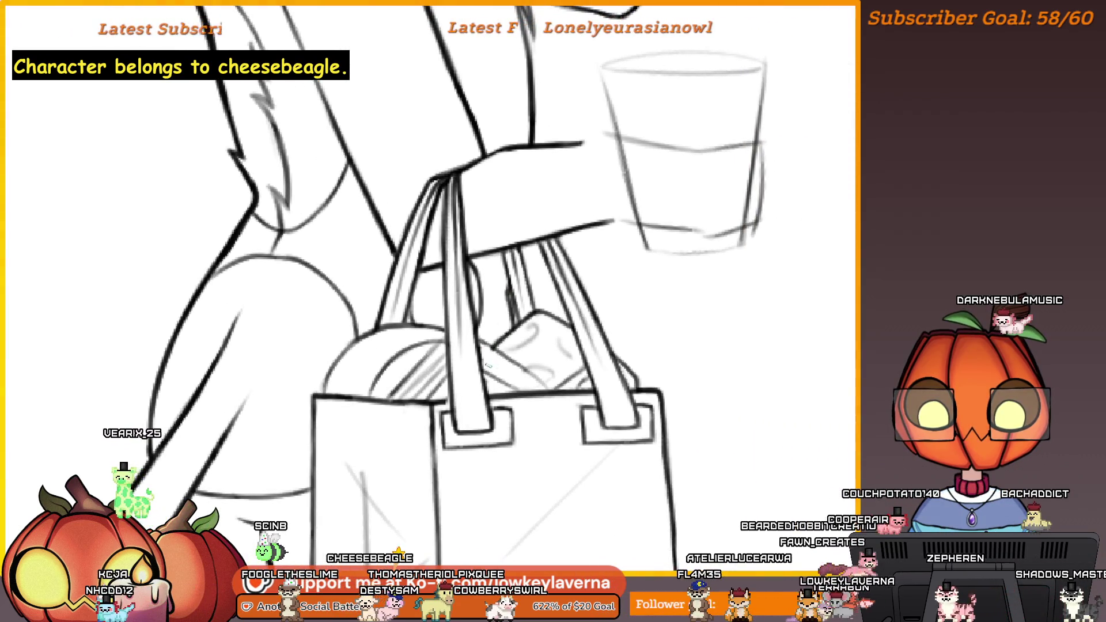
scroll(629, 346, down, 3)
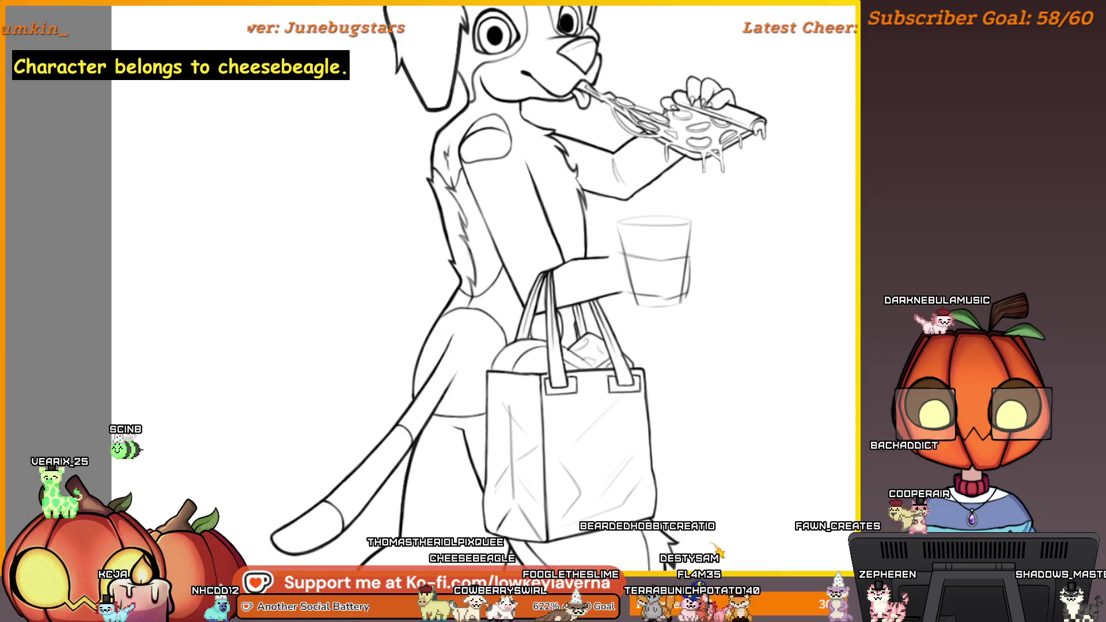
scroll(513, 345, up, 5)
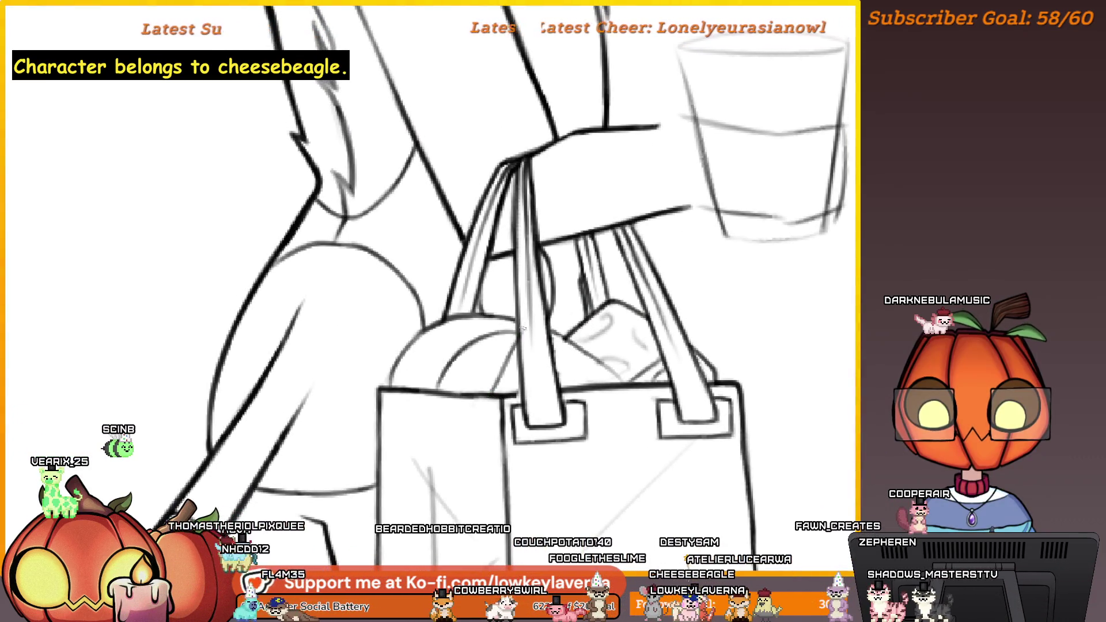
drag(577, 326, 536, 320)
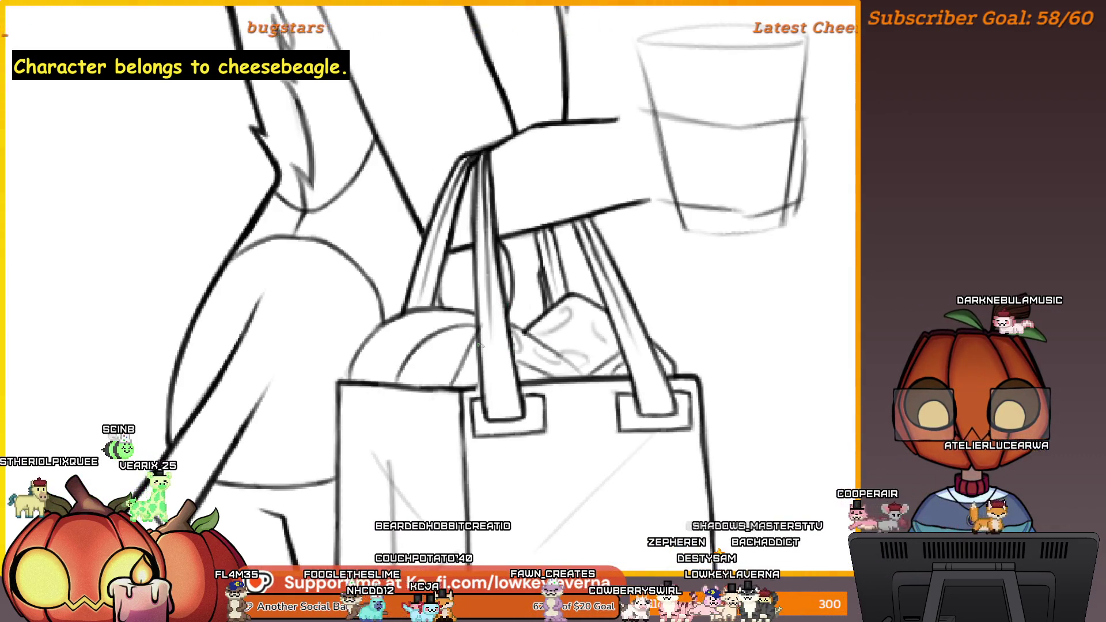
scroll(541, 238, down, 5)
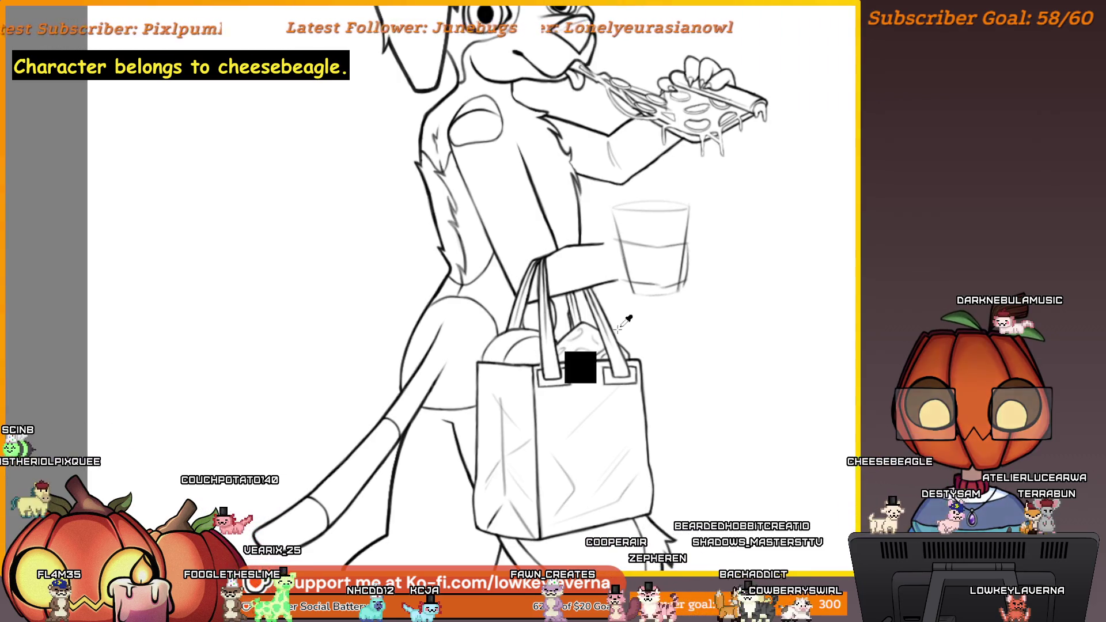
Step: Mirror the canvas to check it and undo the stray diagonal stroke beside the cheese
key(m)
drag(324, 305, 657, 284)
scroll(657, 285, down, 5)
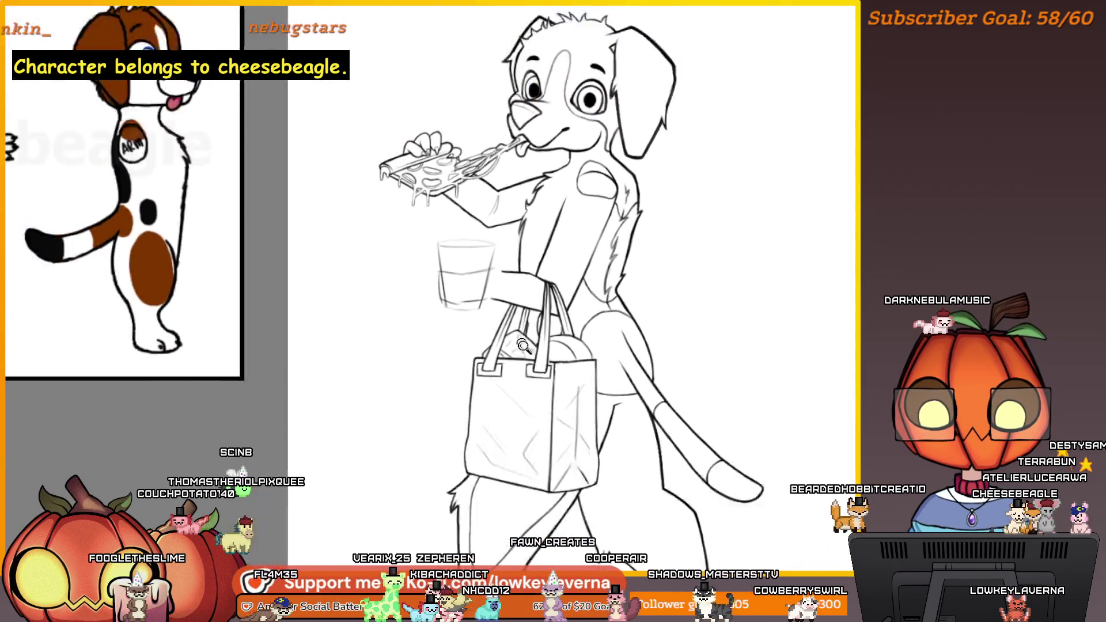
scroll(503, 301, up, 5)
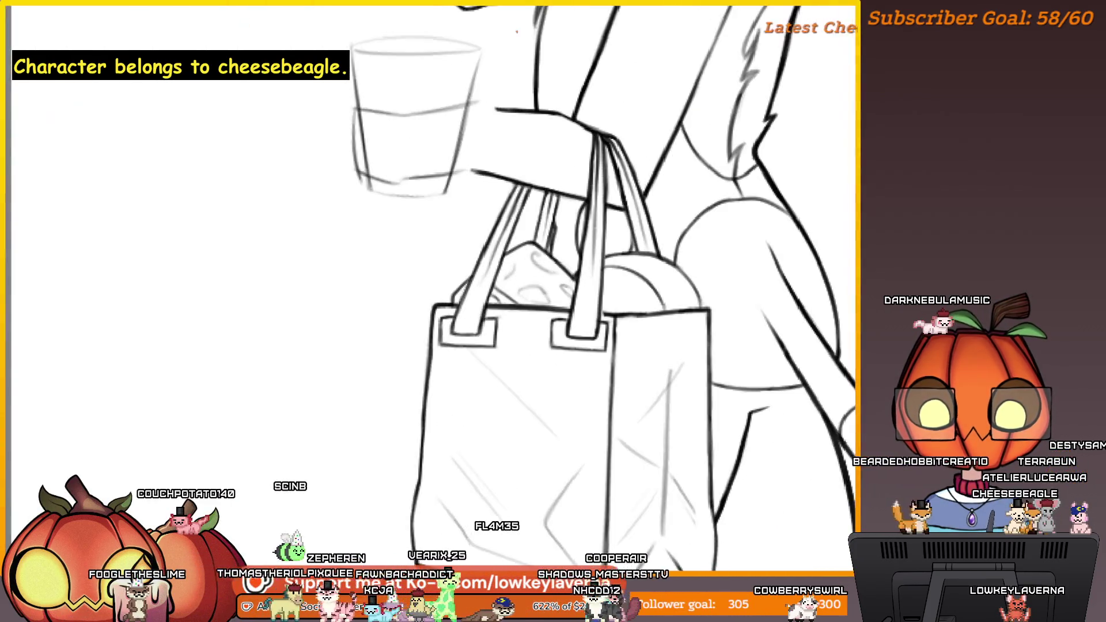
drag(521, 248, 553, 267)
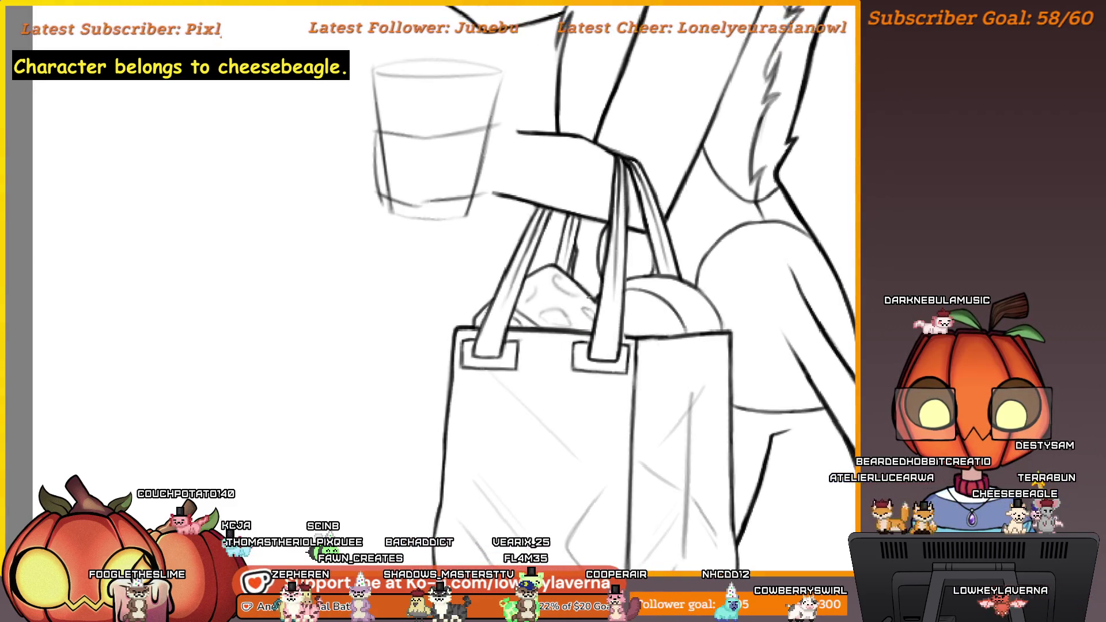
drag(545, 316, 551, 333)
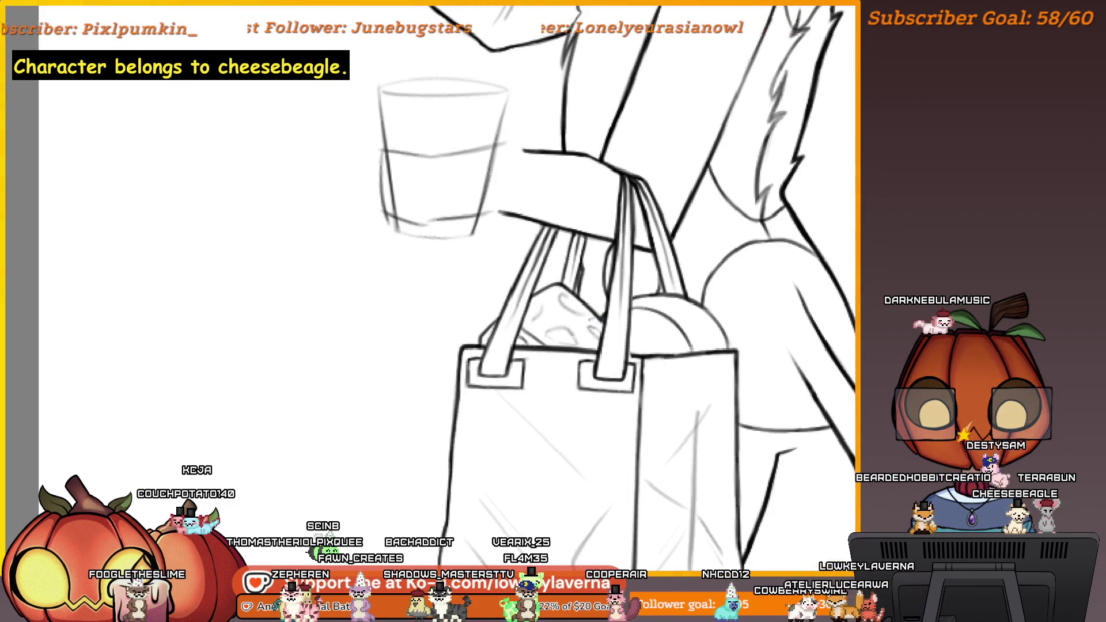
scroll(571, 329, up, 4)
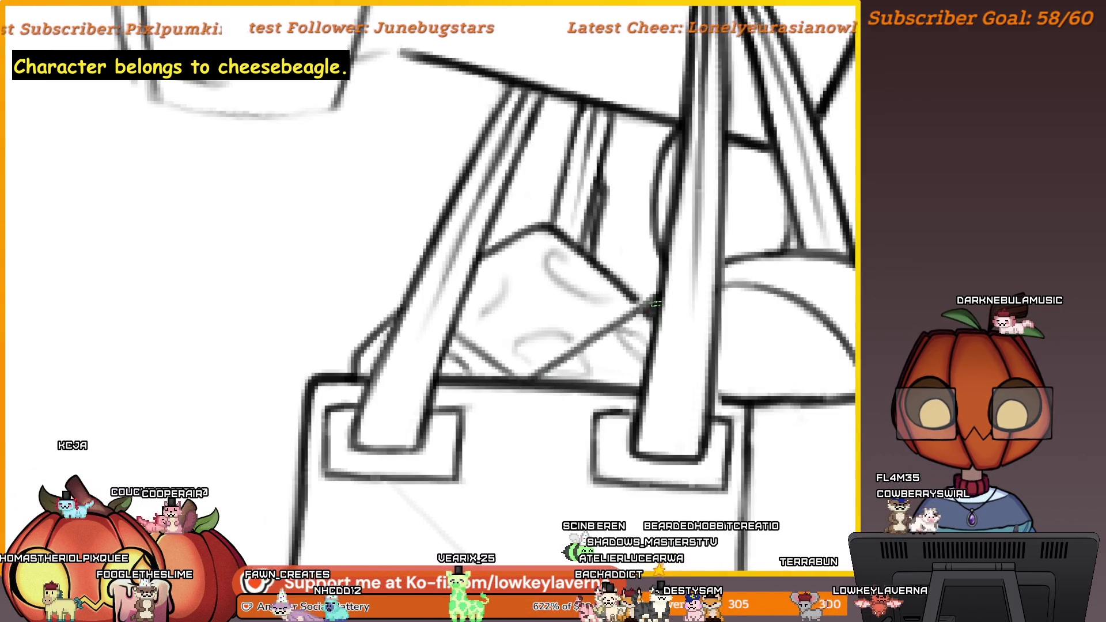
key(ctrl+z)
Step: Replace a light diagonal line across the bag with darker diagonal strokes
drag(597, 343, 539, 366)
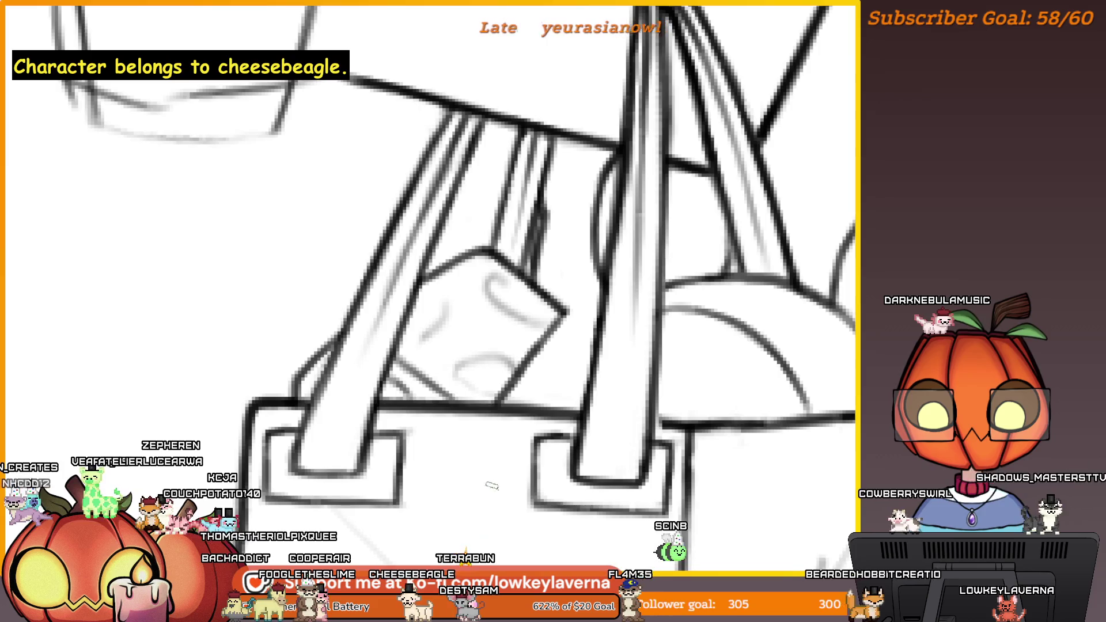
mouse_move(494, 453)
mouse_down()
mouse_move(301, 383)
mouse_move(634, 403)
mouse_move(748, 311)
mouse_move(683, 315)
mouse_up()
scroll(683, 323, up, 5)
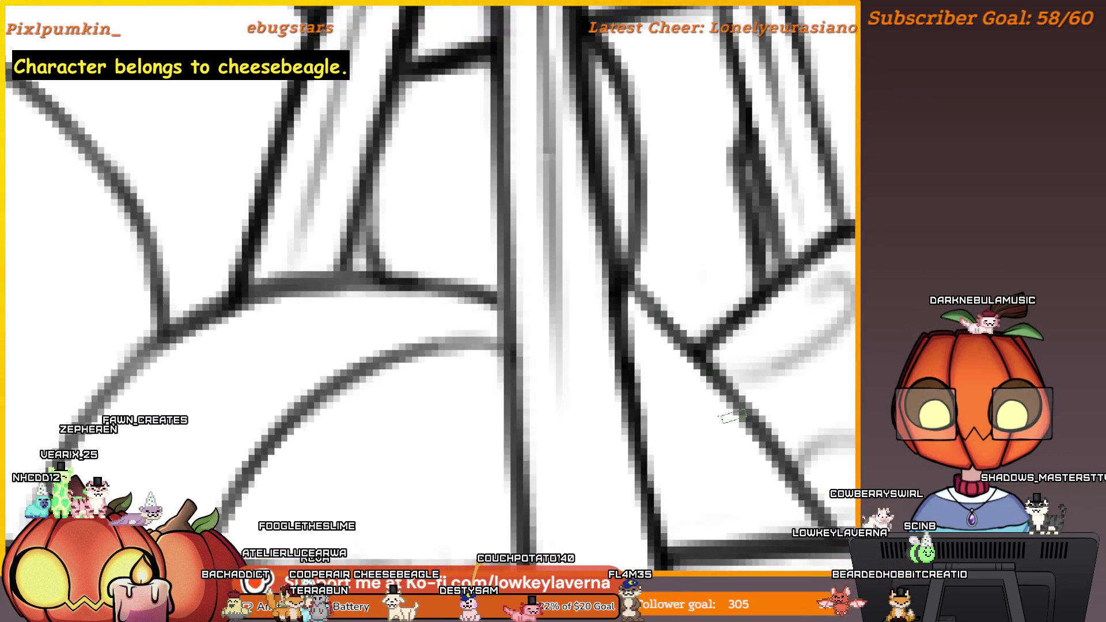
scroll(680, 275, down, 3)
scroll(674, 283, up, 3)
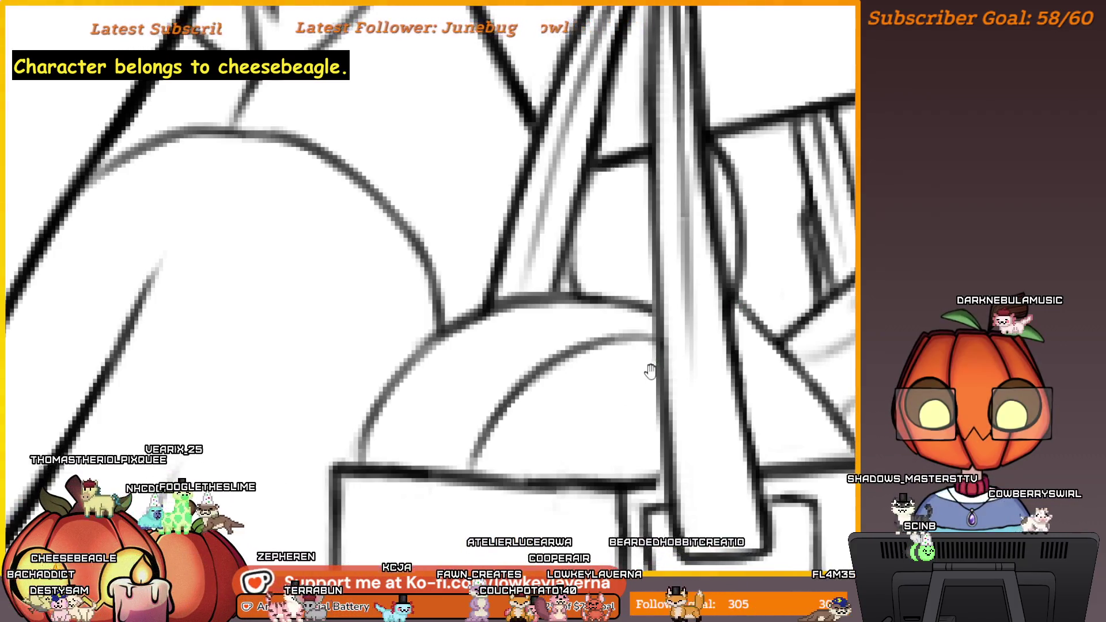
scroll(686, 346, down, 2)
drag(817, 260, 597, 418)
key(ctrl+z)
drag(749, 300, 645, 360)
scroll(645, 360, down, 2)
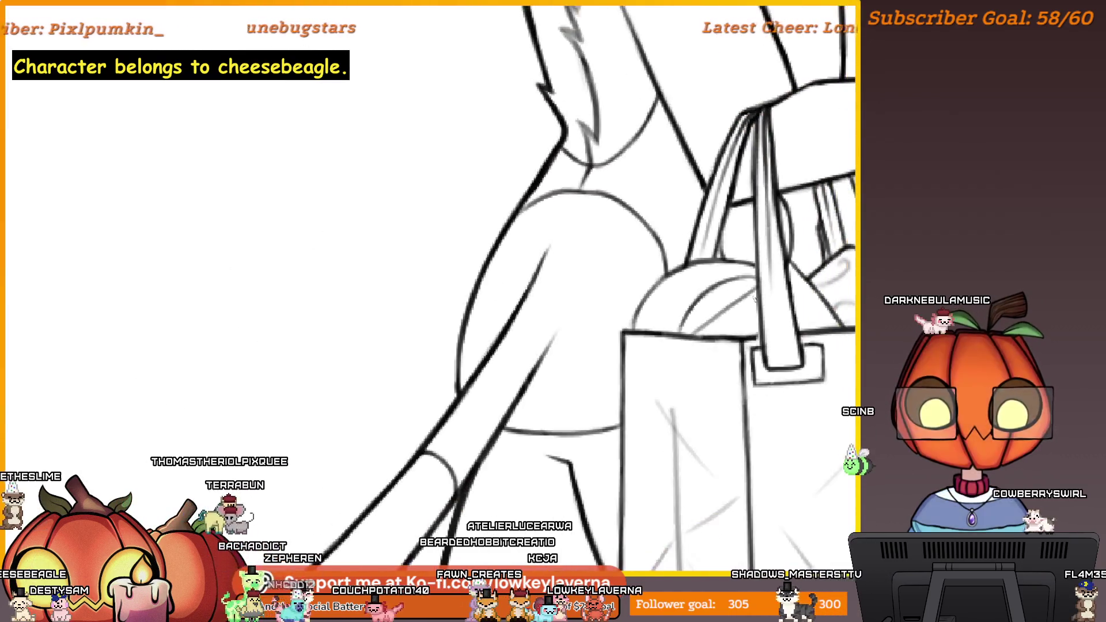
drag(689, 352, 668, 361)
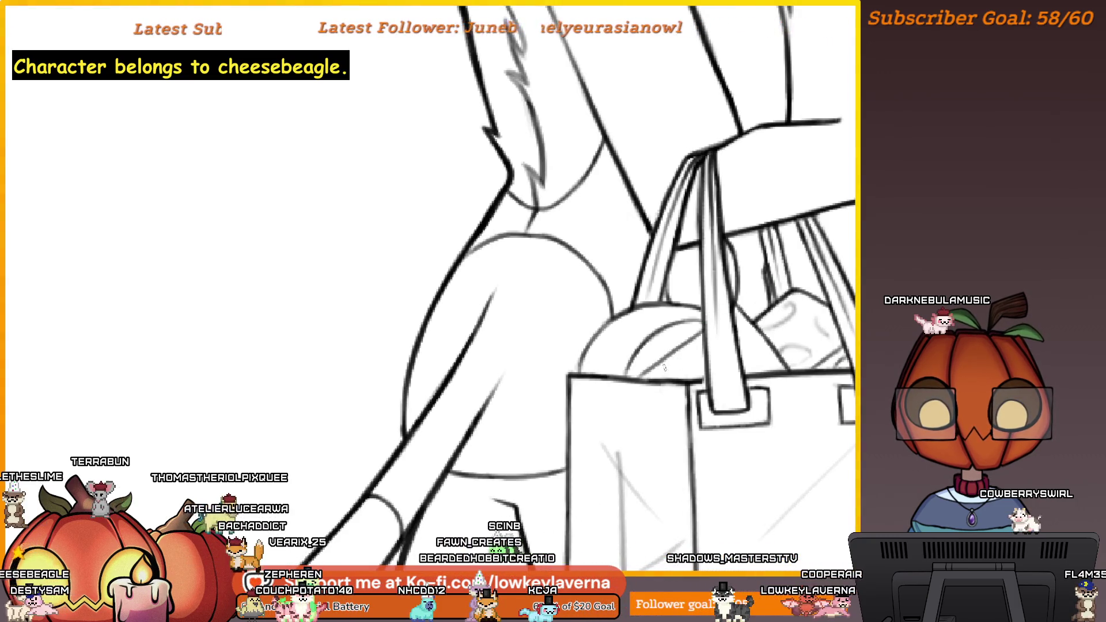
drag(678, 361, 640, 373)
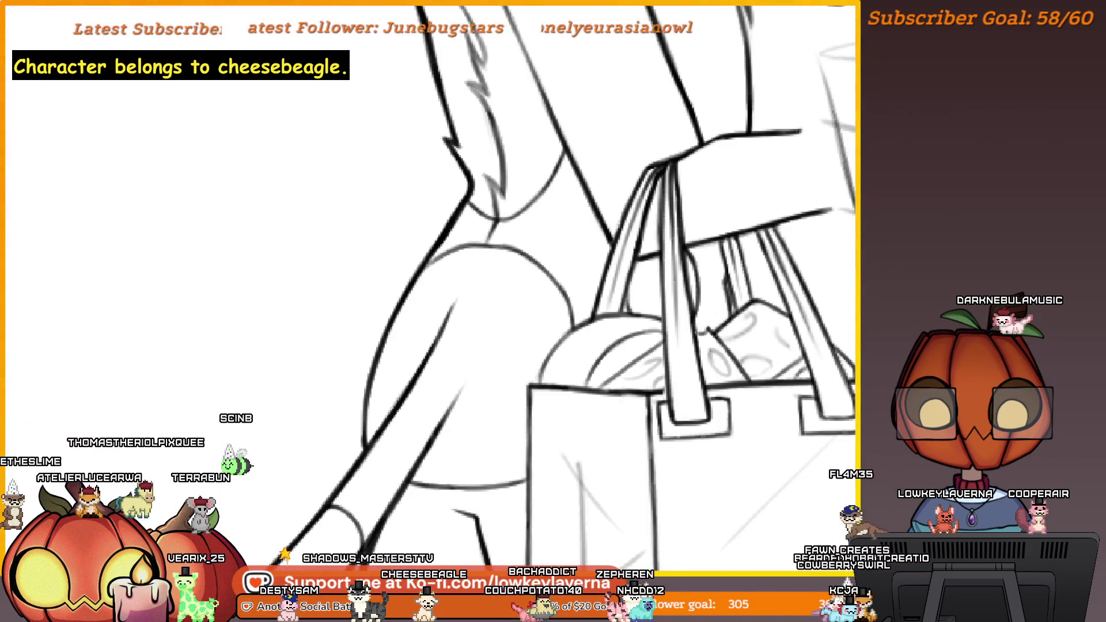
alt+click(711, 301)
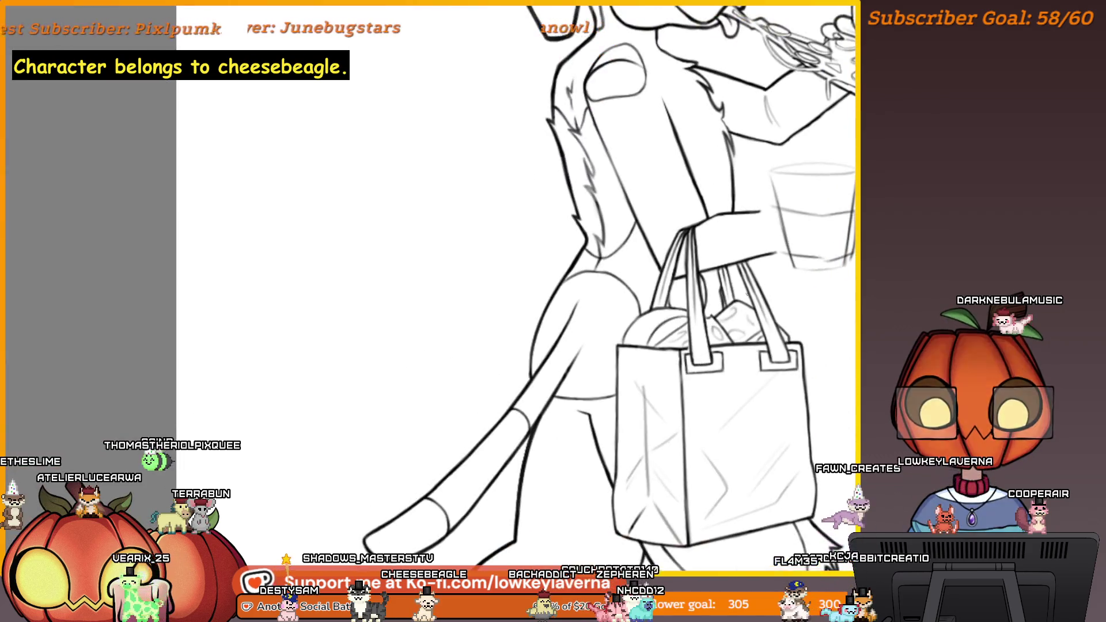
Step: Sketch a small rounded shape with a curve and V draped over the bag's top rim
alt+click(725, 327)
scroll(711, 259, down, 5)
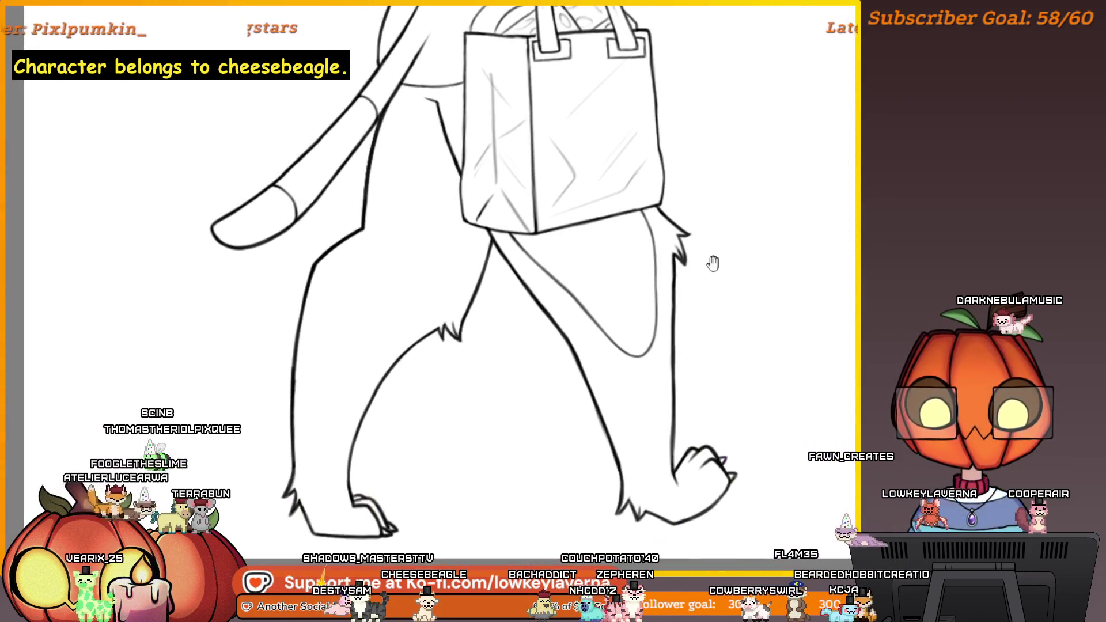
alt+click(723, 328)
scroll(723, 329, up, 5)
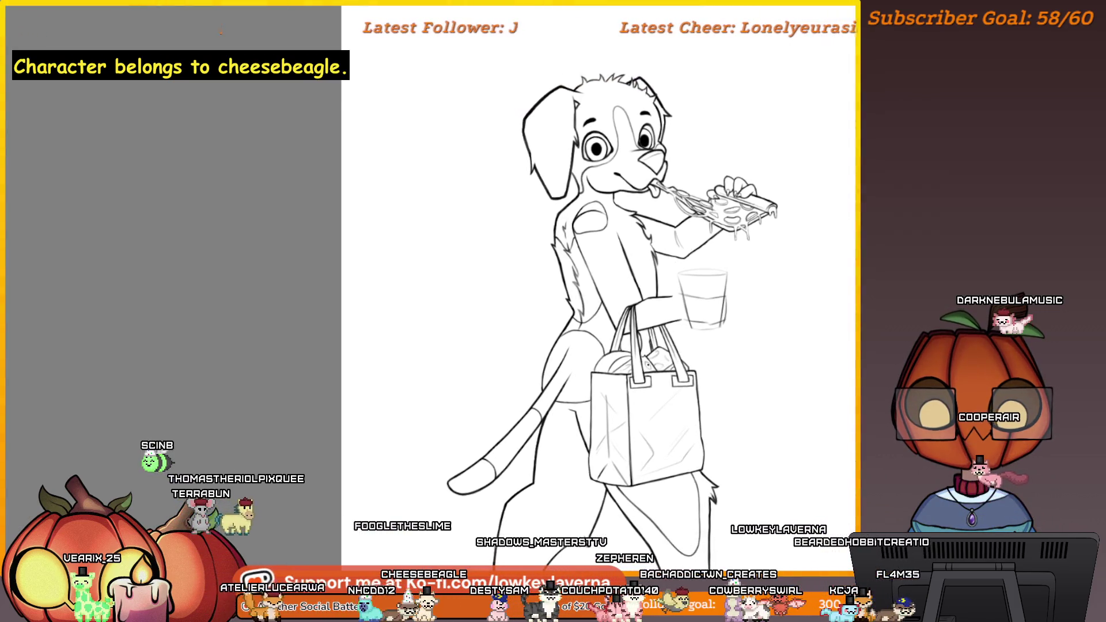
click(663, 346)
click(651, 242)
click(662, 321)
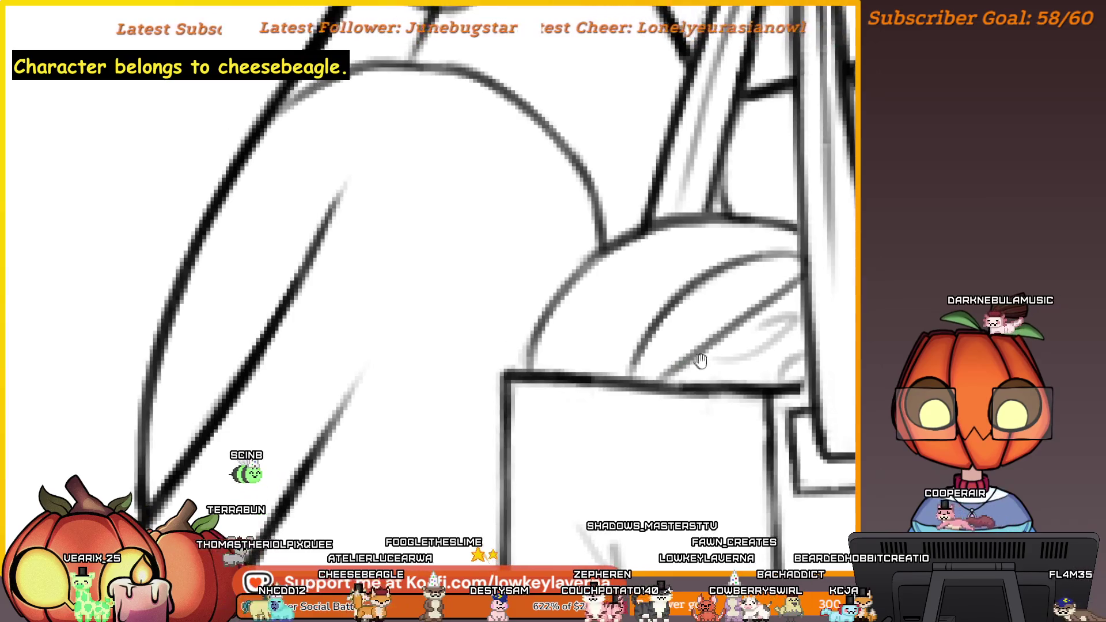
drag(710, 352, 629, 314)
drag(708, 317, 635, 374)
drag(615, 323, 642, 341)
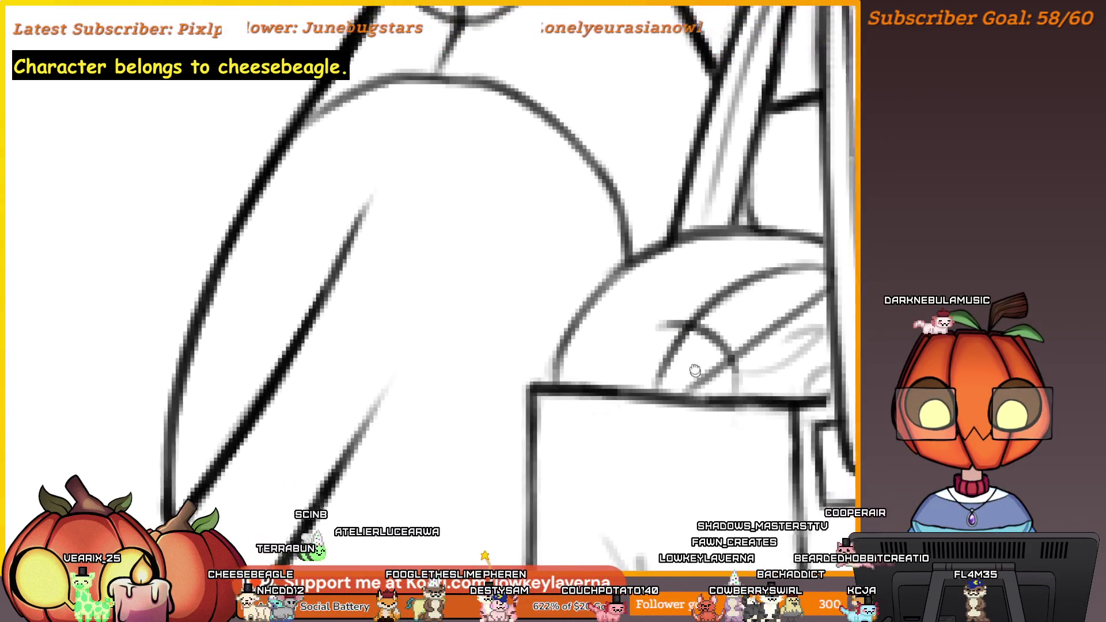
mouse_move(697, 378)
mouse_down()
mouse_move(679, 333)
mouse_move(694, 318)
mouse_up()
mouse_move(592, 369)
mouse_down()
mouse_move(662, 369)
mouse_move(636, 354)
mouse_up()
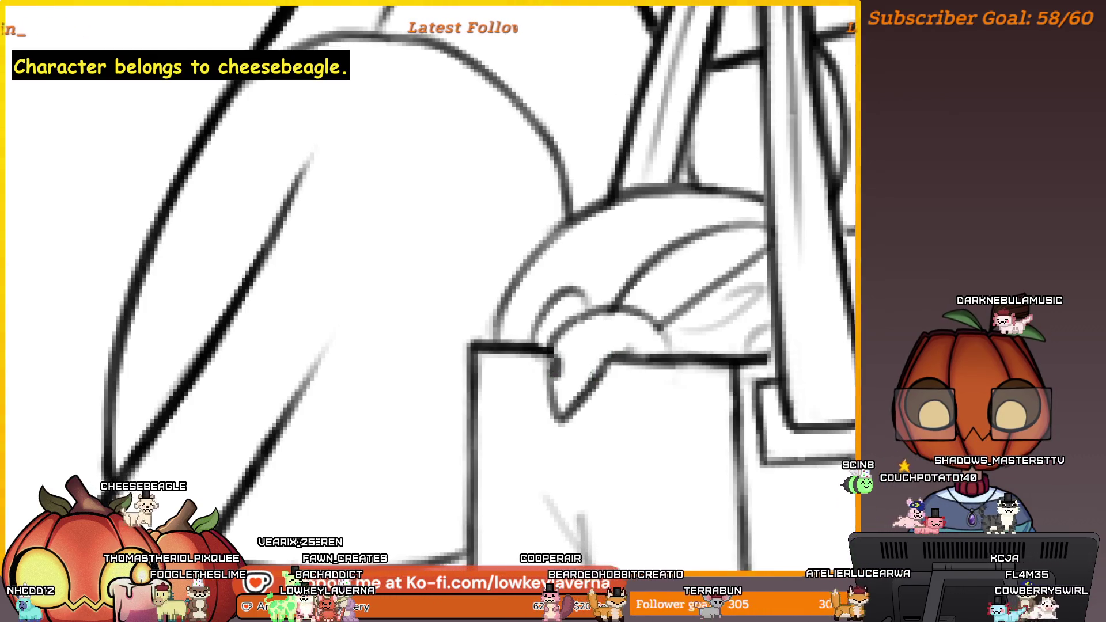
Step: Try a small curved stroke at the bag rim, then undo the last two strokes
drag(605, 381, 605, 406)
scroll(615, 369, down, 3)
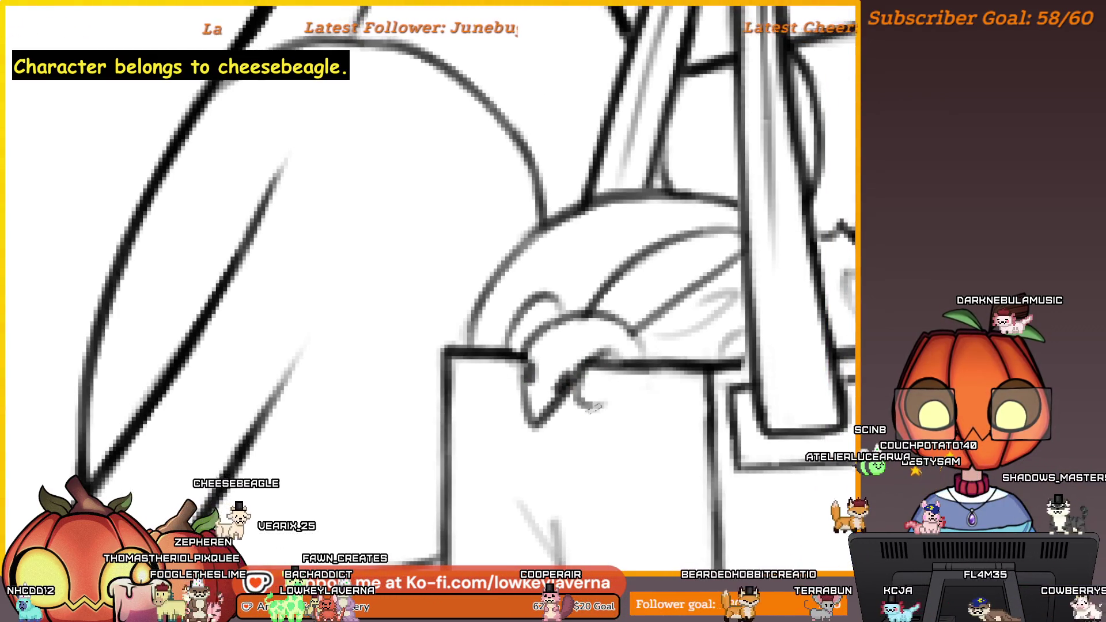
scroll(618, 392, up, 1)
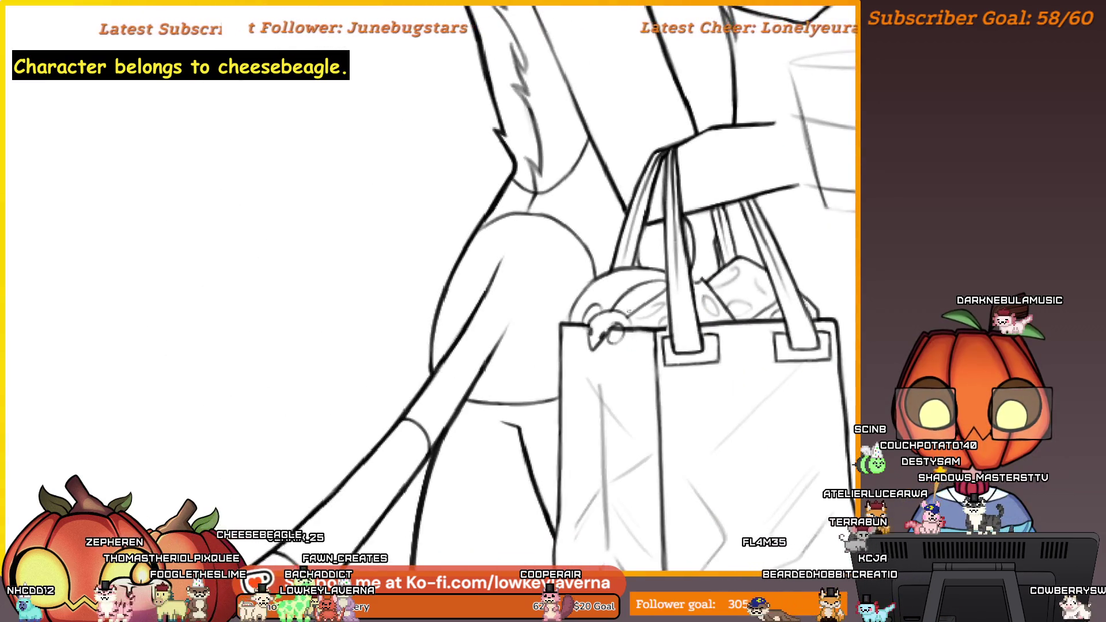
scroll(629, 312, up, 1)
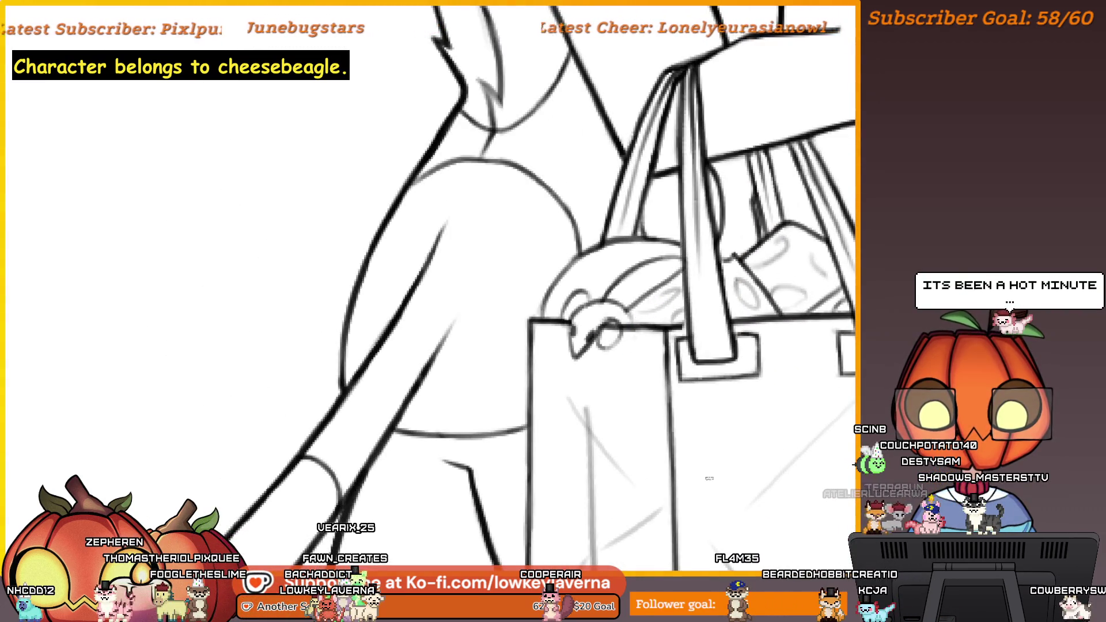
key(ctrl+z)
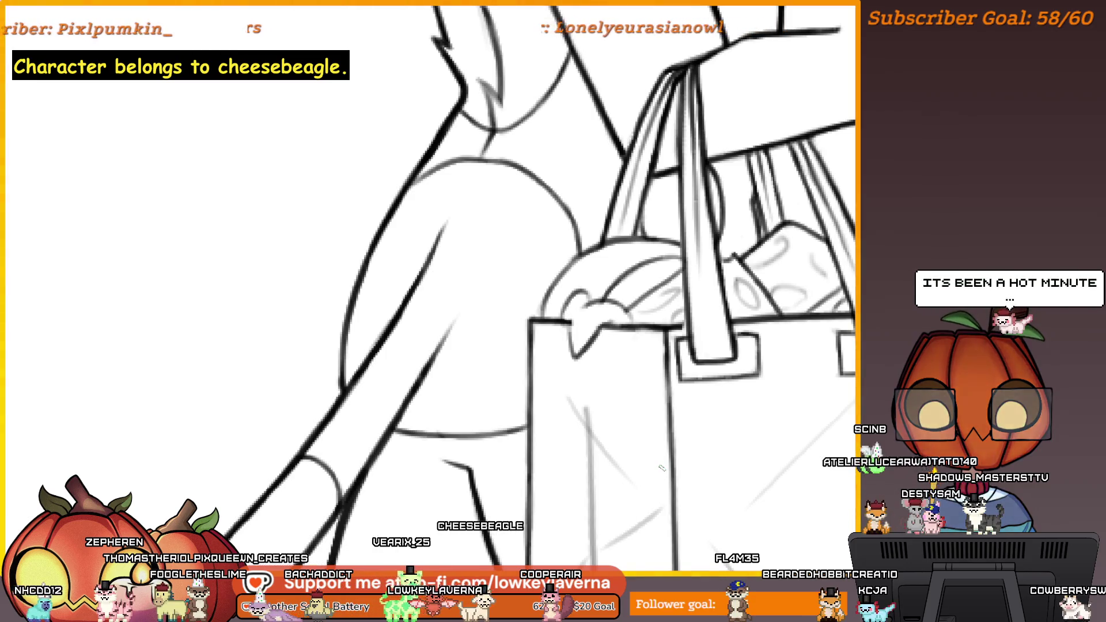
key(ctrl+z)
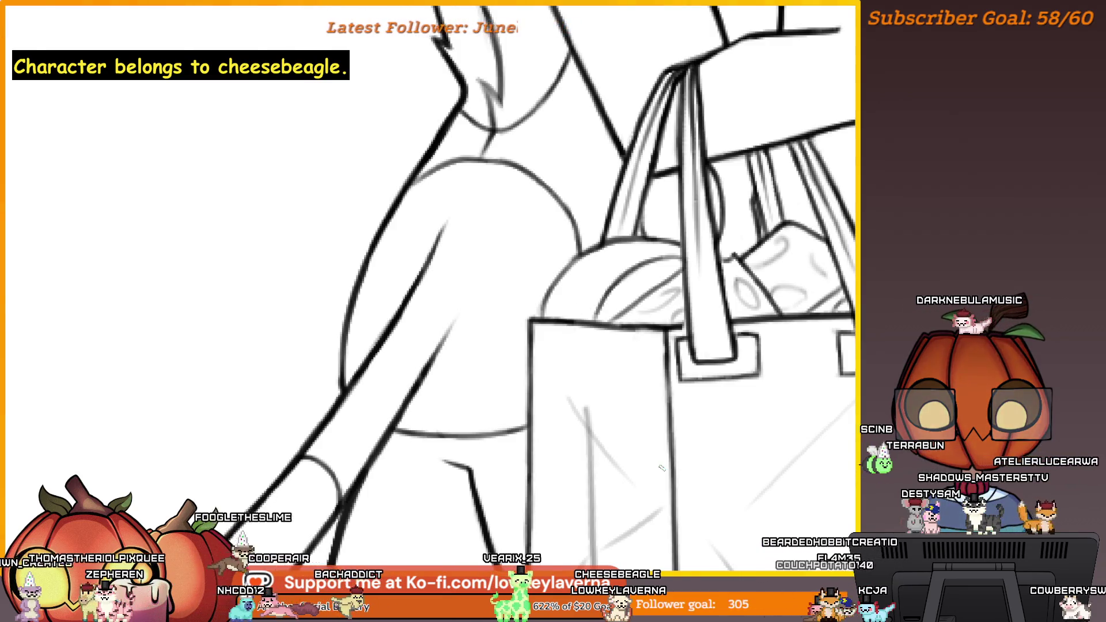
Step: Mirror the canvas horizontally and pan across the bag handles and bread to inspect them
key(h)
mouse_move(323, 415)
mouse_down()
mouse_move(432, 408)
mouse_move(670, 356)
mouse_move(775, 365)
mouse_up()
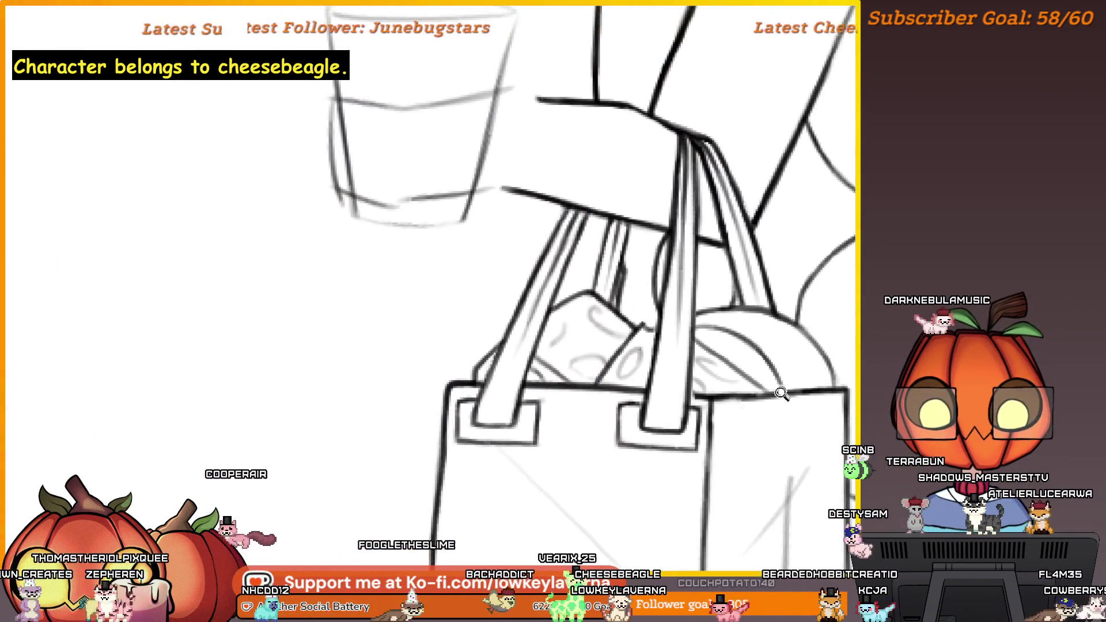
scroll(773, 364, up, 3)
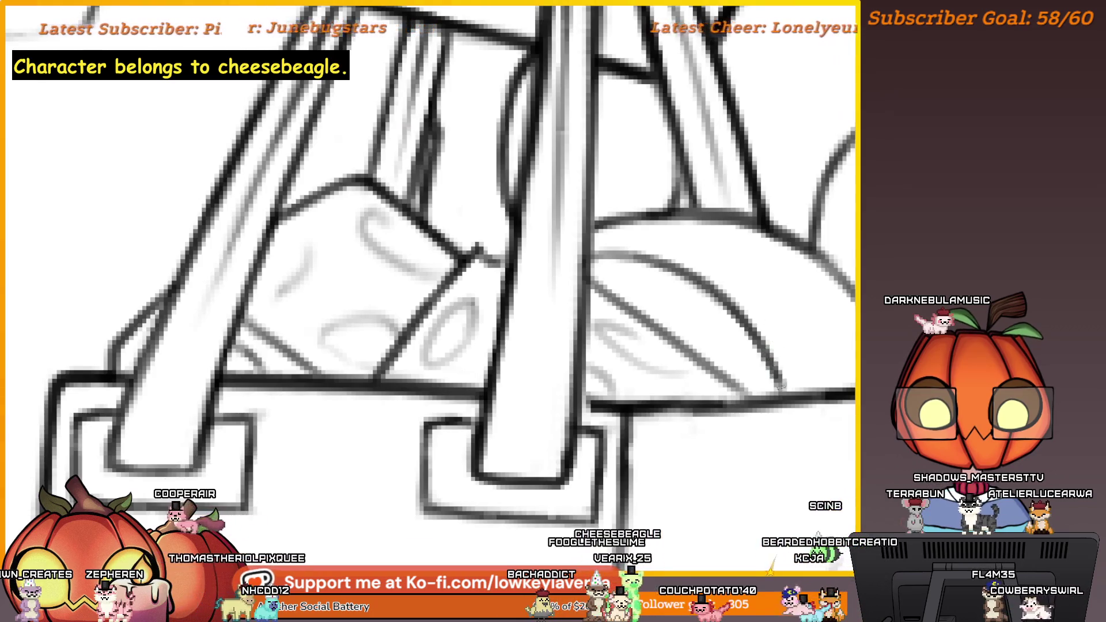
drag(774, 365, 811, 405)
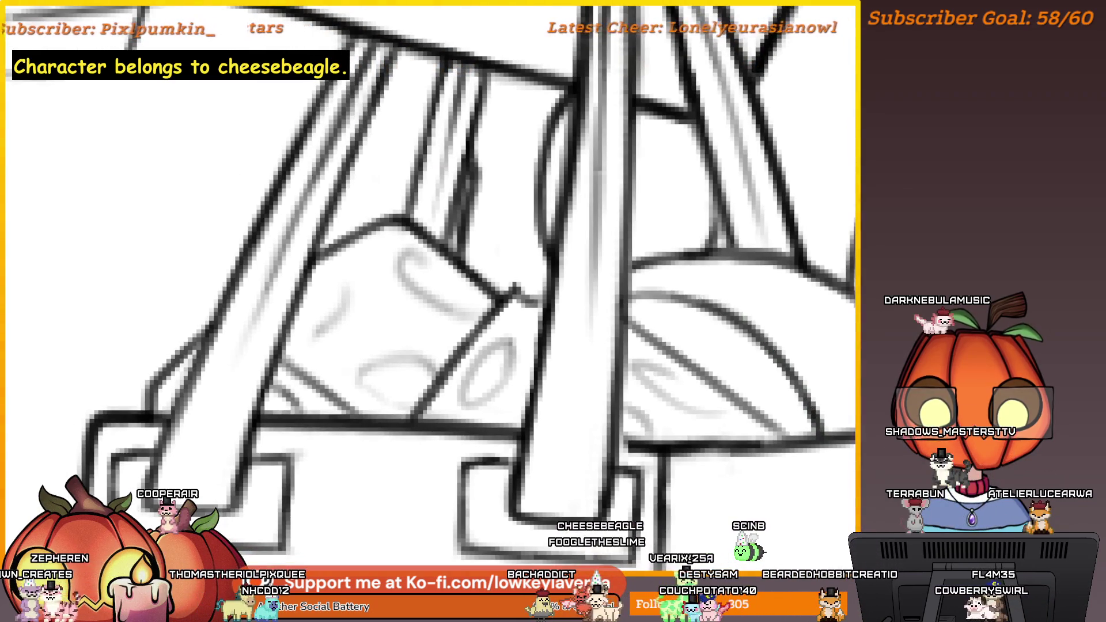
drag(519, 288, 614, 336)
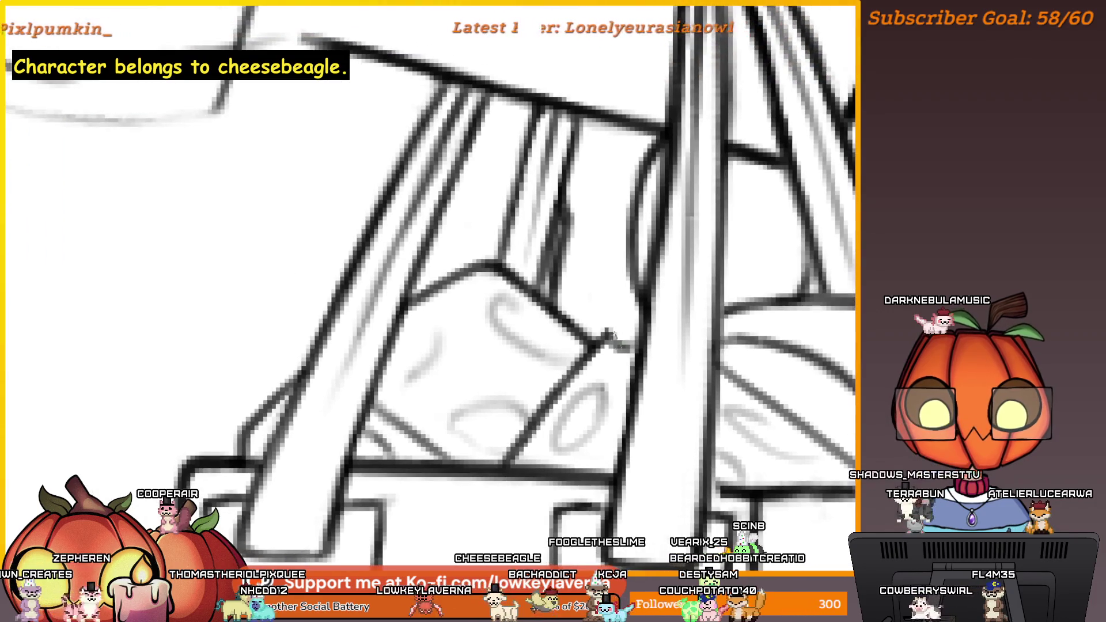
scroll(647, 282, down, 2)
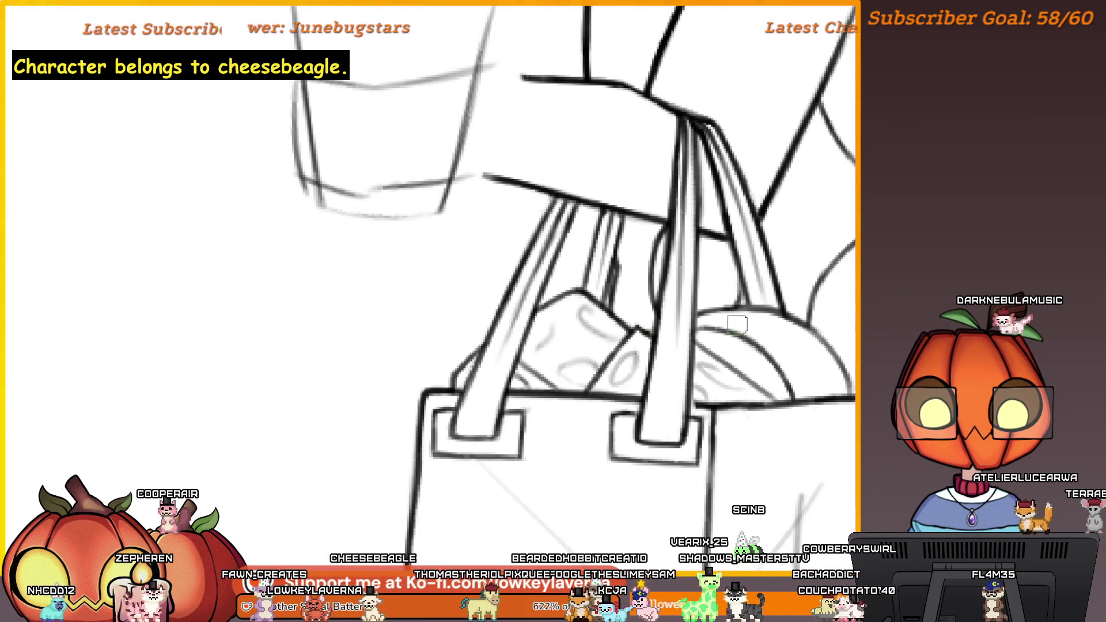
scroll(726, 326, down, 1)
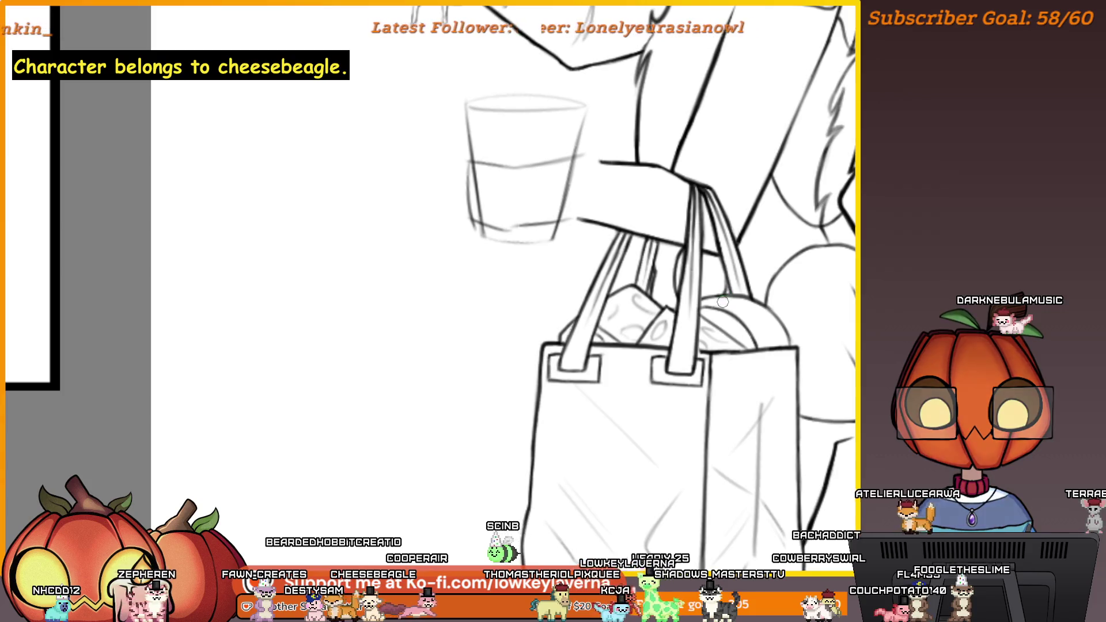
Step: Flip the canvas back to normal, frame the bag top, and ink a line along its curved rim
key(m)
mouse_move(334, 398)
mouse_down()
mouse_move(749, 357)
mouse_move(765, 343)
mouse_up()
scroll(765, 343, up, 5)
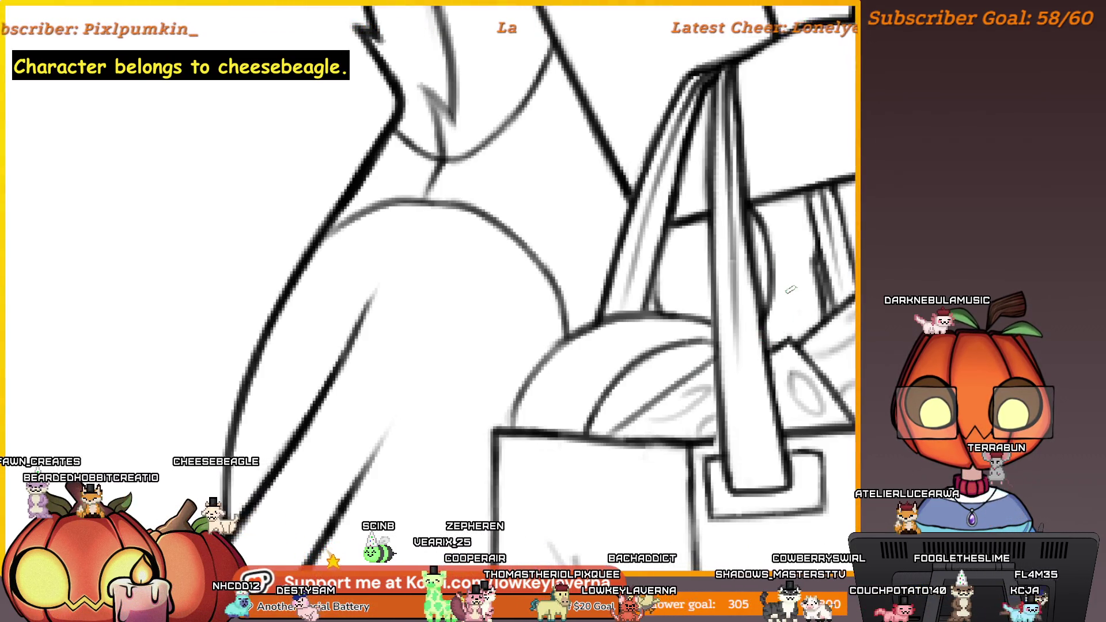
drag(791, 290, 782, 313)
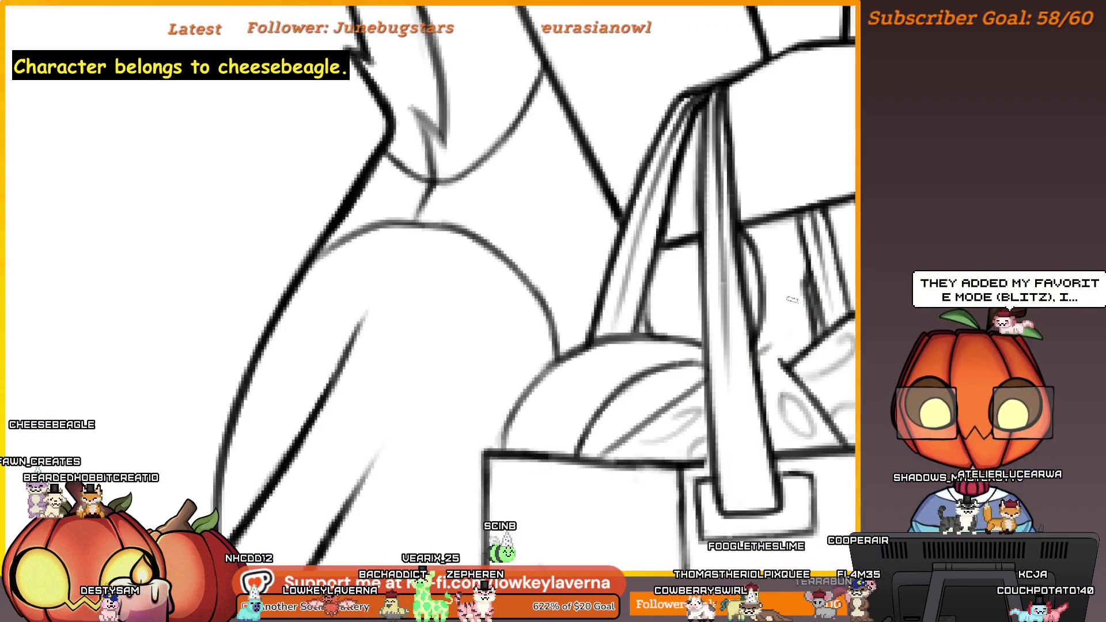
drag(785, 316, 744, 315)
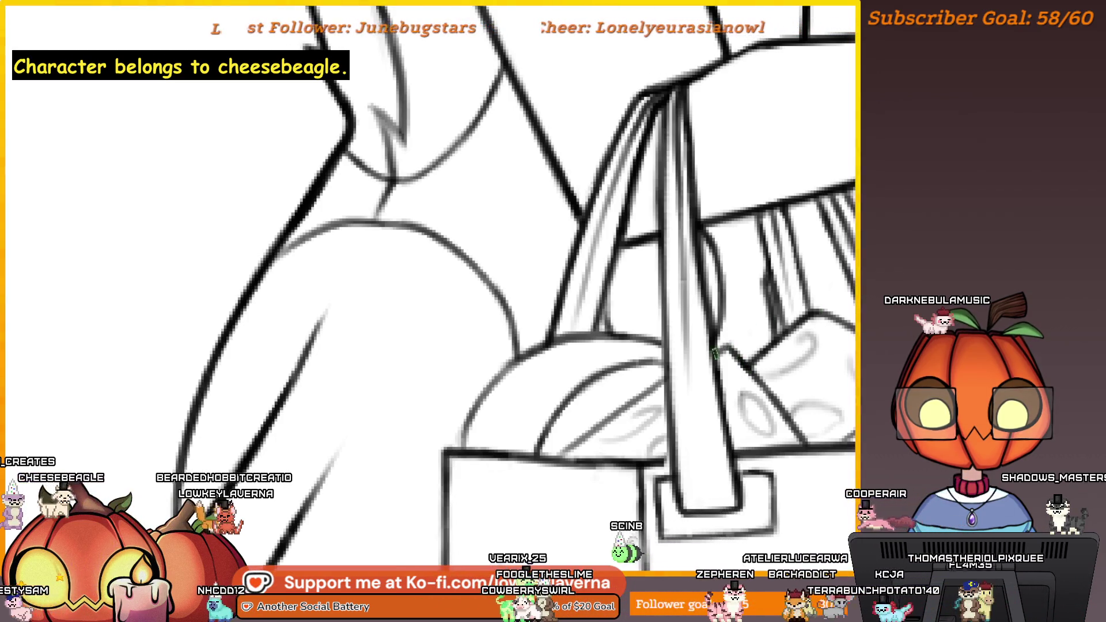
drag(692, 340, 842, 279)
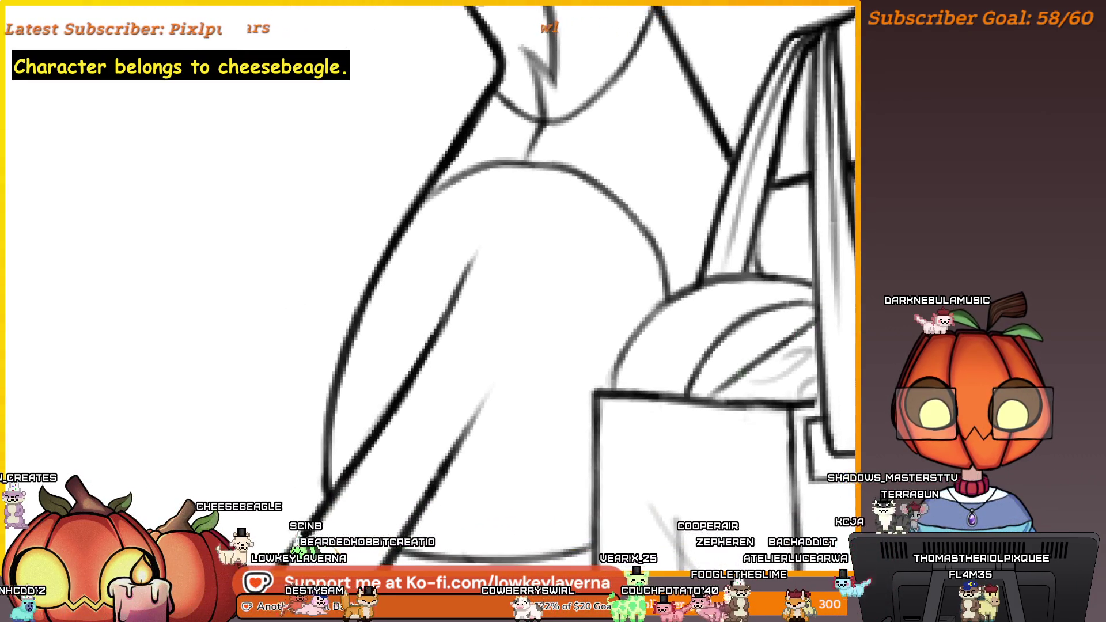
mouse_move(712, 397)
mouse_down()
mouse_move(809, 322)
mouse_move(713, 302)
mouse_up()
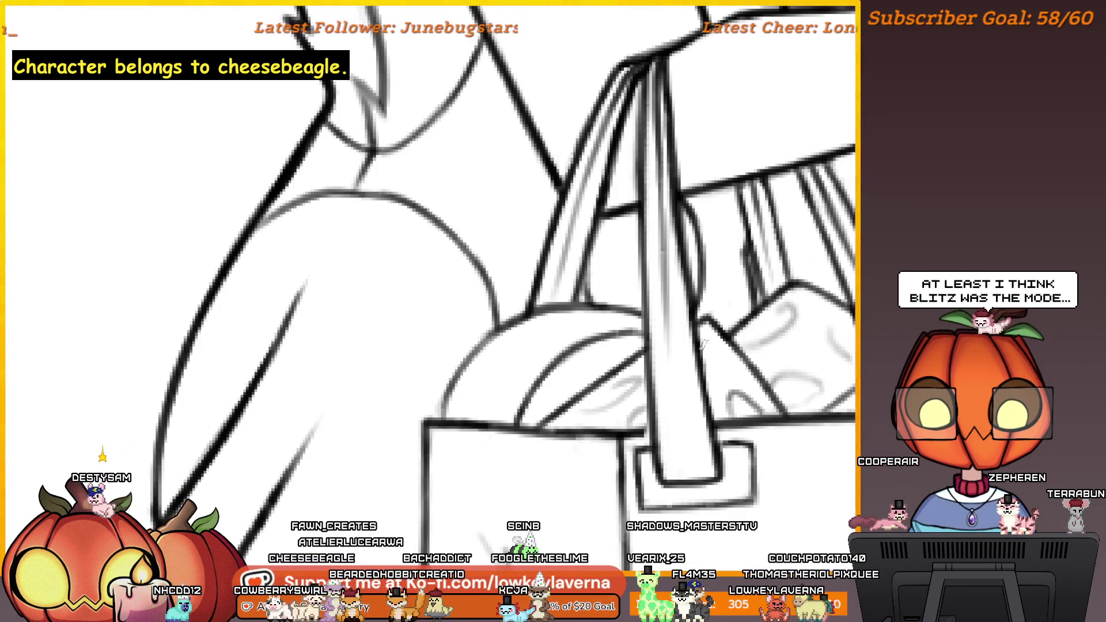
Step: Zoom in and out to review the bag, then pan across the handle lines and zoom out
scroll(740, 282, down, 3)
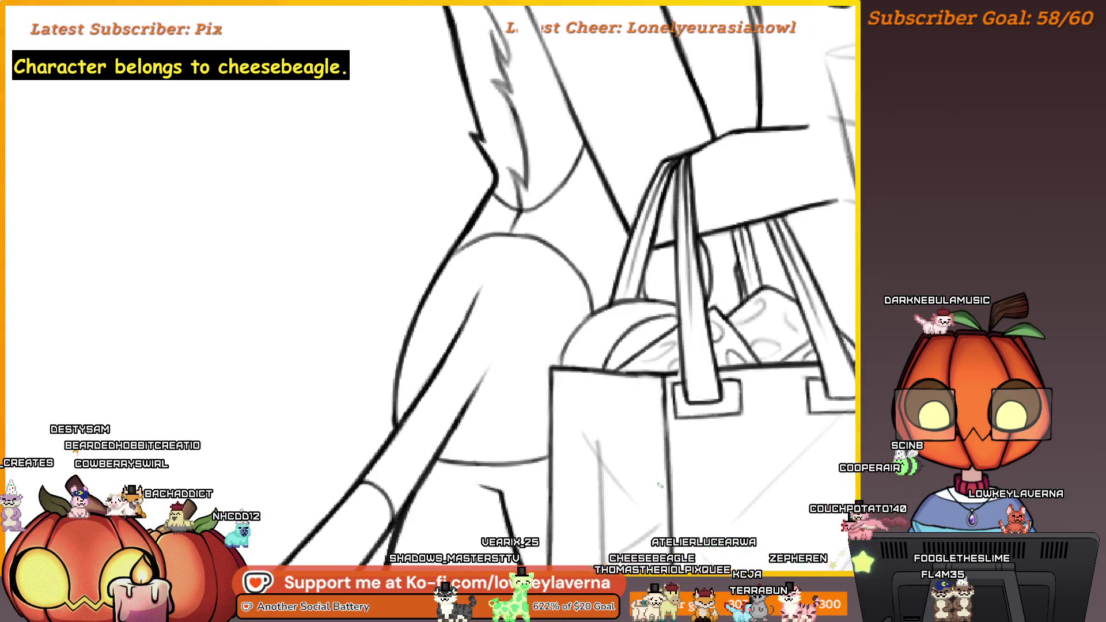
scroll(715, 266, up, 3)
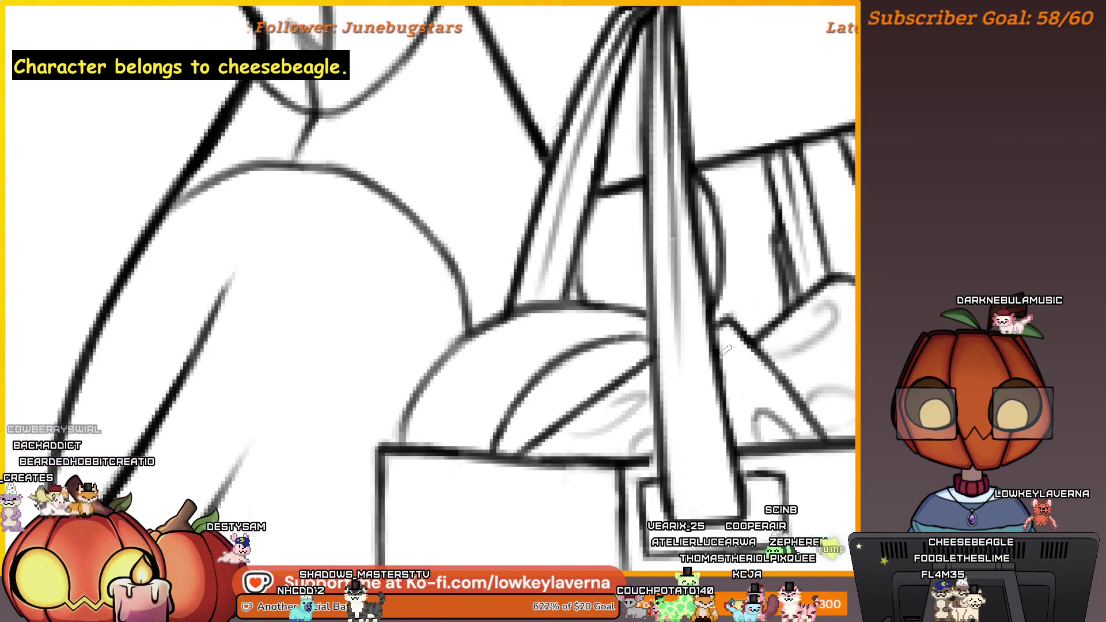
scroll(746, 360, down, 3)
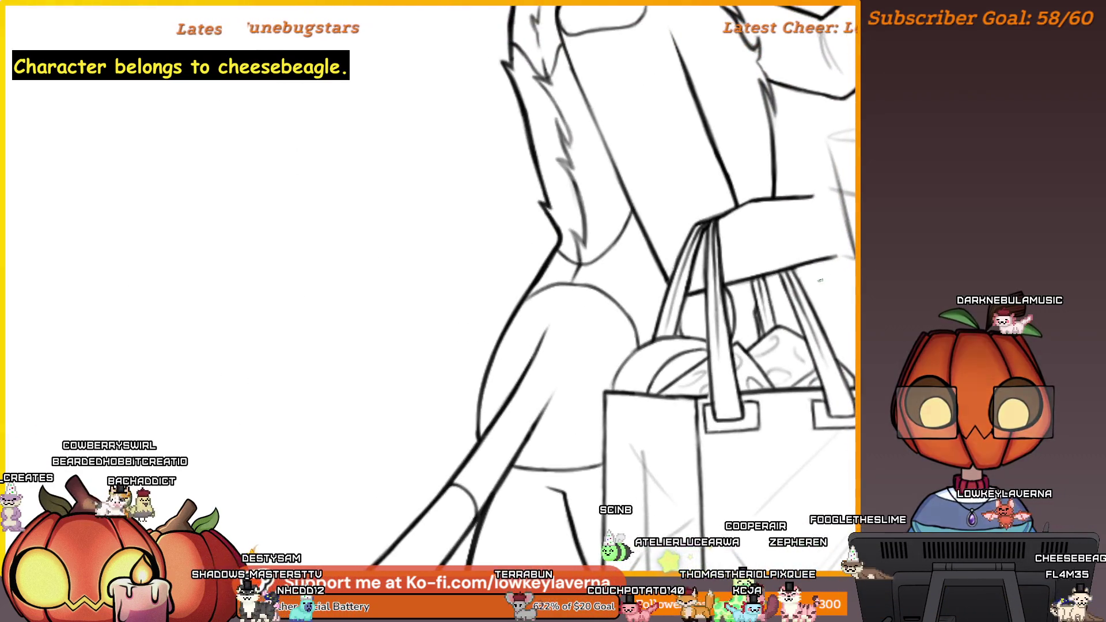
scroll(804, 357, up, 2)
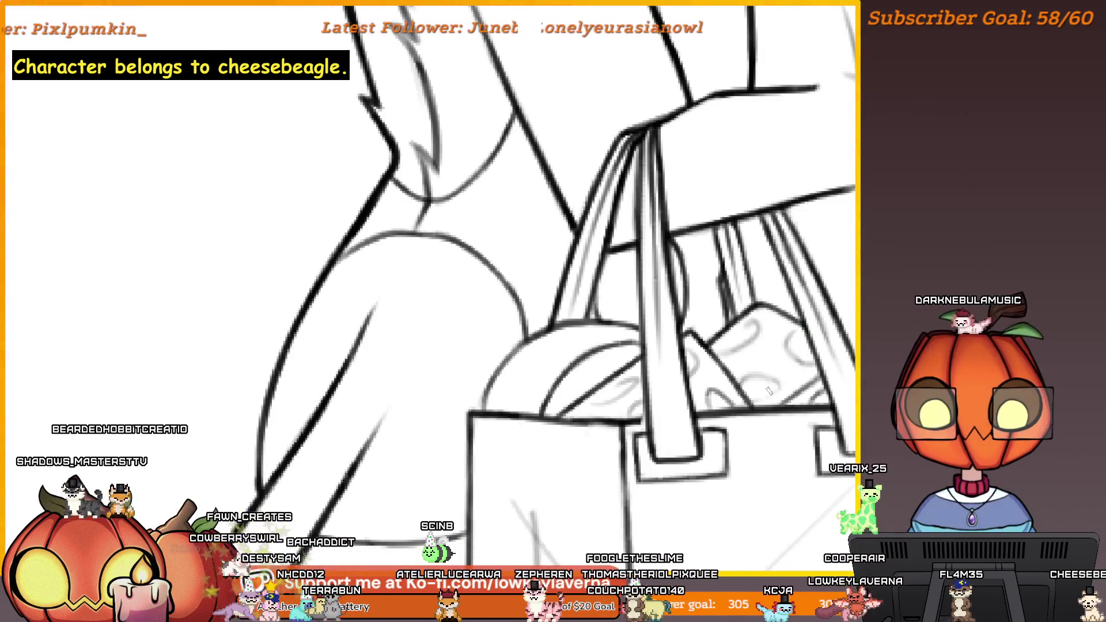
scroll(814, 339, down, 3)
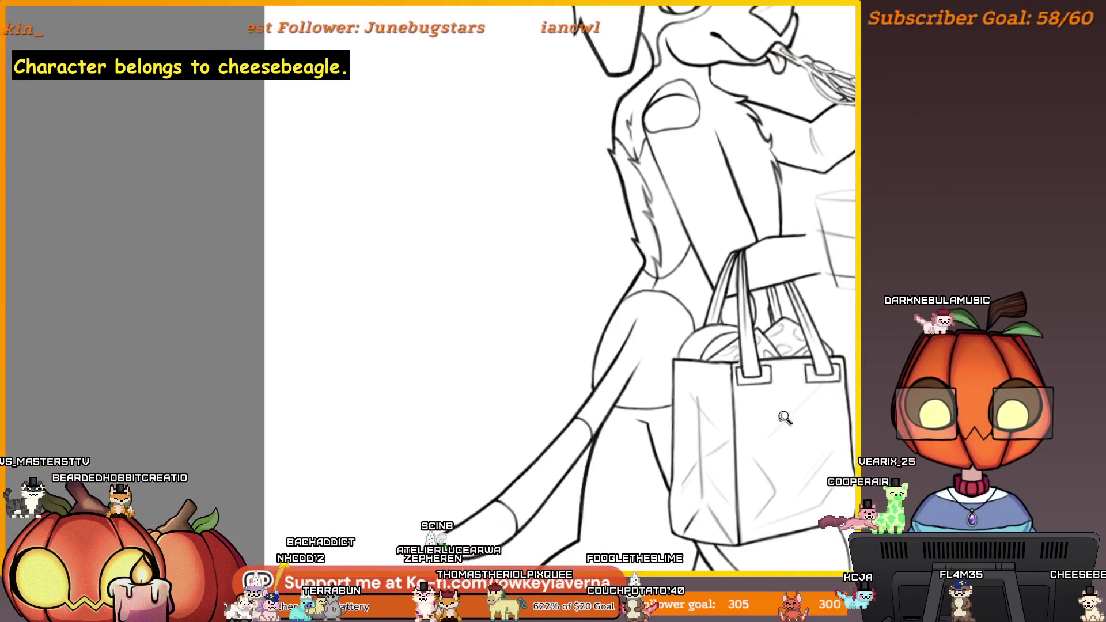
scroll(810, 334, up, 3)
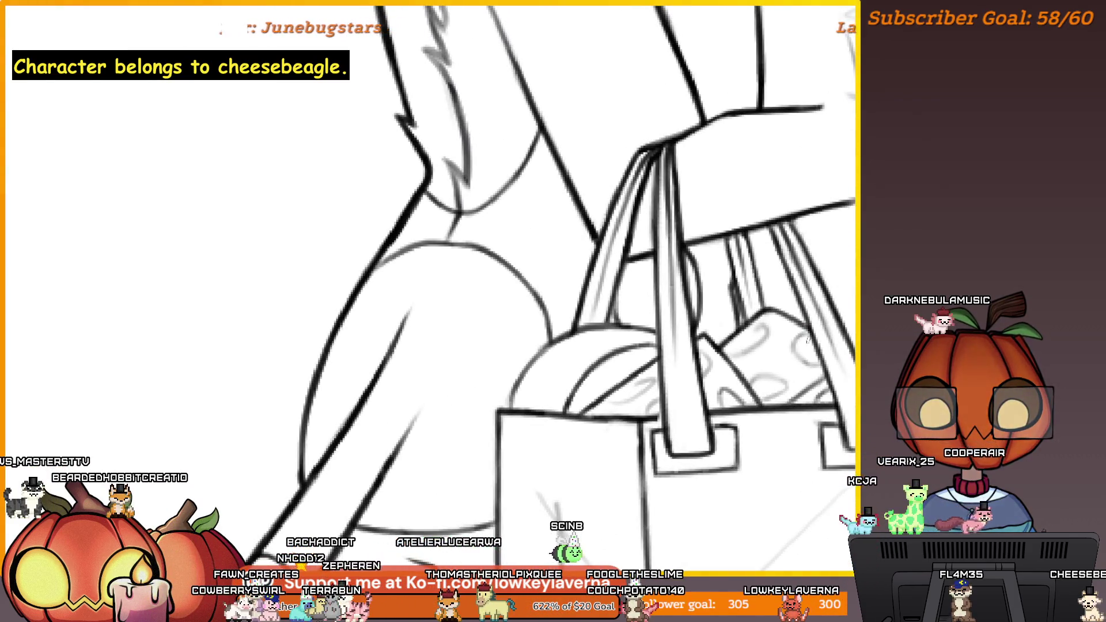
scroll(836, 300, down, 3)
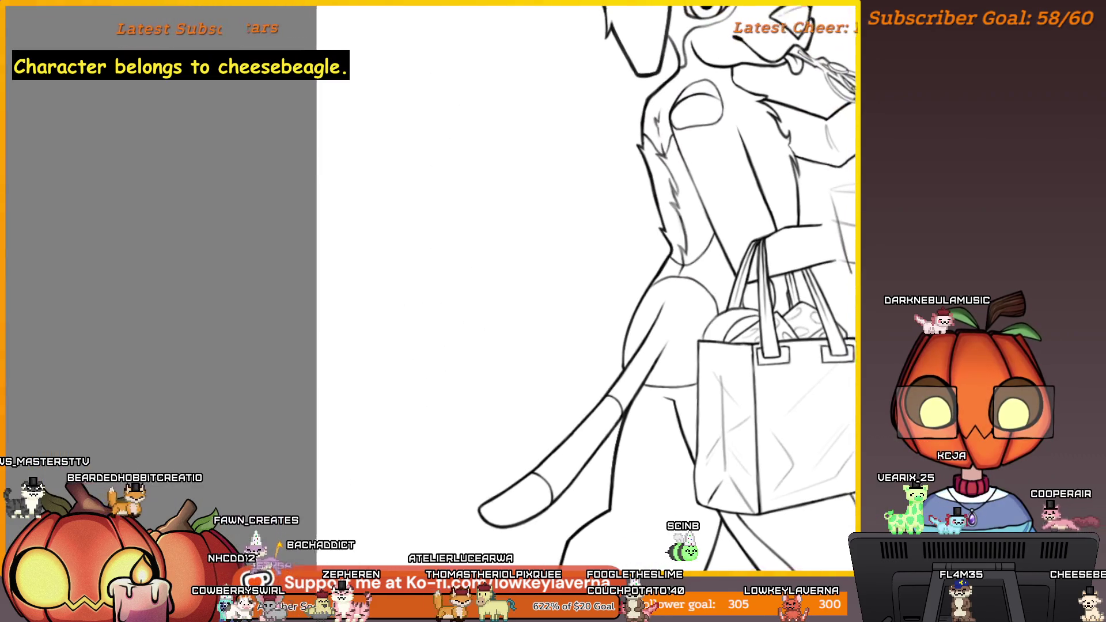
scroll(798, 334, up, 3)
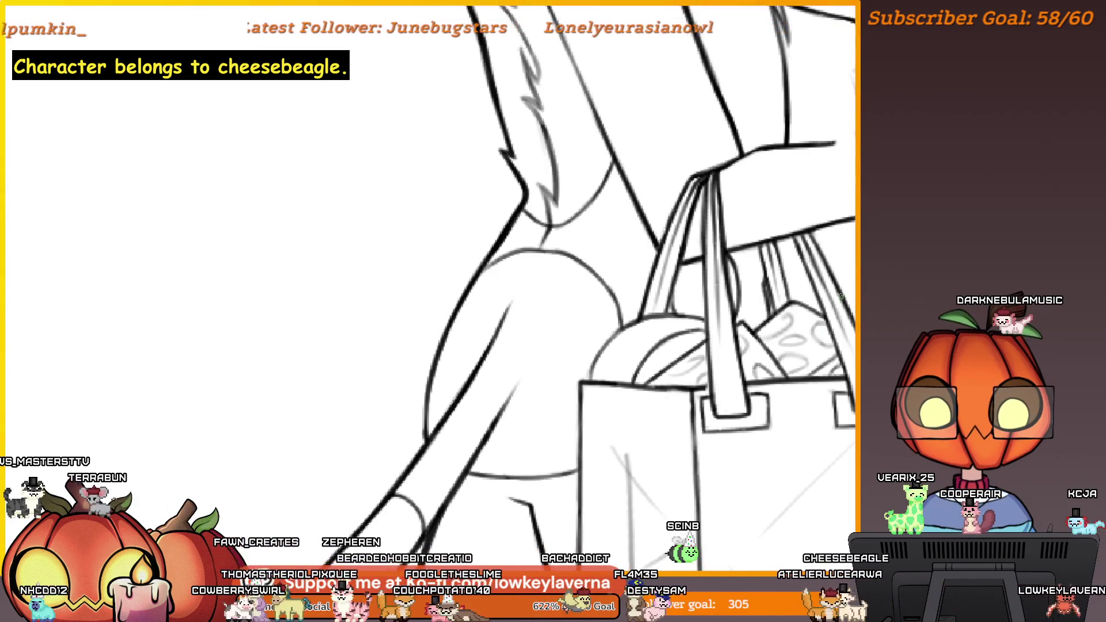
scroll(599, 289, down, 3)
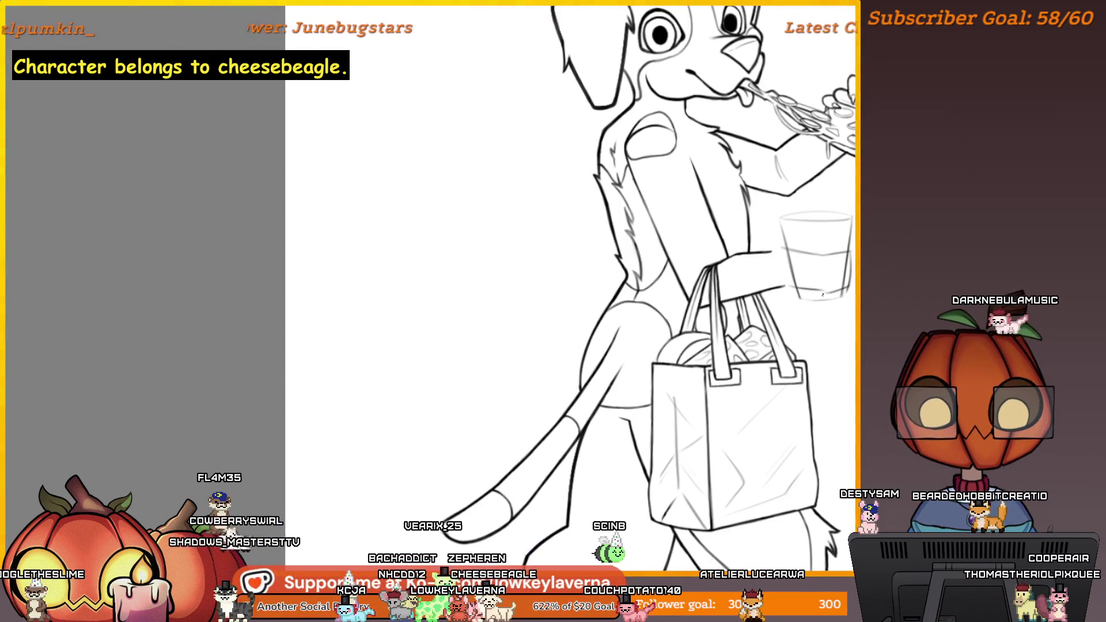
scroll(778, 305, up, 5)
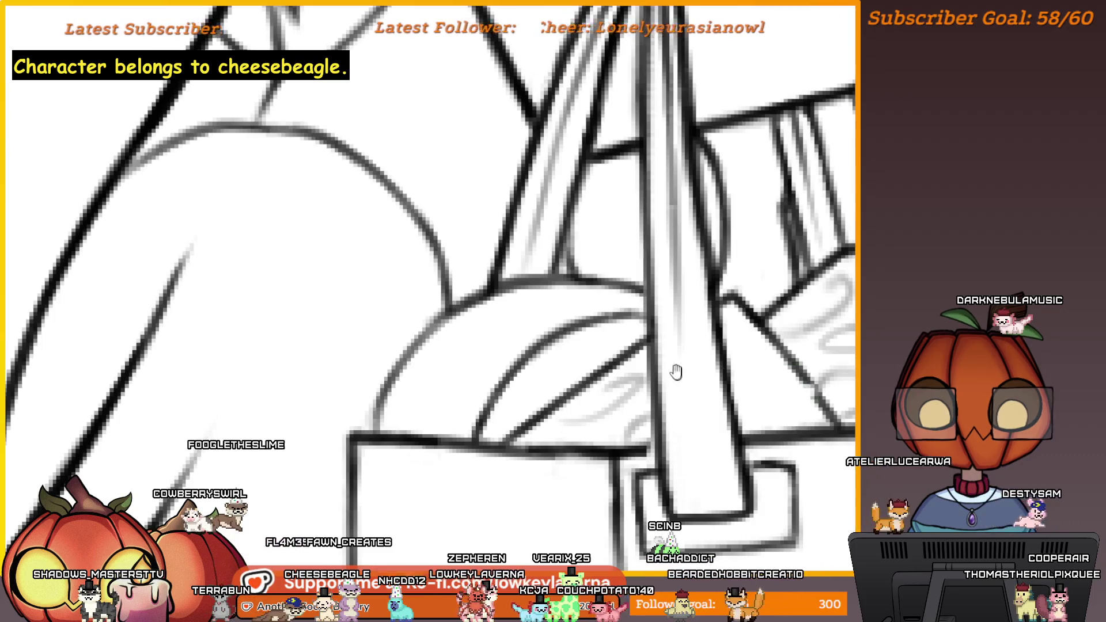
drag(680, 373, 758, 366)
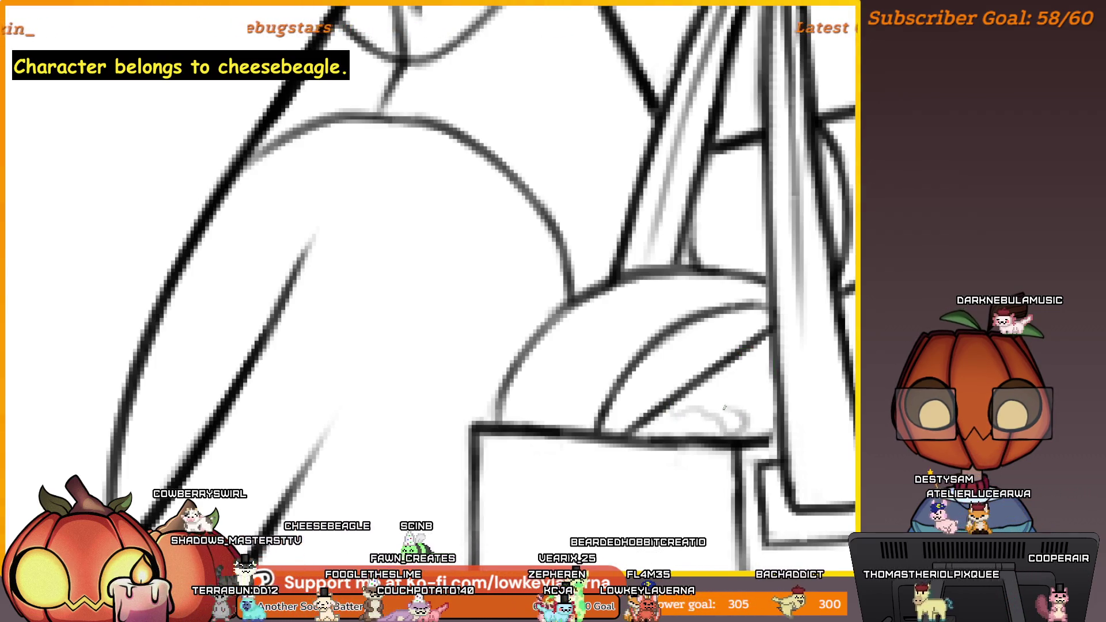
mouse_move(761, 351)
mouse_down()
mouse_move(709, 403)
mouse_move(729, 341)
mouse_up()
drag(746, 295, 720, 279)
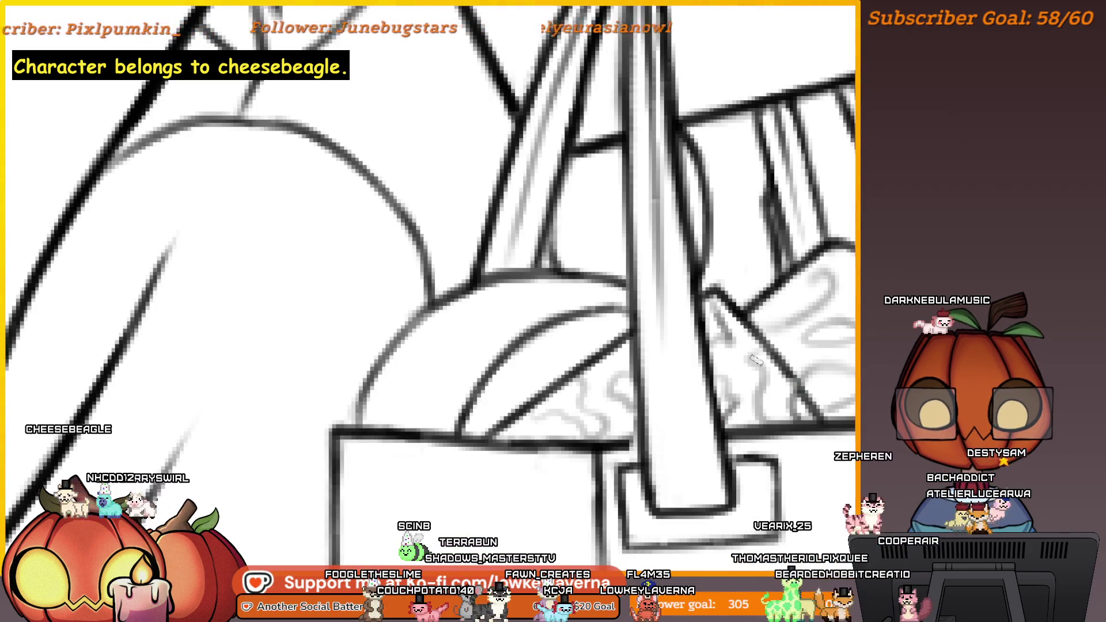
scroll(751, 369, down, 10)
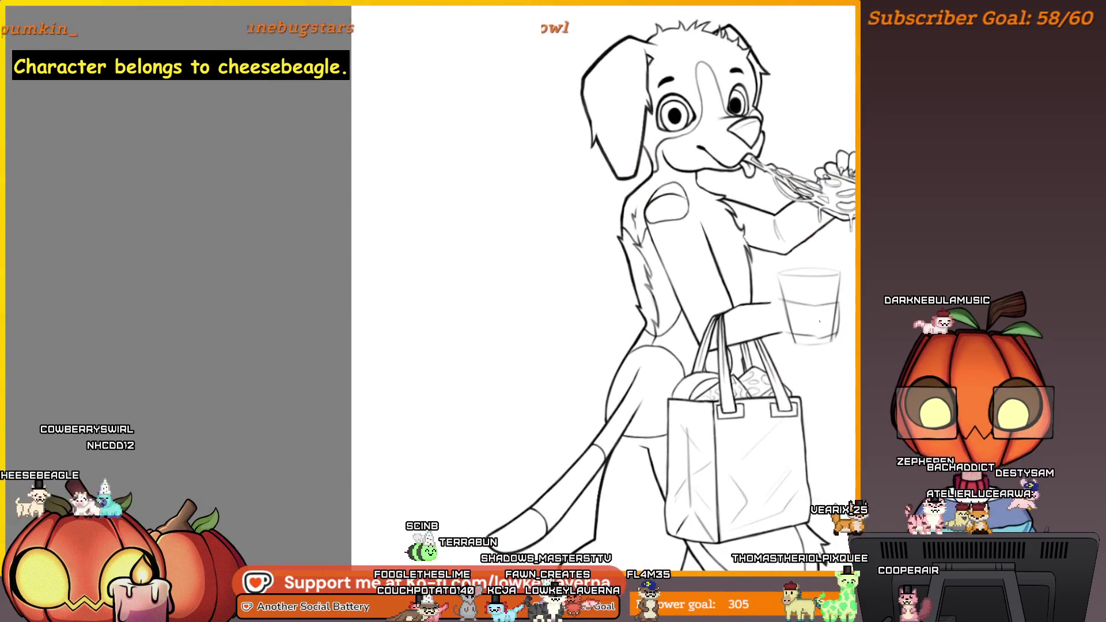
Step: Zoom out to the full dog, mirror the canvas horizontally, and zoom out further to check proportions
scroll(794, 299, up, 5)
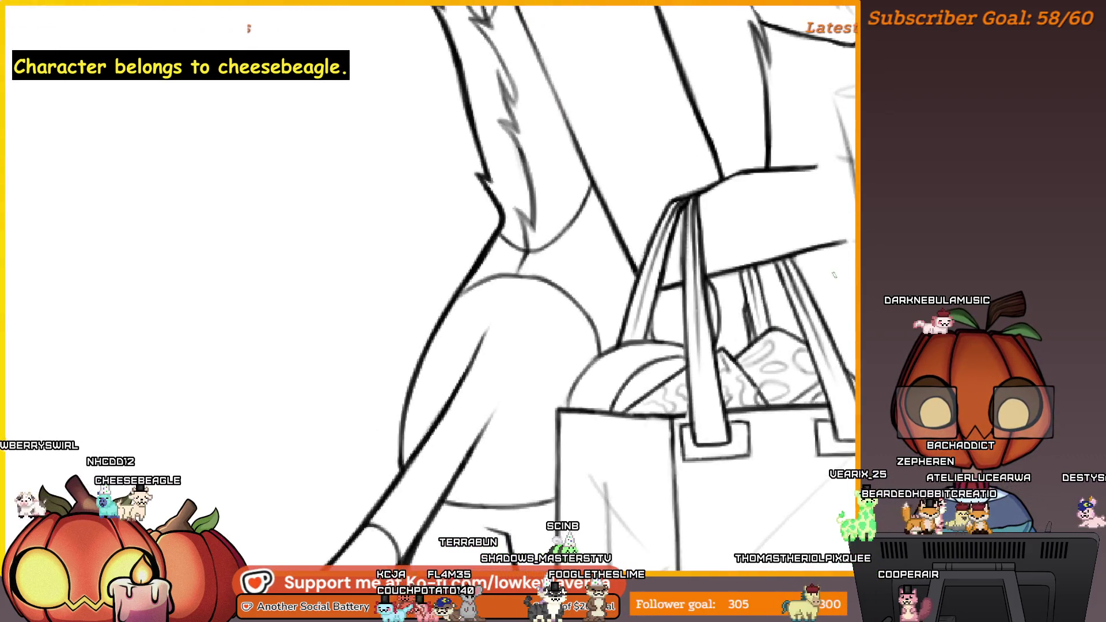
scroll(798, 348, down, 6)
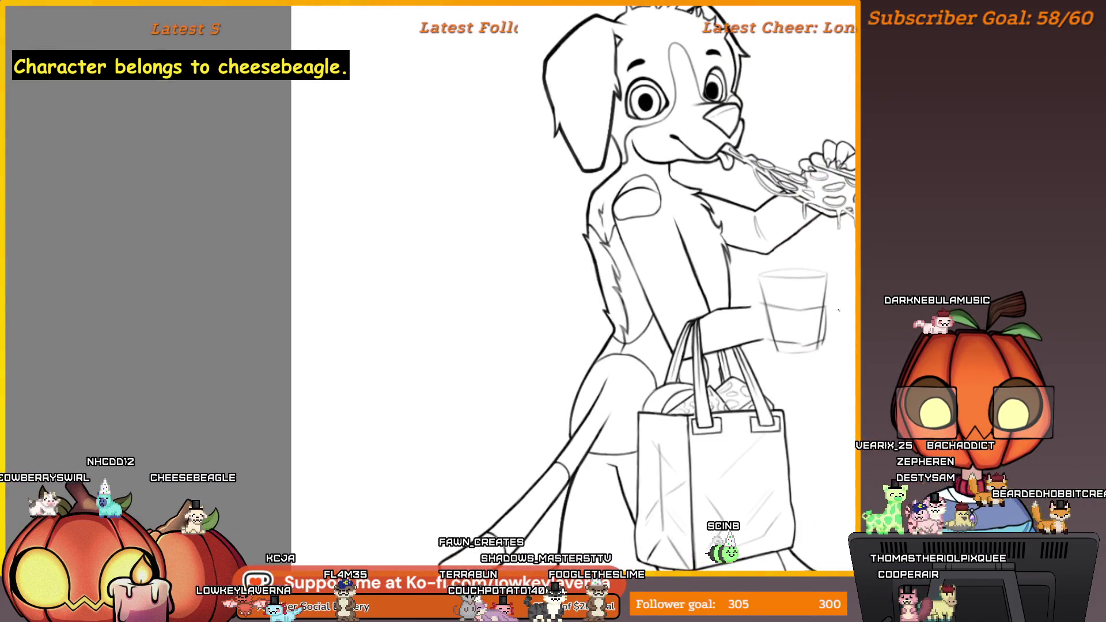
scroll(806, 334, down, 2)
scroll(806, 335, right, 2)
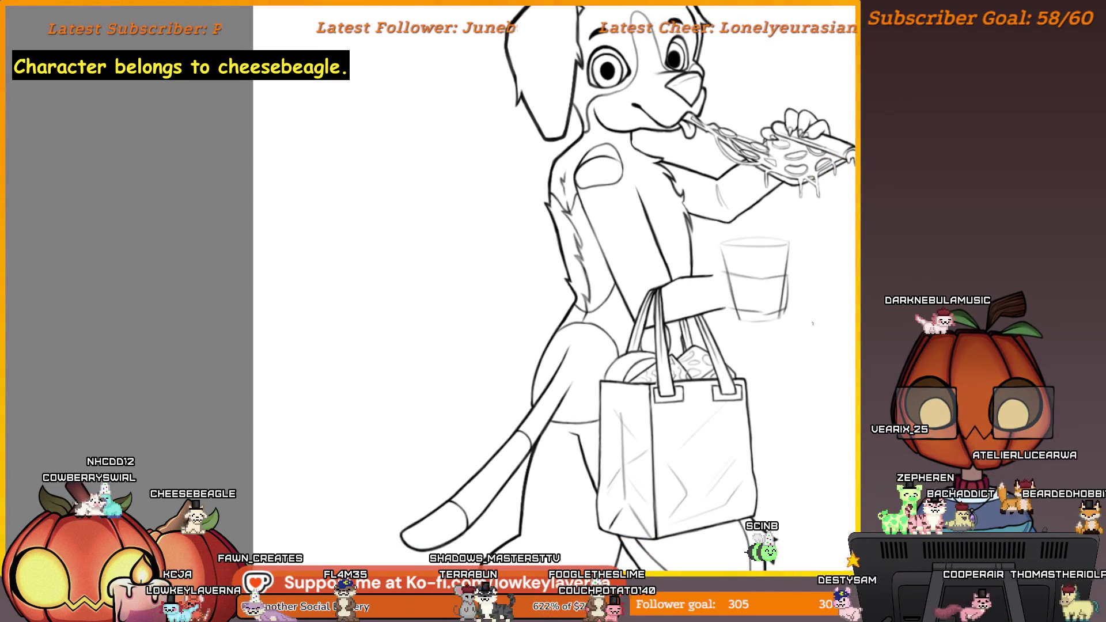
scroll(828, 313, down, 2)
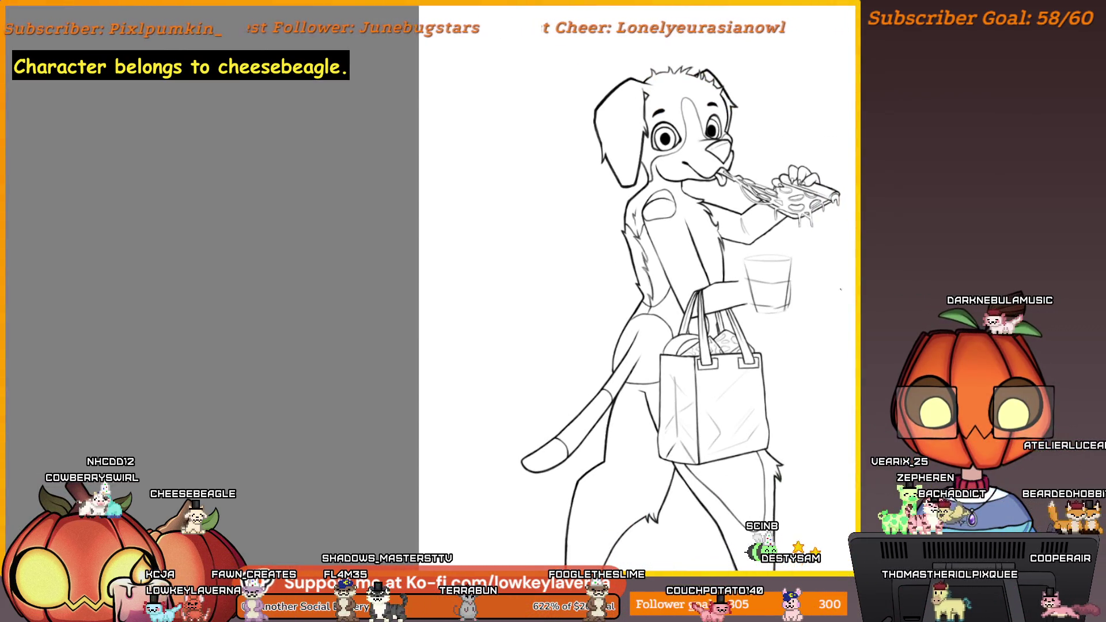
scroll(845, 342, down, 2)
scroll(845, 343, right, 2)
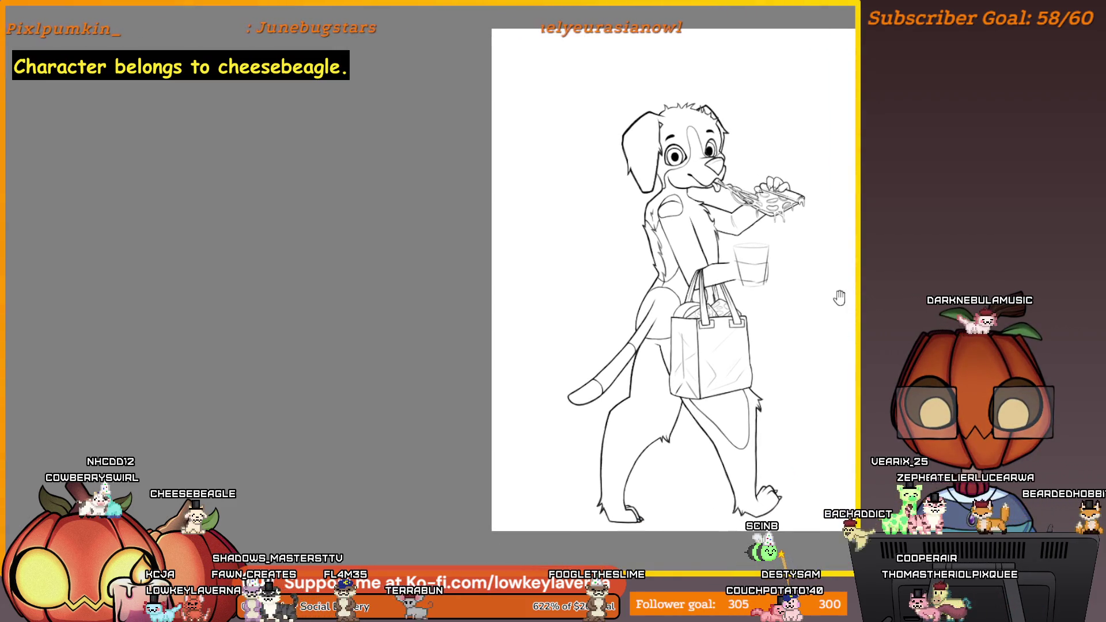
key(h)
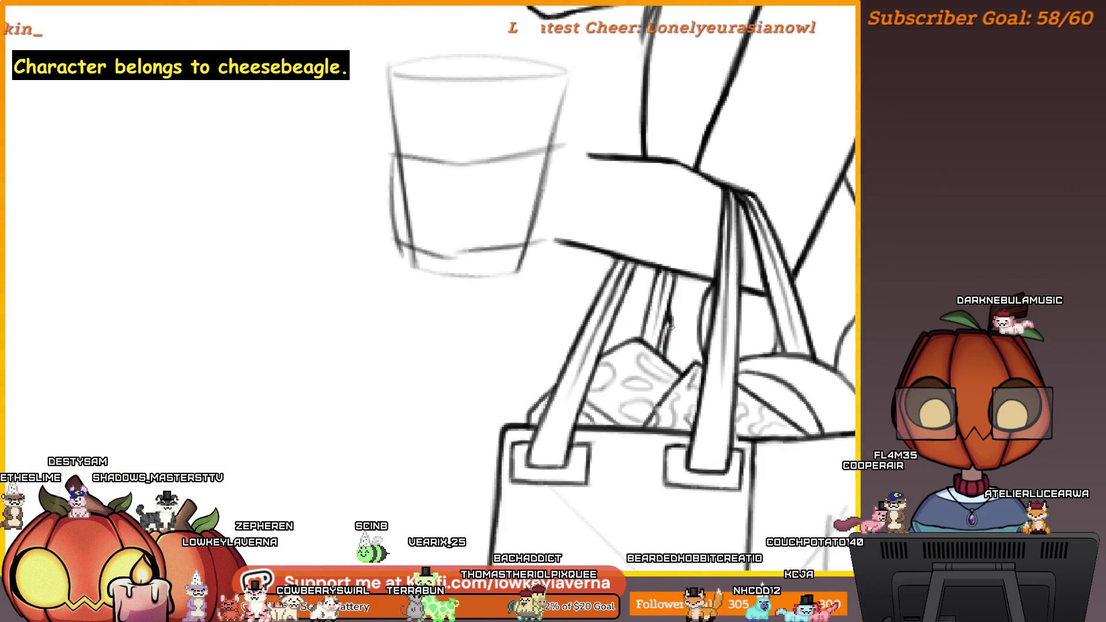
alt+click(676, 286)
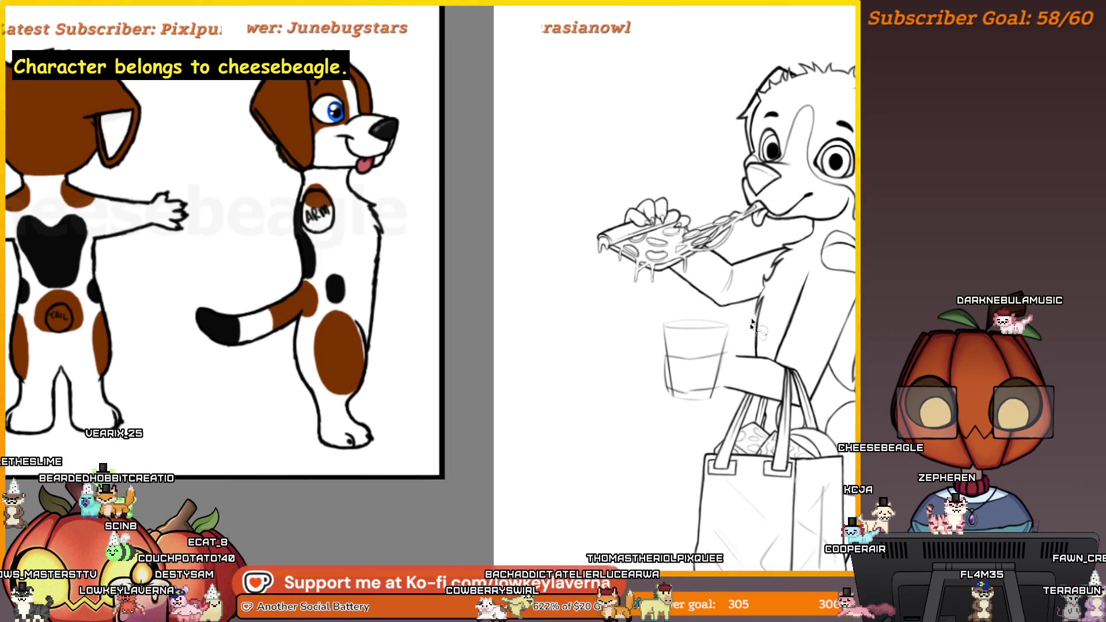
Step: Lasso the sketched glass, move it slightly left and tilt it, then commit the transform
mouse_move(733, 330)
mouse_down()
mouse_move(686, 404)
mouse_move(681, 295)
mouse_up()
key(ctrl+t)
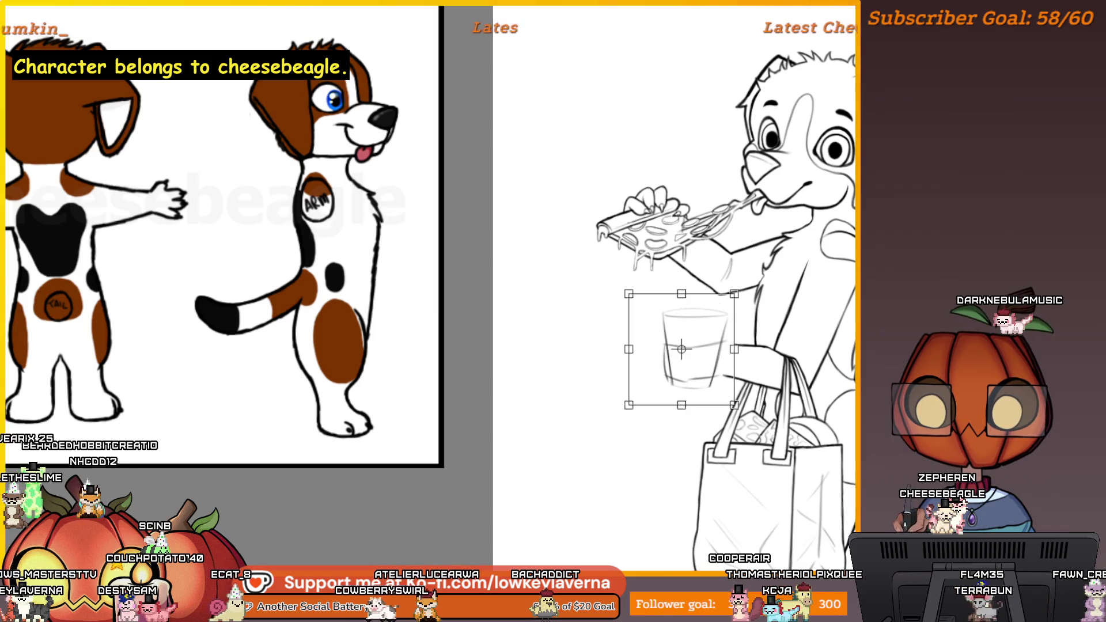
mouse_move(719, 316)
mouse_down()
mouse_move(705, 316)
mouse_move(740, 293)
mouse_move(704, 325)
mouse_move(702, 310)
mouse_move(784, 329)
mouse_move(823, 353)
mouse_move(800, 362)
mouse_up()
key(m)
key(m)
drag(824, 275, 823, 274)
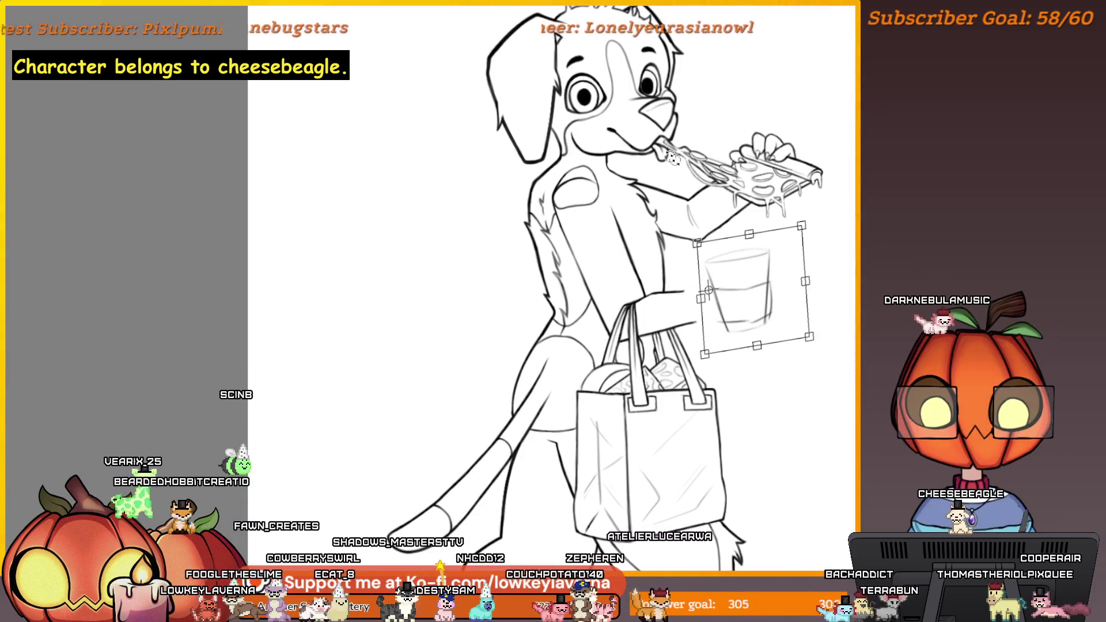
key(Return)
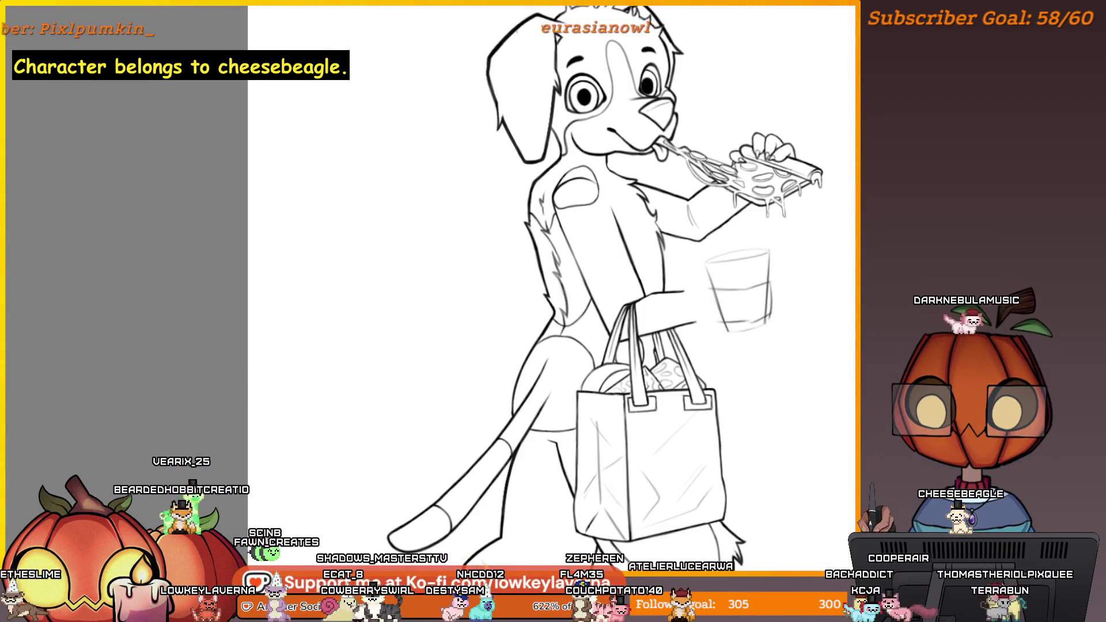
scroll(669, 363, up, 5)
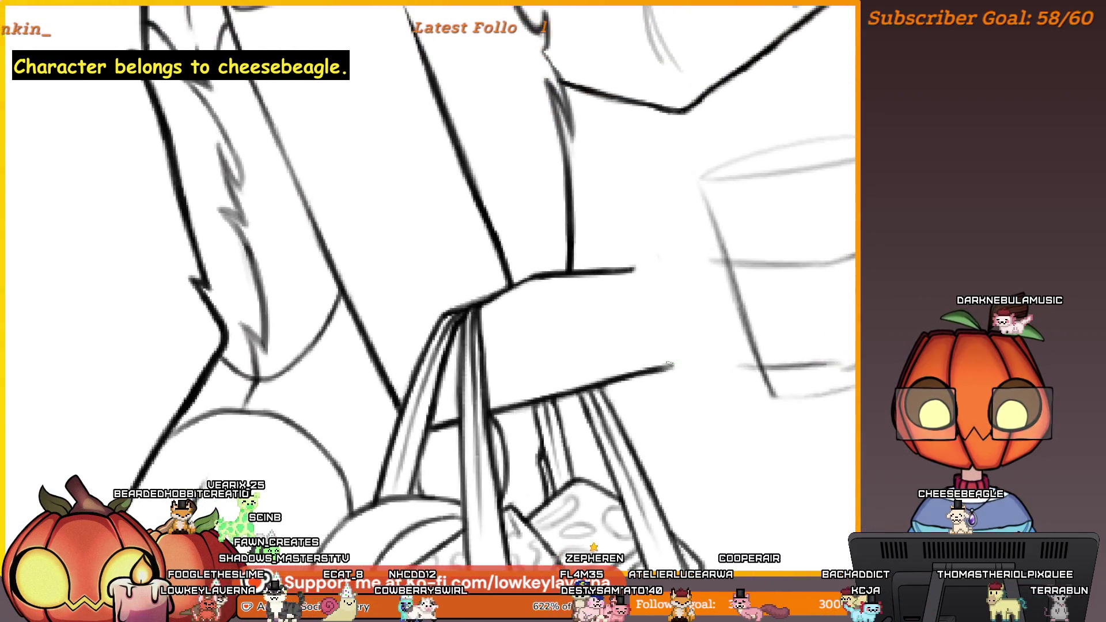
Step: Ink the lower arm contour and a short diagonal stroke by the hand under the glass
scroll(674, 375, down, 1)
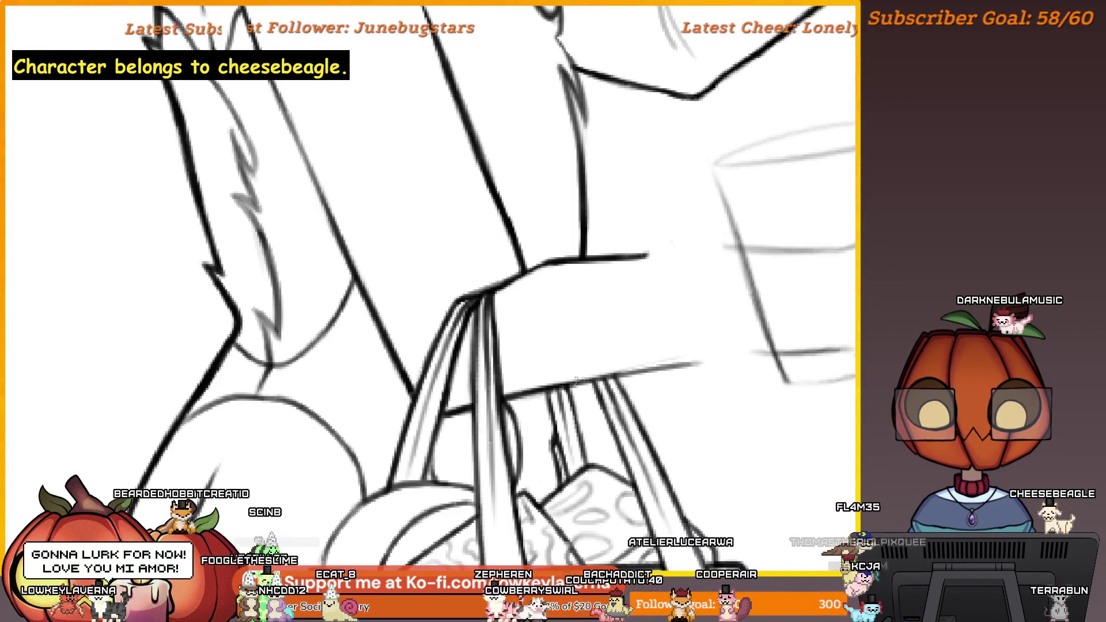
drag(581, 377, 703, 357)
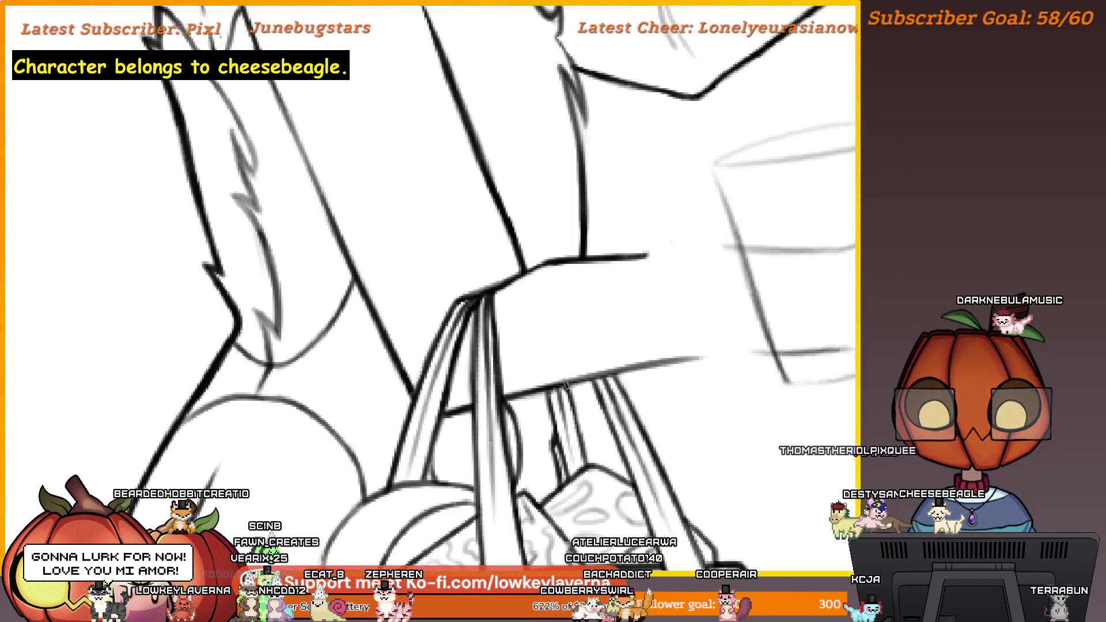
drag(621, 303, 650, 343)
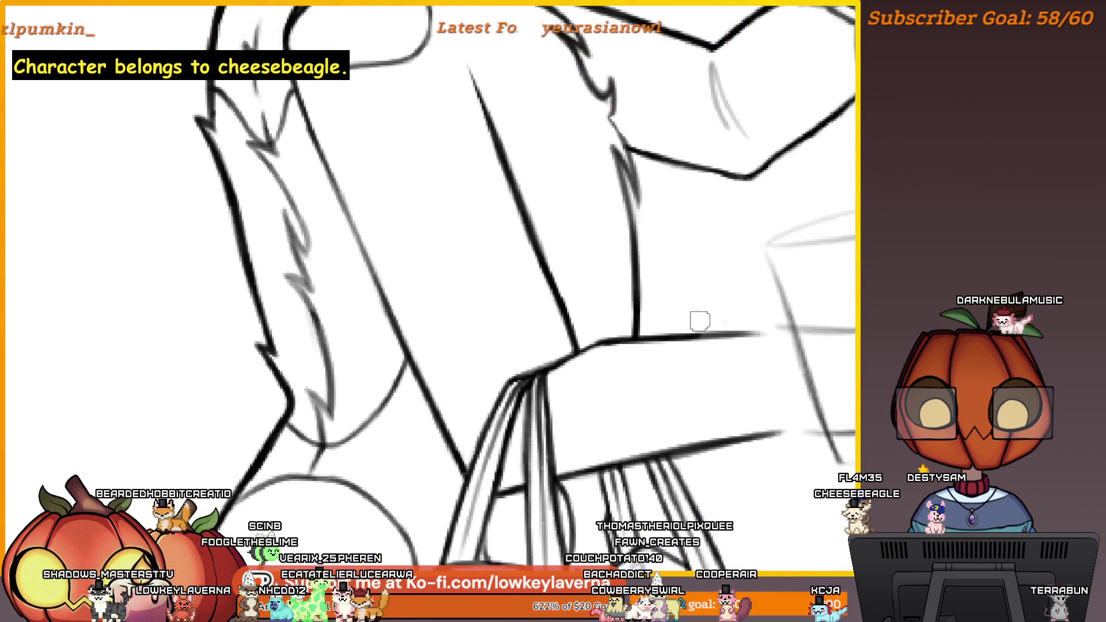
drag(758, 374, 645, 403)
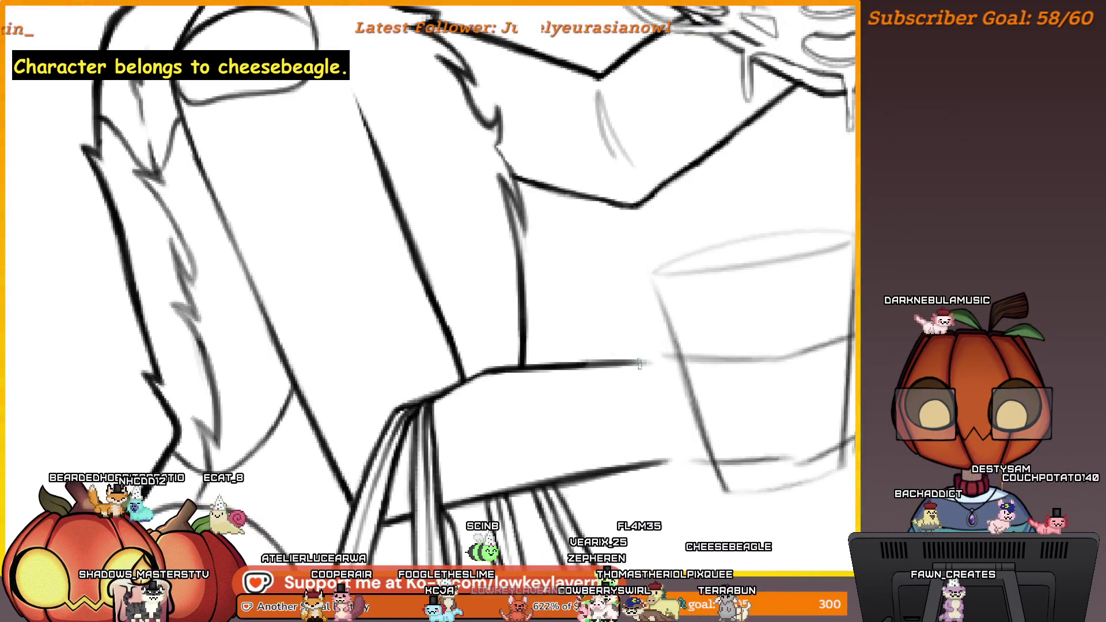
drag(726, 415, 660, 431)
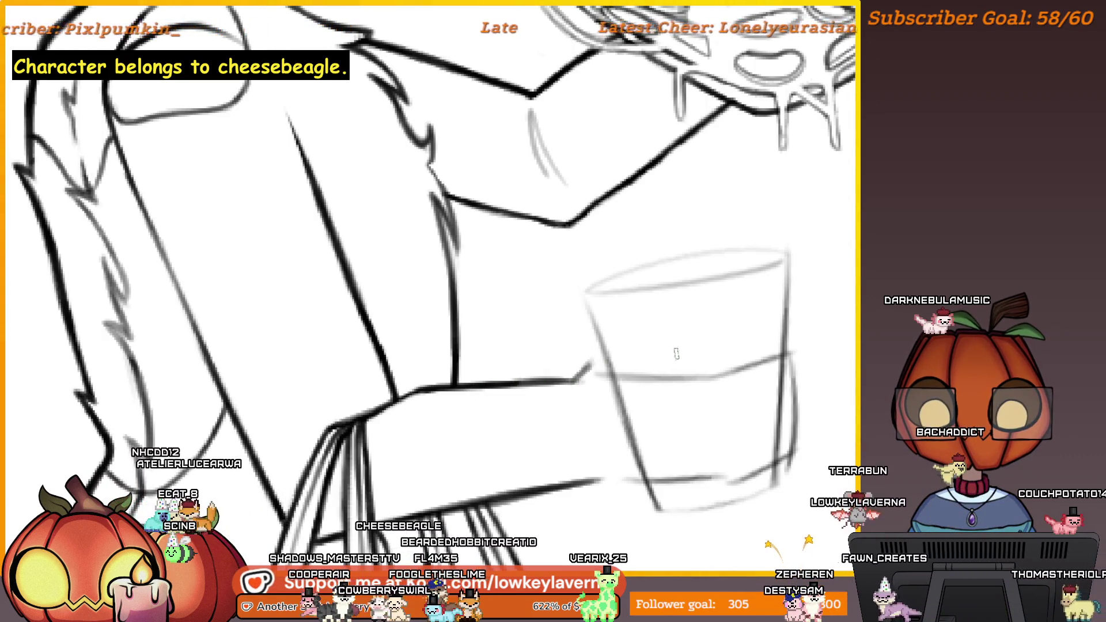
mouse_move(663, 386)
mouse_down()
mouse_move(438, 371)
mouse_move(440, 356)
mouse_move(452, 359)
mouse_up()
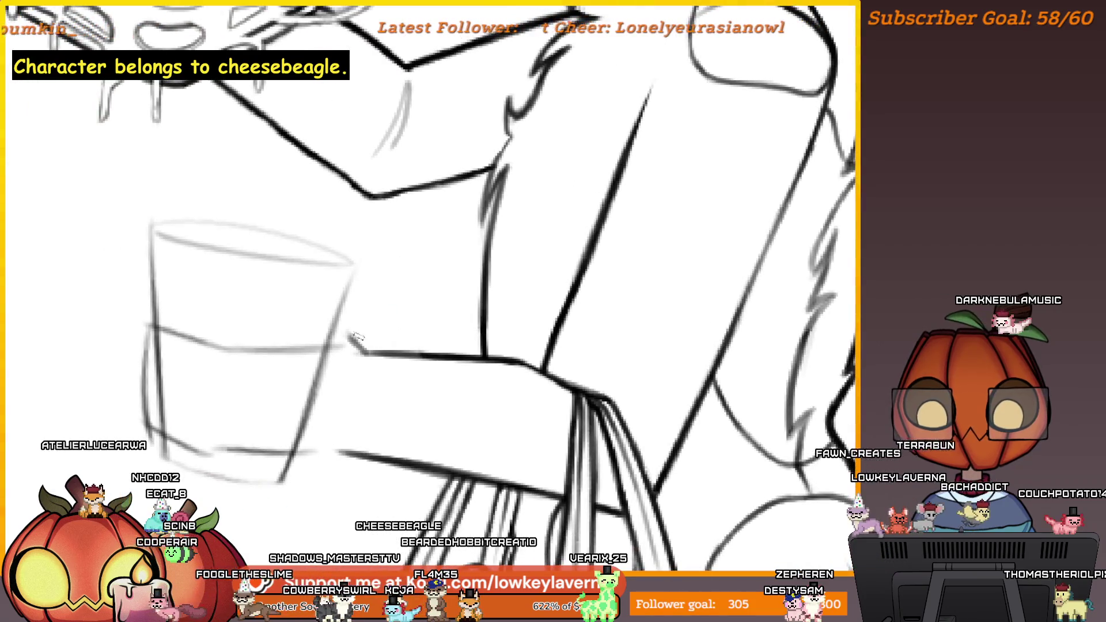
drag(364, 352, 347, 334)
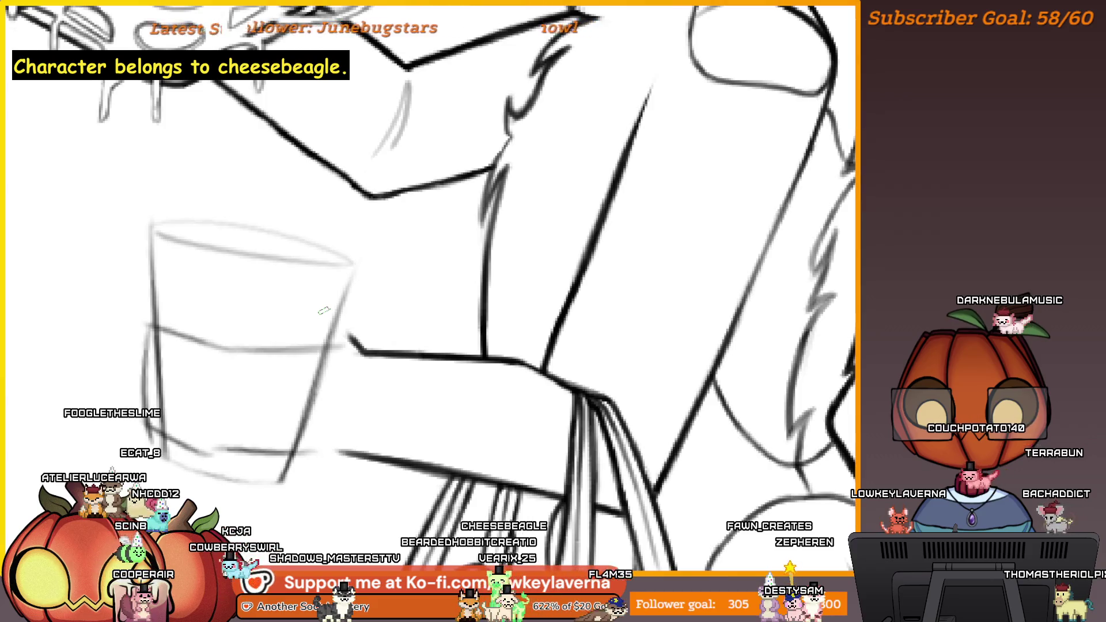
Step: Recentre on the dog's arm, pizza and glass, then bring the reference sheet into view beside it
scroll(612, 440, down, 1)
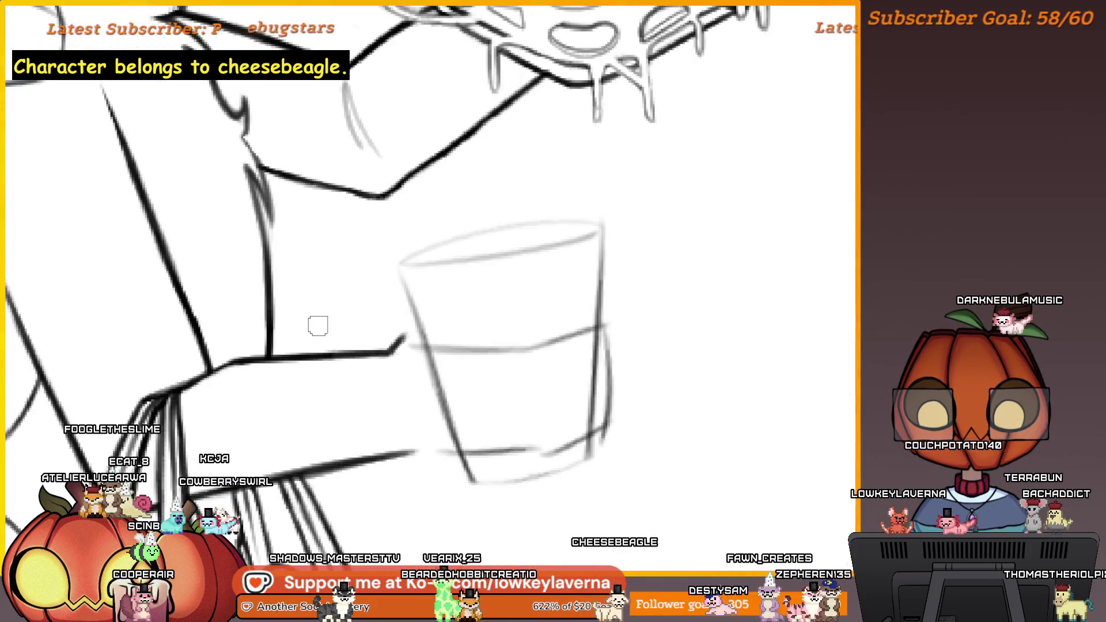
scroll(748, 444, down, 1)
scroll(713, 475, down, 1)
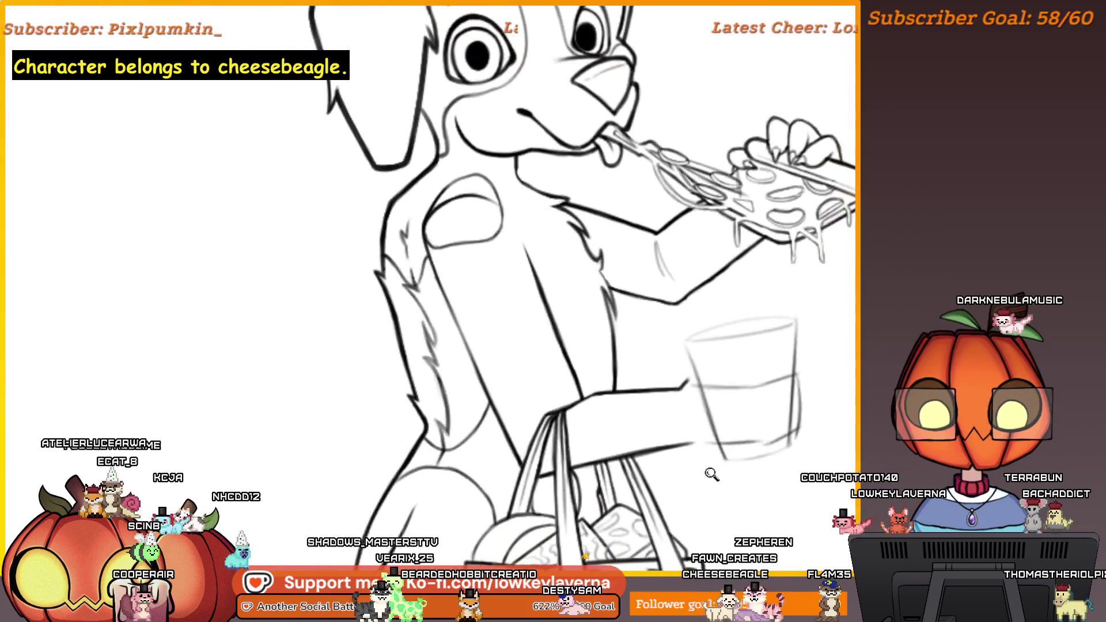
drag(774, 447, 733, 413)
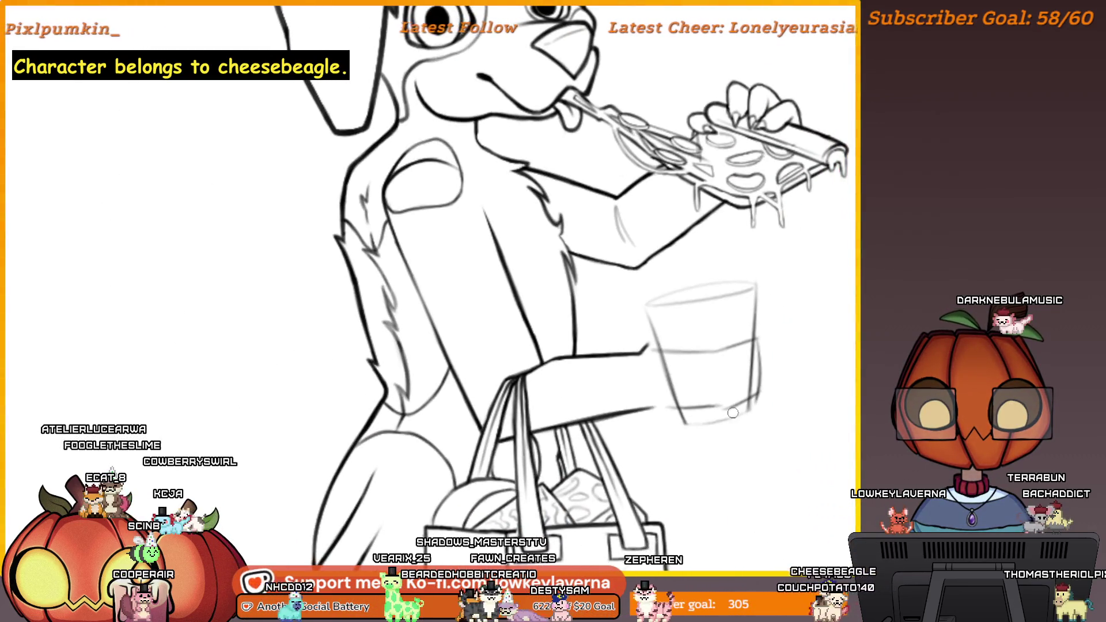
scroll(685, 263, up, 3)
scroll(741, 316, down, 3)
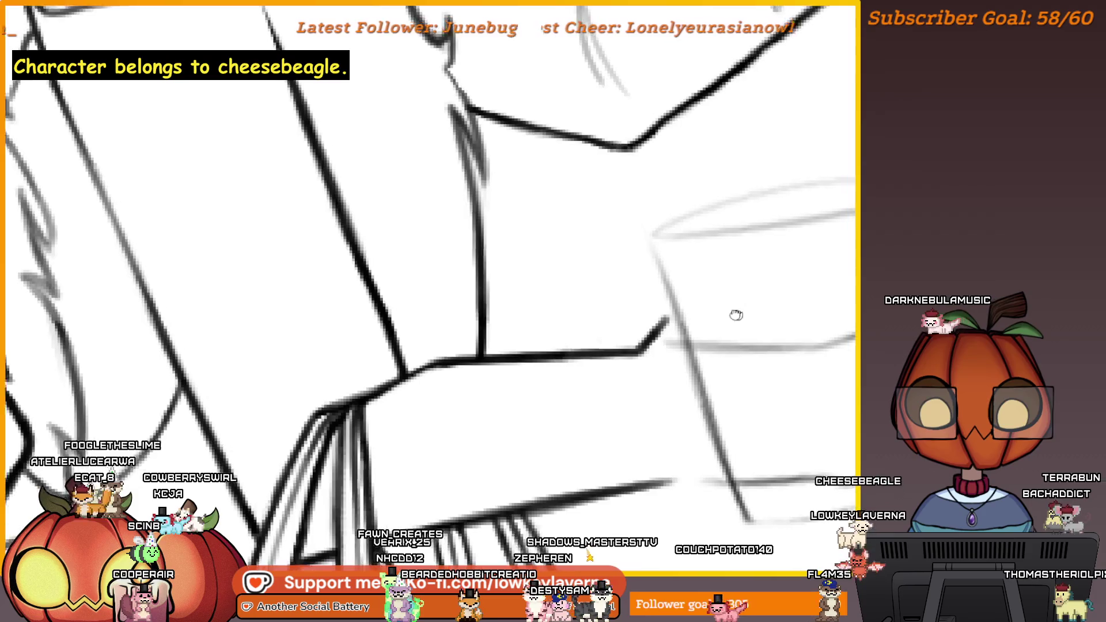
drag(758, 357, 720, 355)
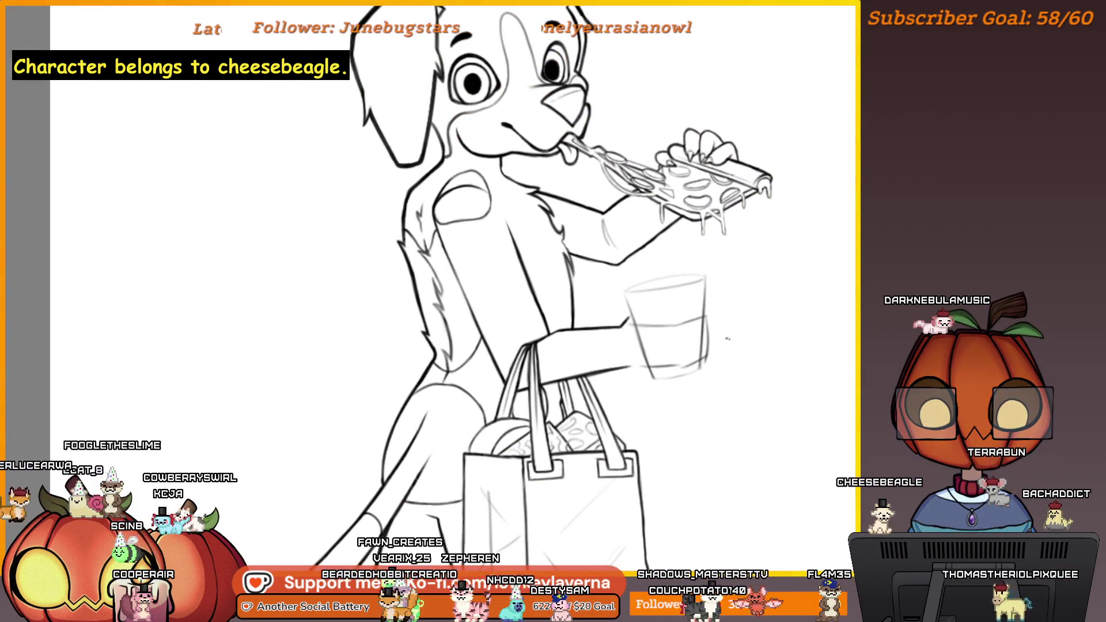
scroll(714, 309, up, 2)
drag(715, 309, 722, 312)
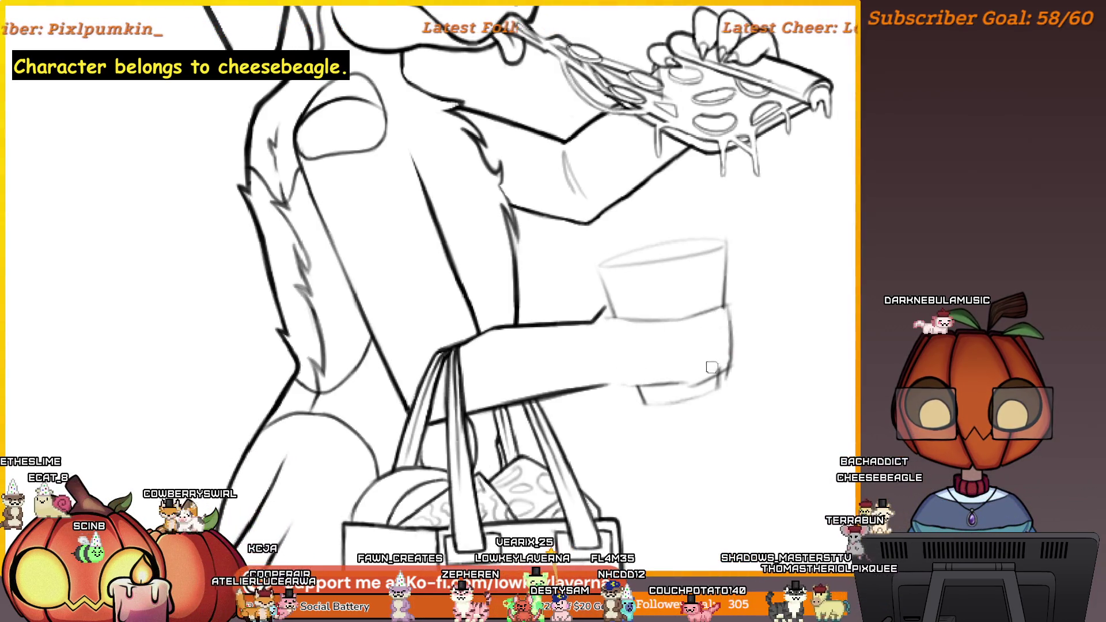
scroll(749, 284, down, 5)
mouse_move(675, 326)
mouse_down()
mouse_move(459, 306)
mouse_move(302, 393)
mouse_move(343, 364)
mouse_up()
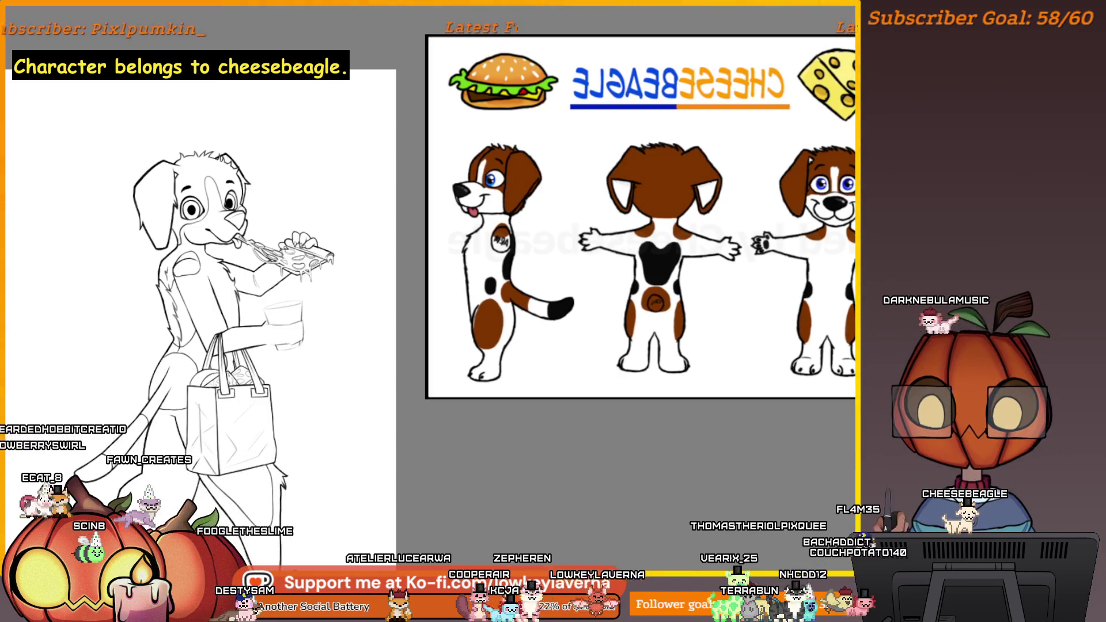
click(354, 293)
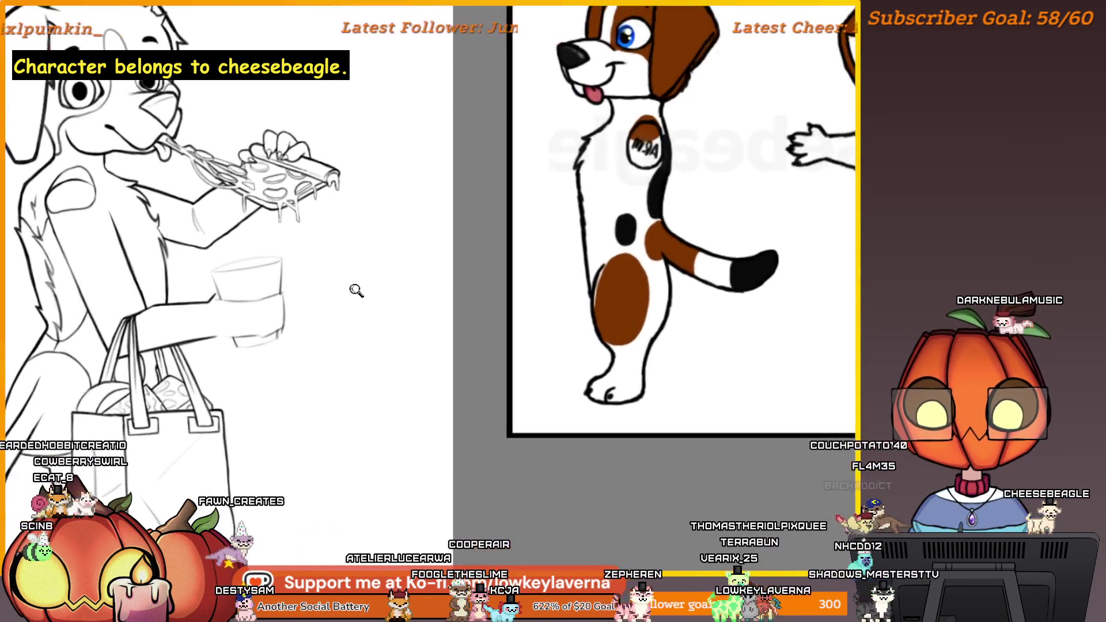
alt+click(332, 294)
click(505, 136)
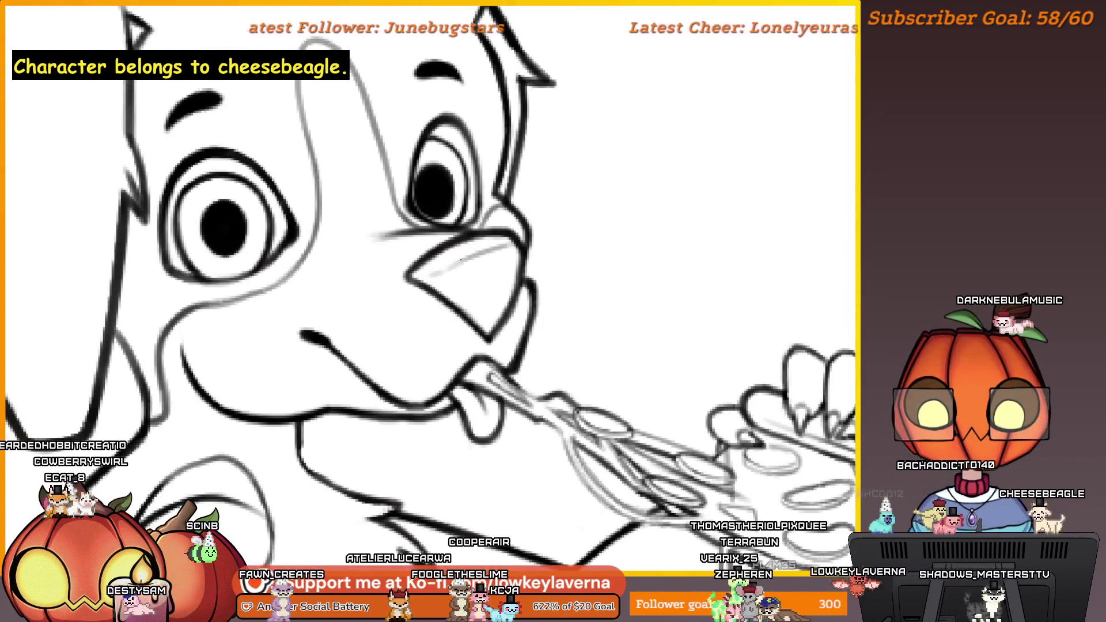
alt+click(493, 247)
mouse_move(648, 400)
mouse_down()
mouse_move(436, 361)
mouse_move(469, 375)
mouse_move(452, 372)
mouse_move(406, 479)
mouse_up()
key(ctrl+minus)
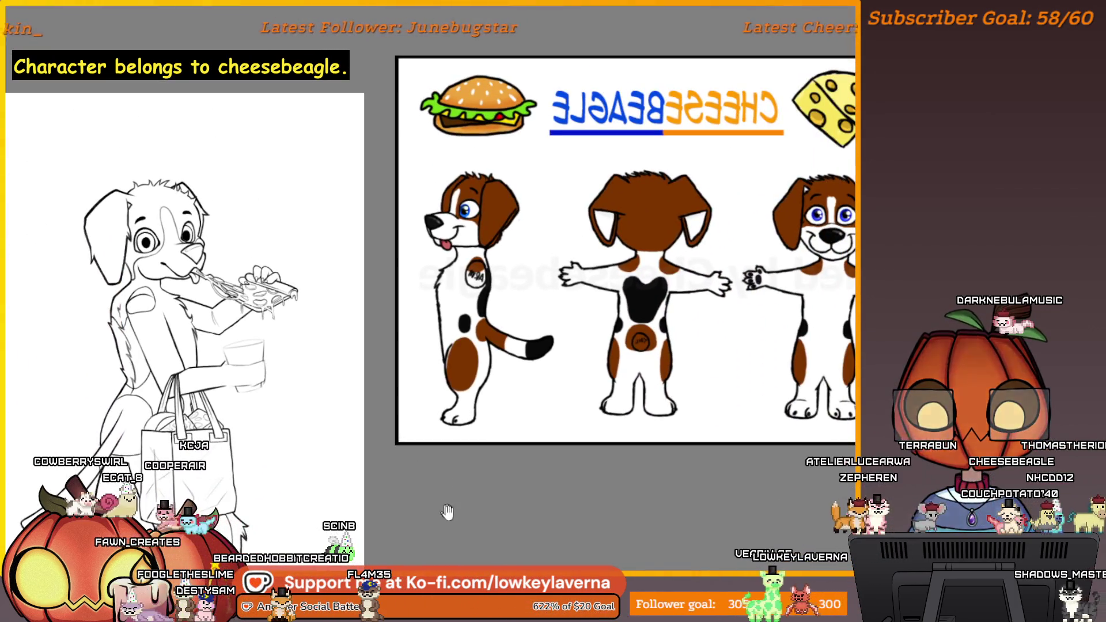
mouse_move(432, 516)
mouse_down()
mouse_move(412, 507)
mouse_move(501, 468)
mouse_up()
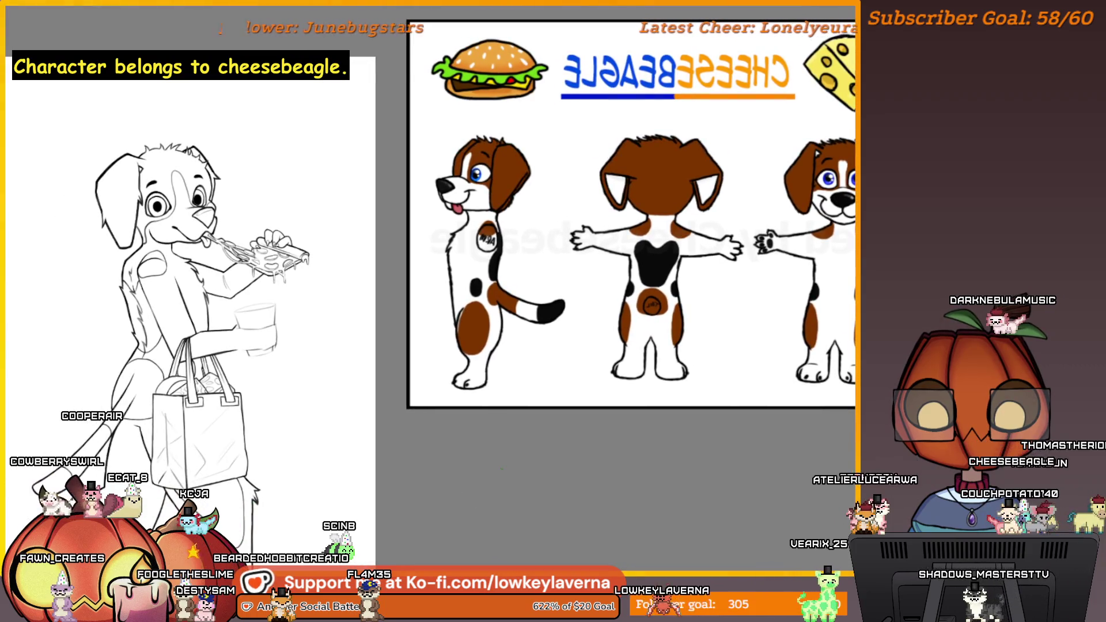
mouse_move(327, 410)
mouse_down()
mouse_move(572, 396)
mouse_move(548, 427)
mouse_move(640, 415)
mouse_up()
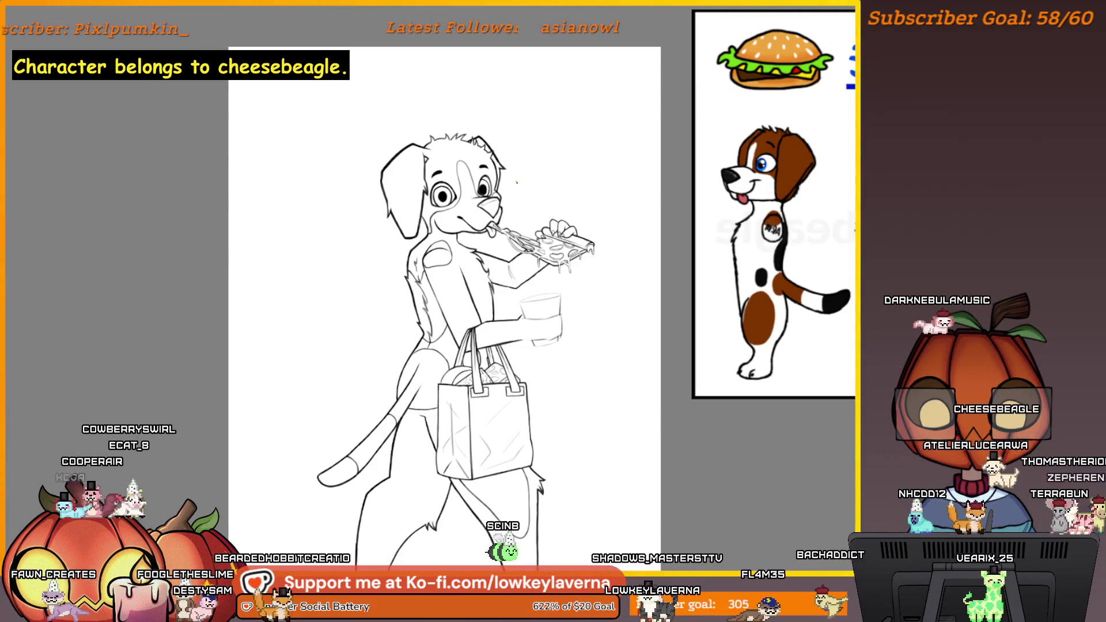
mouse_move(573, 412)
mouse_down()
mouse_move(593, 424)
mouse_move(602, 408)
mouse_up()
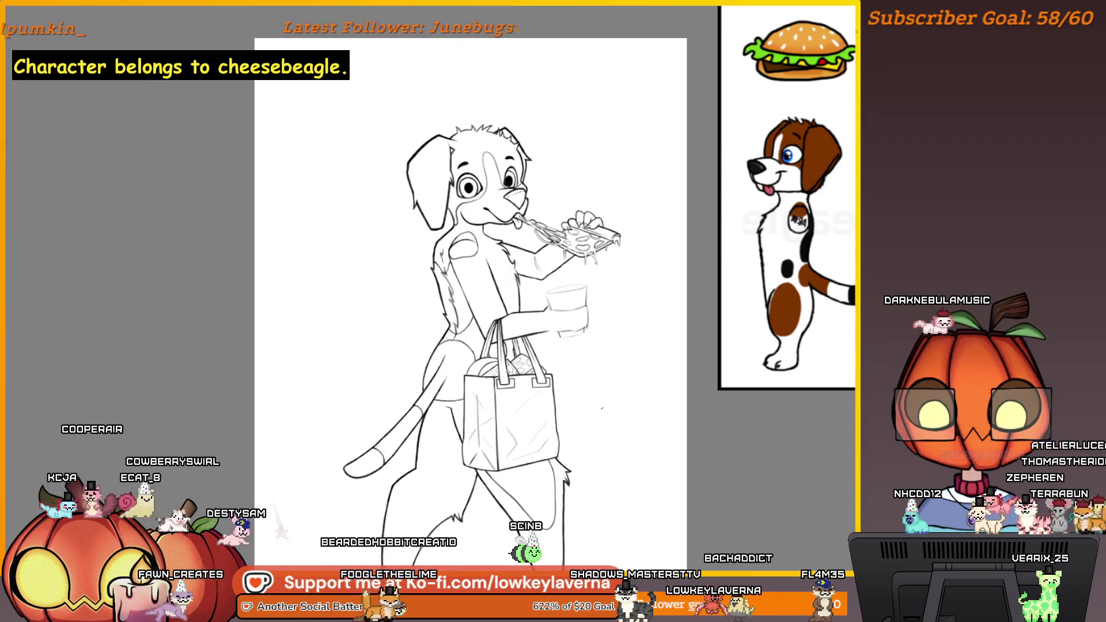
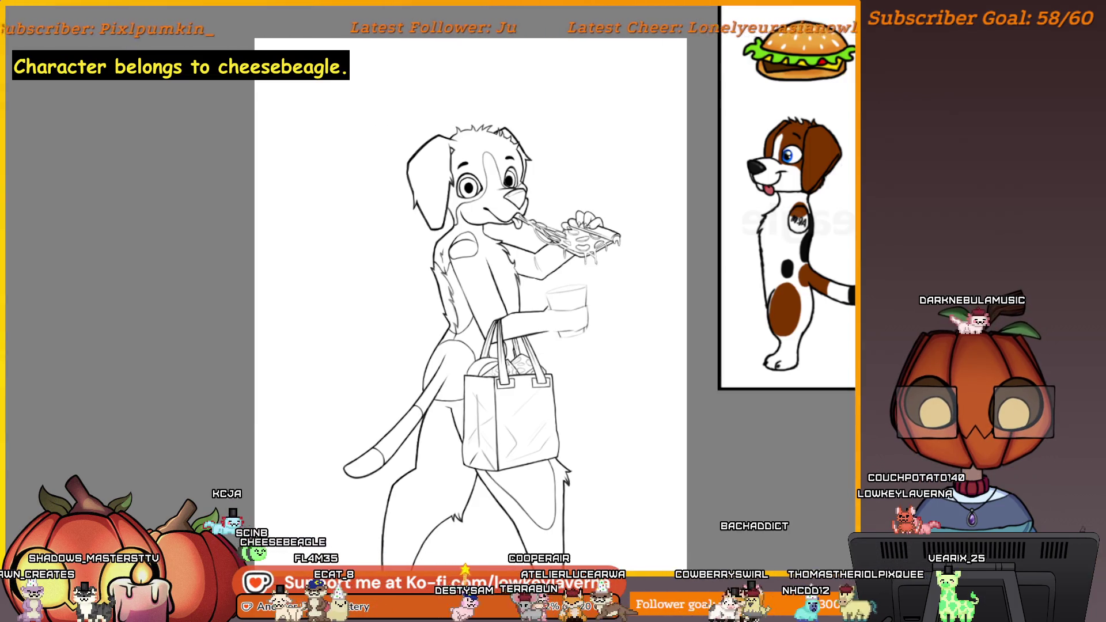
Step: Zoom in on the cup and arm, and pan to show more of the reference sheet
click(574, 334)
click(526, 230)
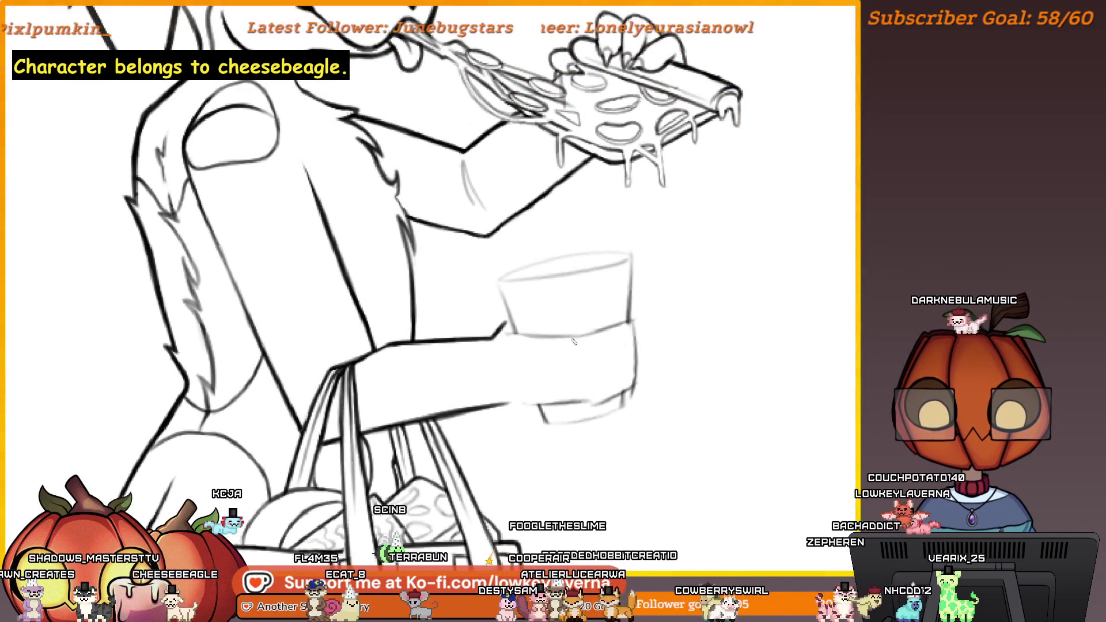
scroll(553, 384, down, 5)
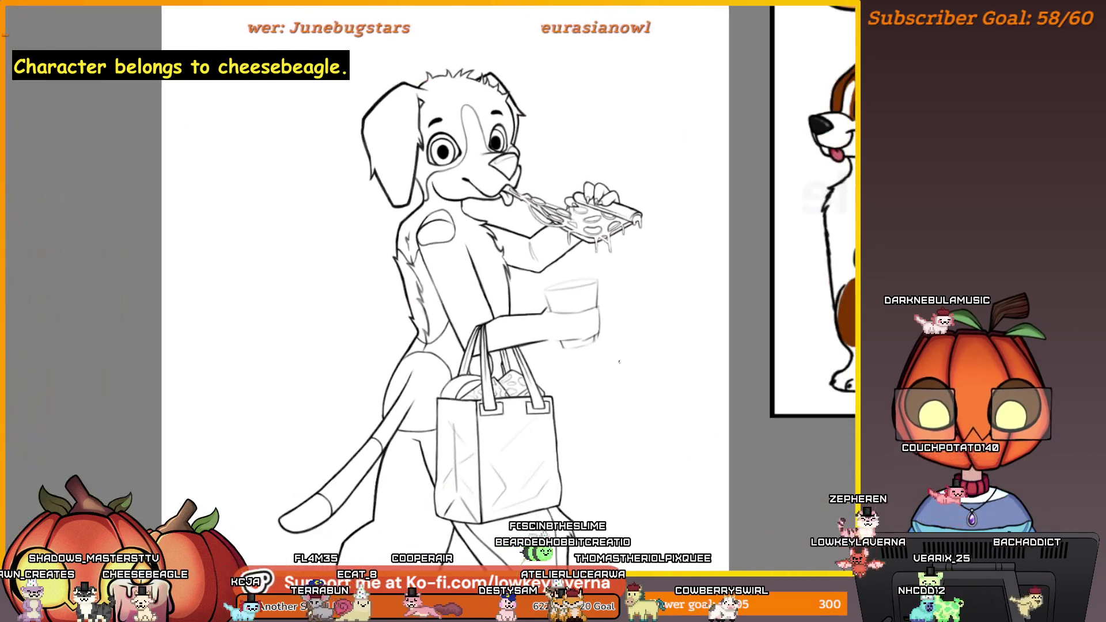
scroll(621, 336, down, 1)
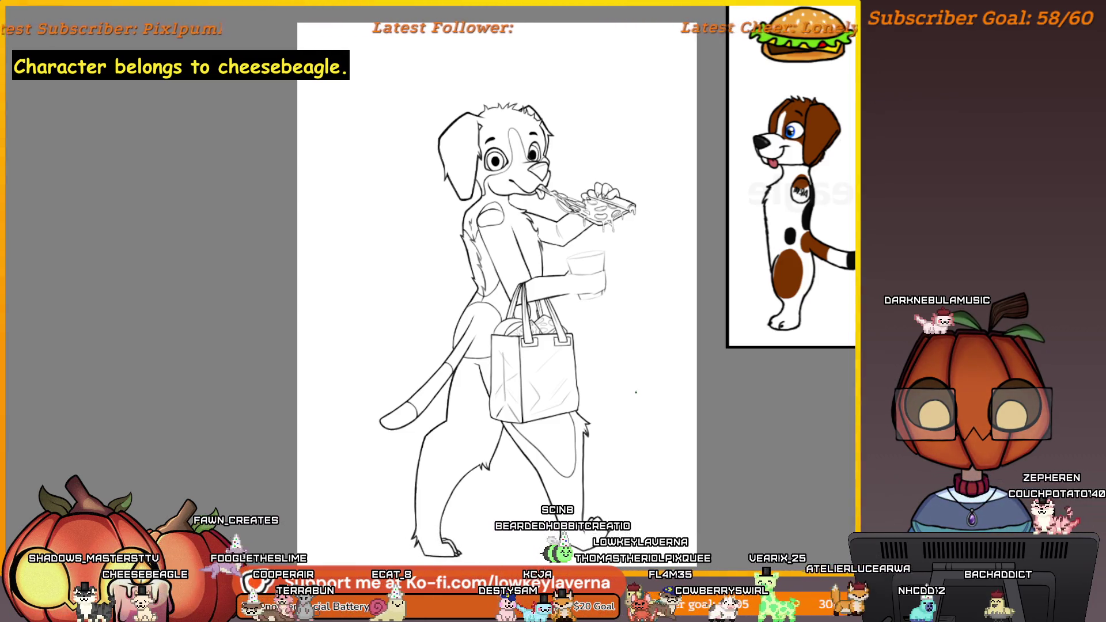
mouse_move(621, 345)
mouse_down()
mouse_move(426, 351)
mouse_move(354, 335)
mouse_up()
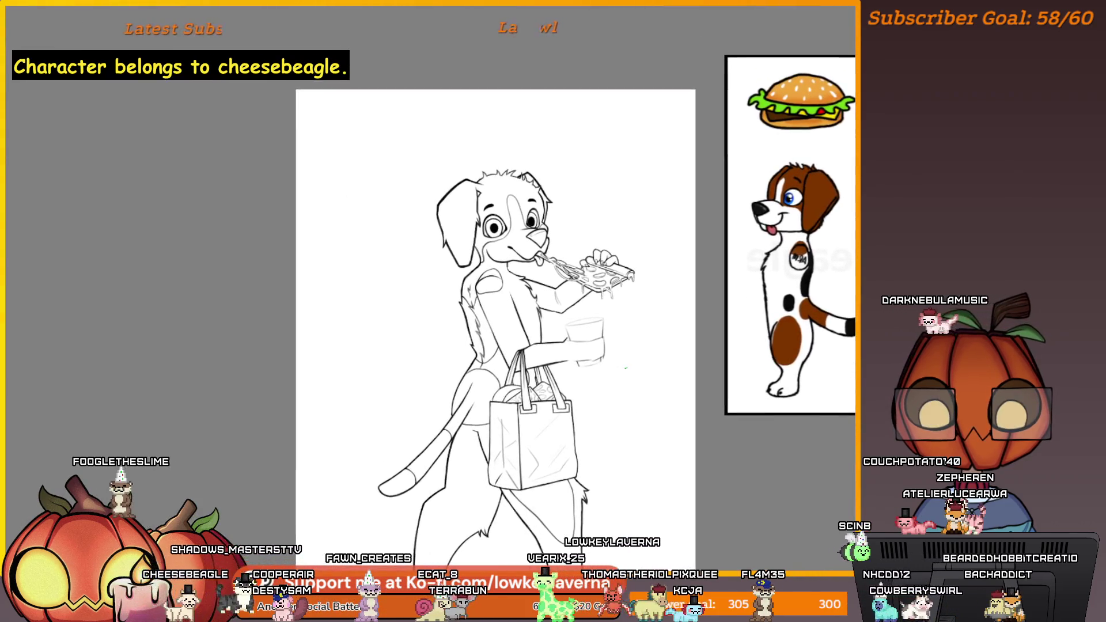
scroll(482, 255, up, 5)
scroll(483, 256, up, 3)
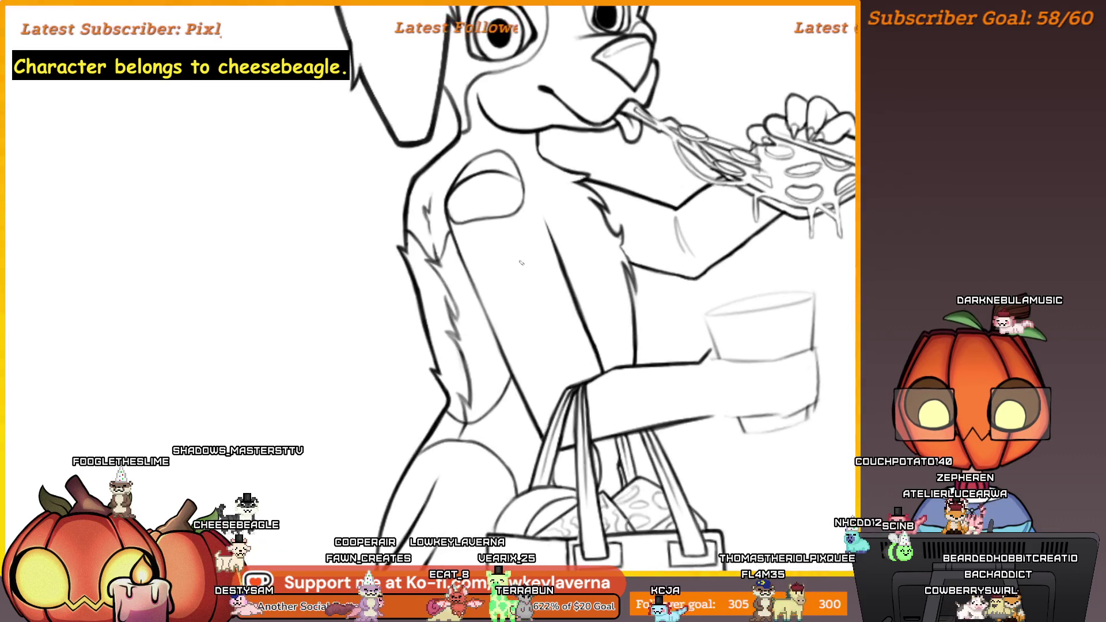
scroll(517, 216, up, 4)
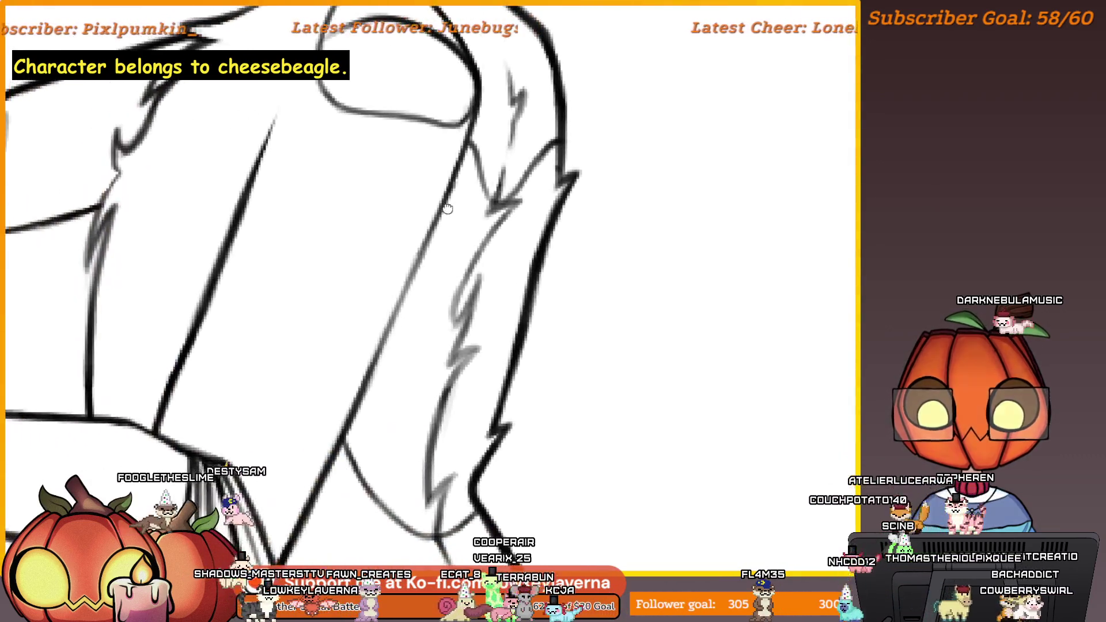
scroll(471, 201, down, 3)
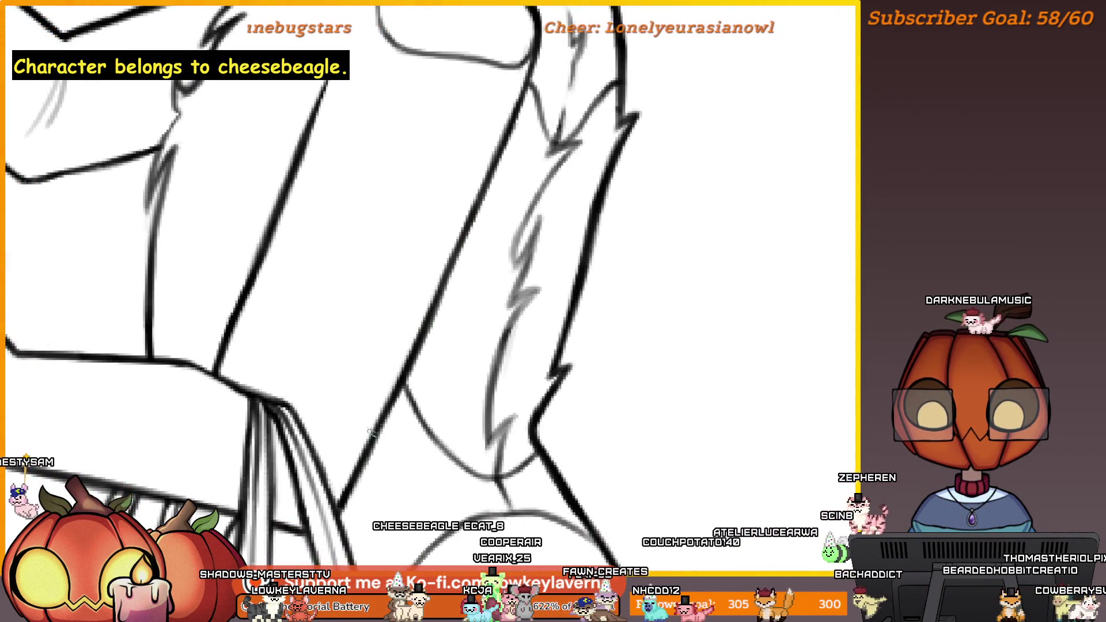
scroll(457, 270, down, 3)
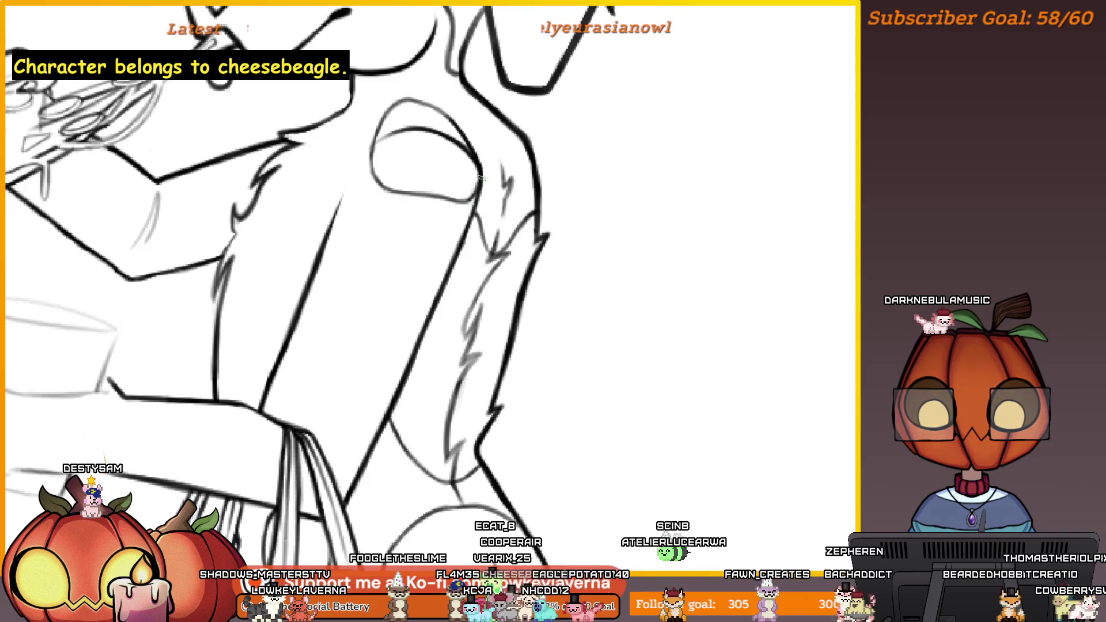
scroll(476, 184, down, 3)
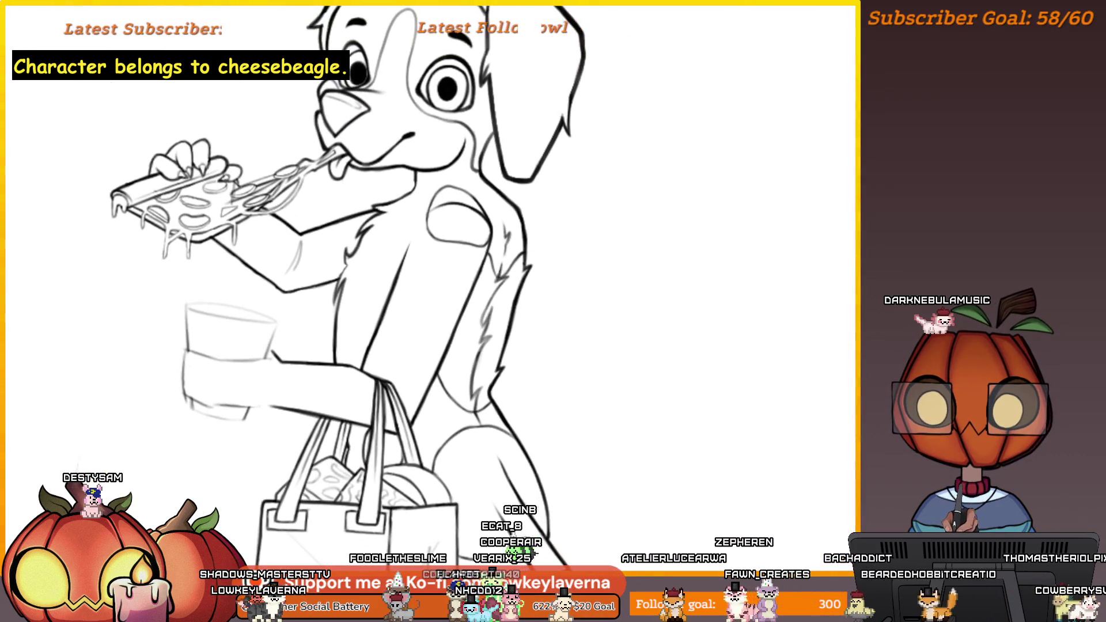
scroll(376, 307, up, 2)
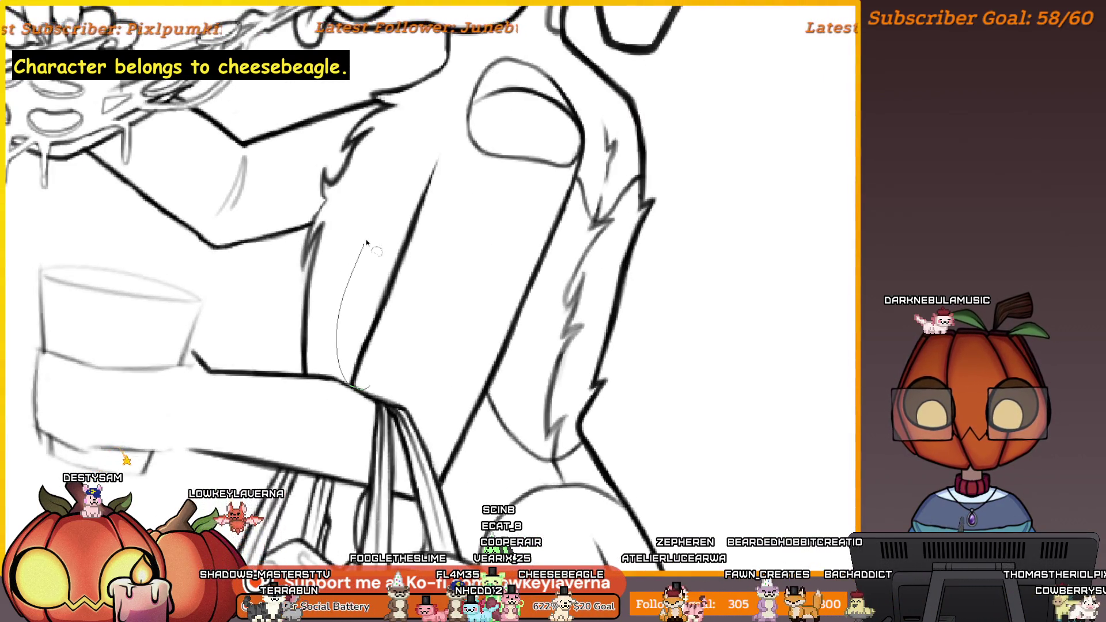
Step: Resize and reposition the selected chest line with Ctrl+T, then commit the transform
key(ctrl+t)
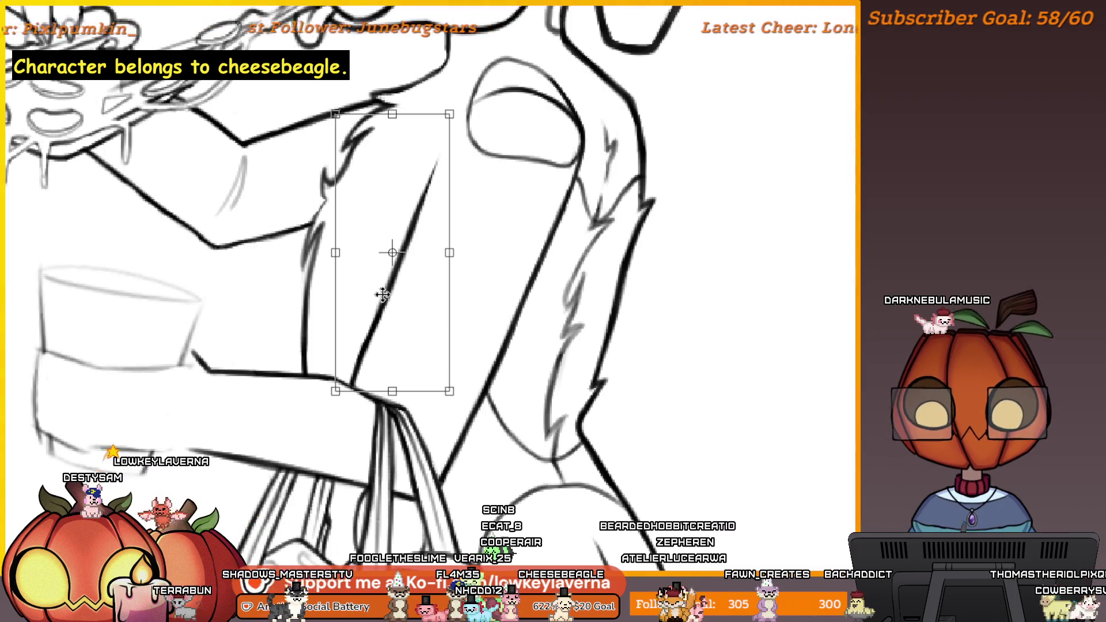
scroll(371, 336, down, 3)
scroll(371, 336, up, 1)
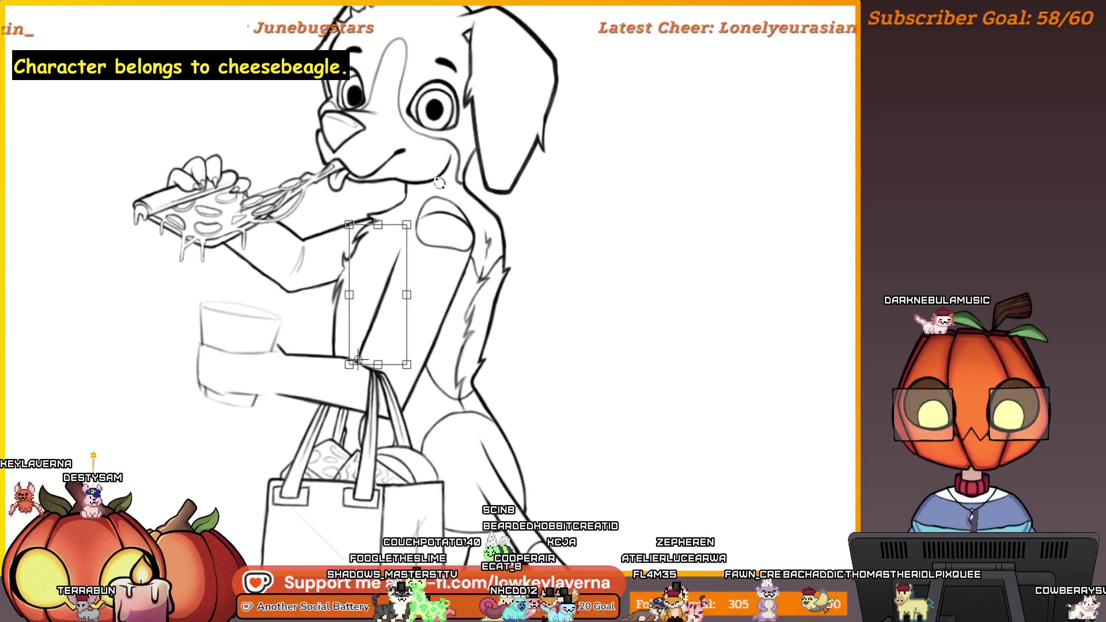
scroll(448, 190, down, 3)
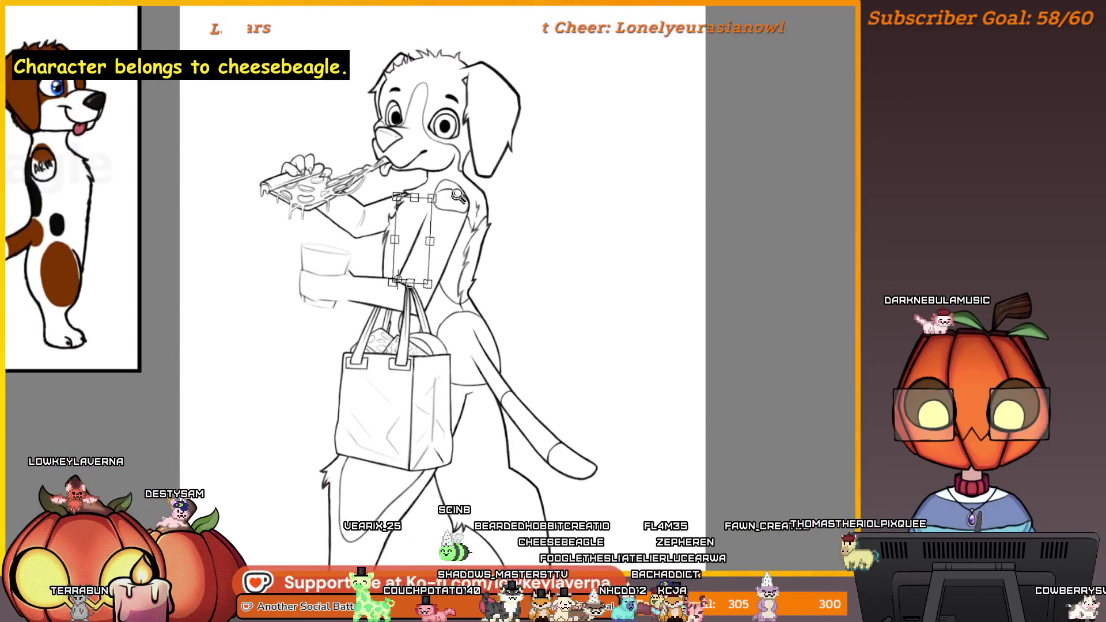
key(Return)
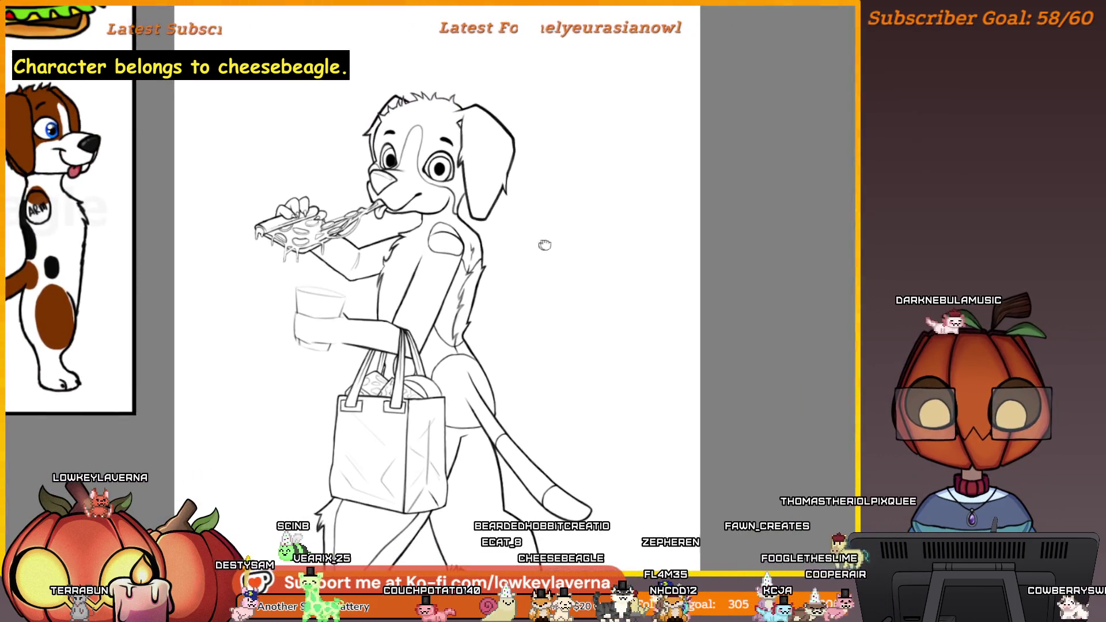
scroll(540, 243, down, 2)
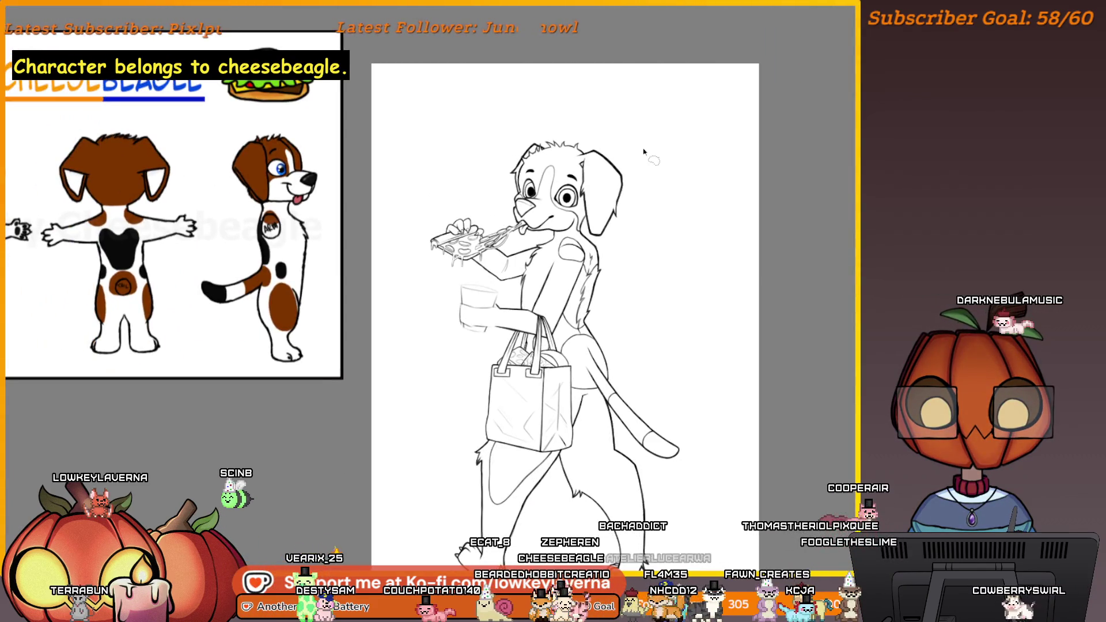
Step: Erase the stray diagonal shoulder line and draw a new outline stroke in its place
scroll(562, 280, up, 5)
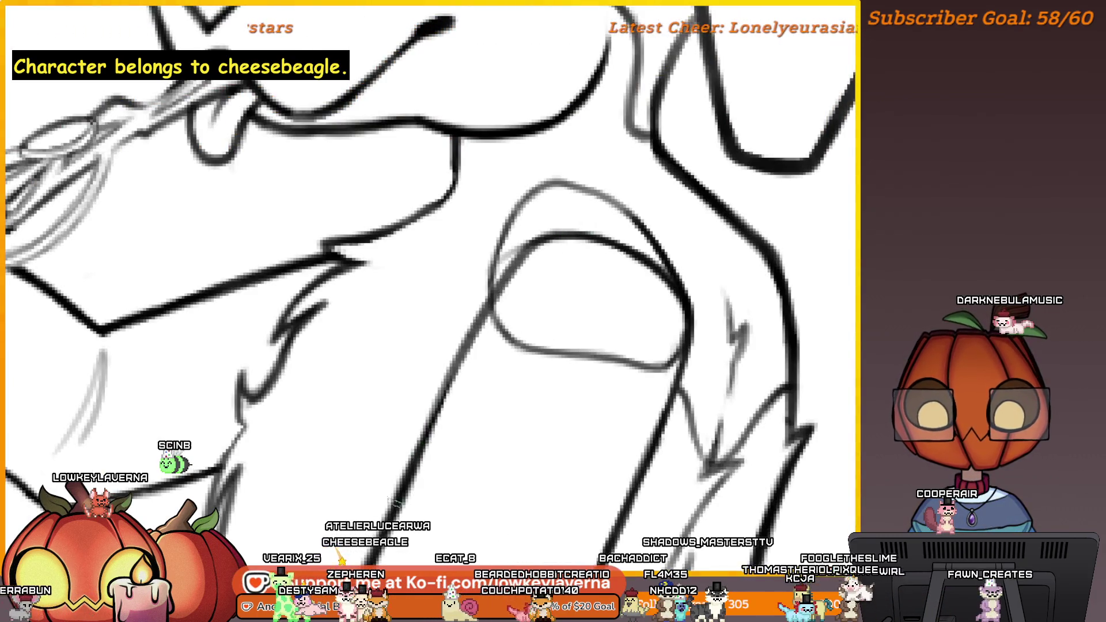
drag(429, 441, 576, 236)
drag(502, 248, 426, 432)
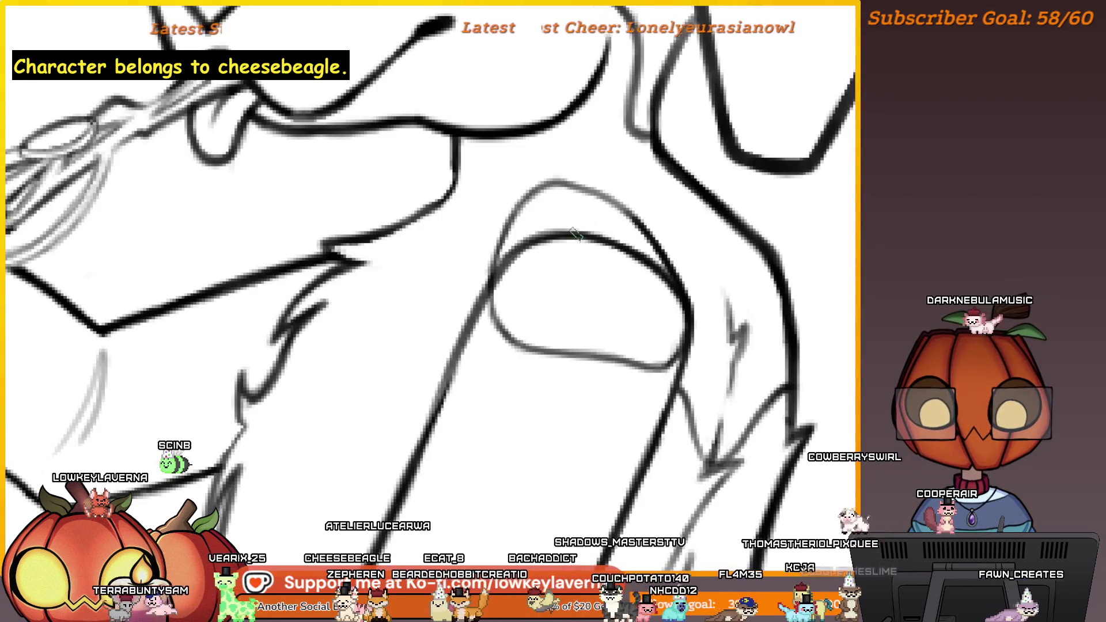
Step: Mirror the canvas with M and flip it back to check the proportions
key(ctrl+0)
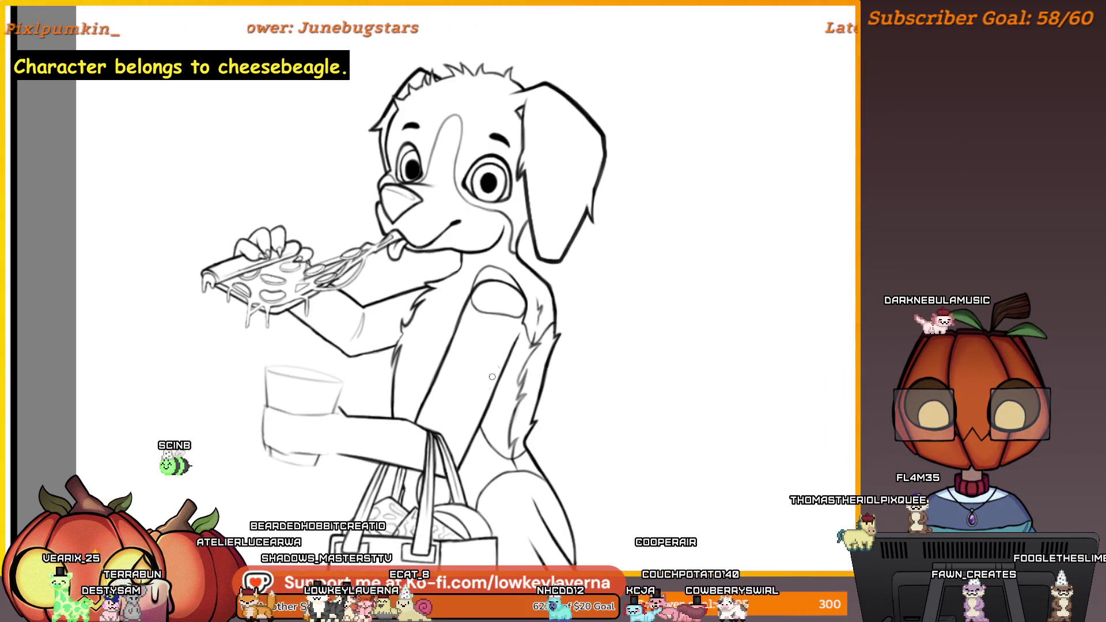
scroll(594, 286, down, 5)
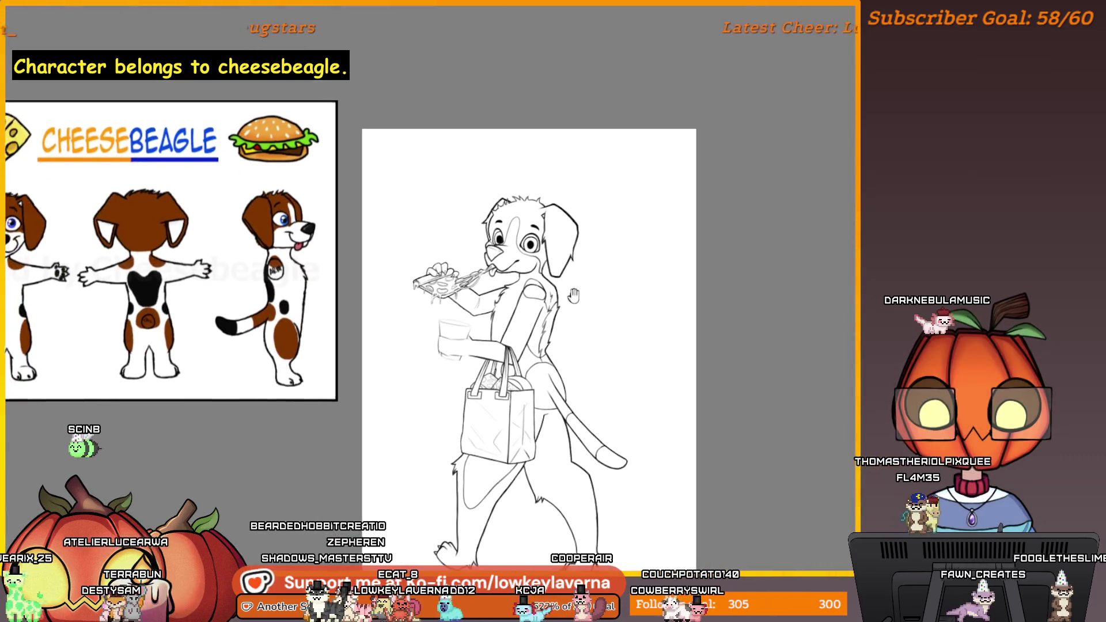
key(m)
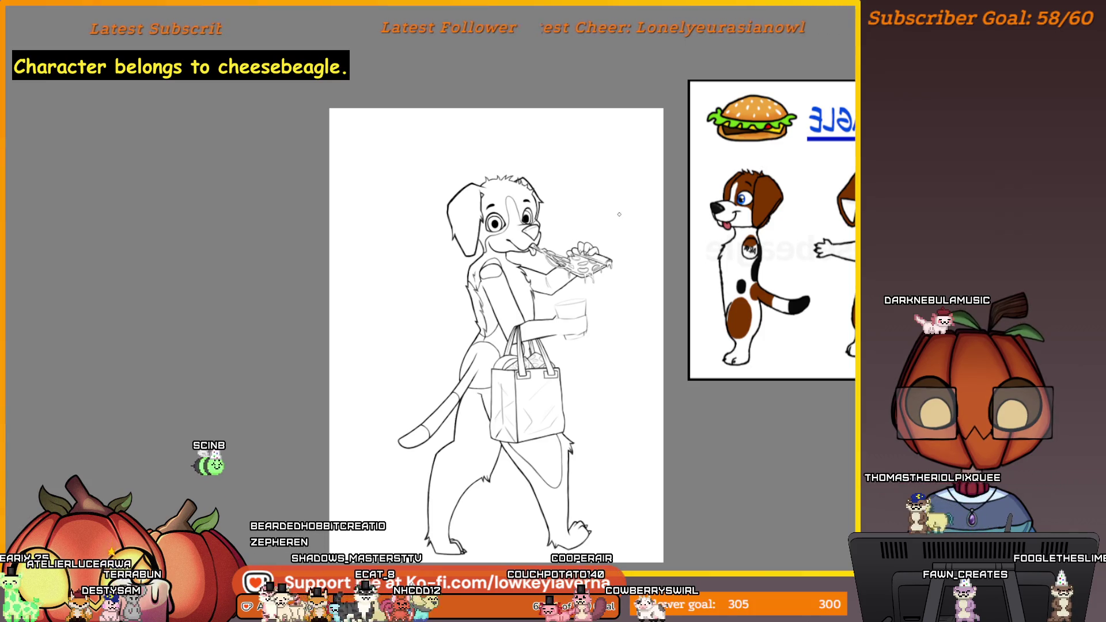
scroll(501, 281, up, 3)
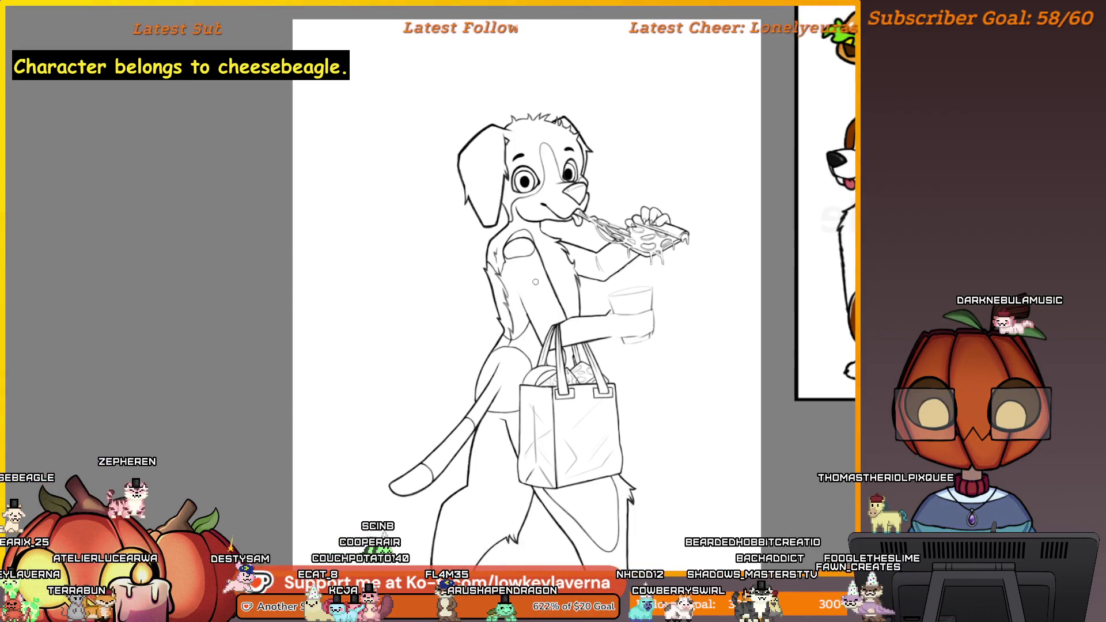
key(m)
scroll(262, 164, up, 5)
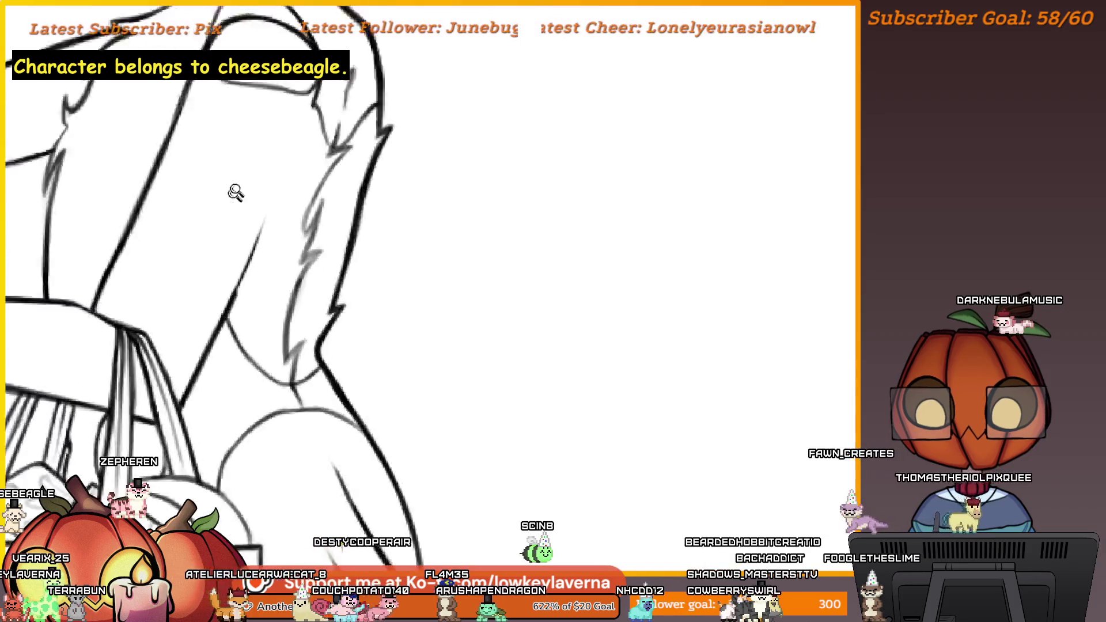
Step: Inspect the chest fur and torso outline up close, then fit the whole drawing in view
drag(252, 277, 385, 351)
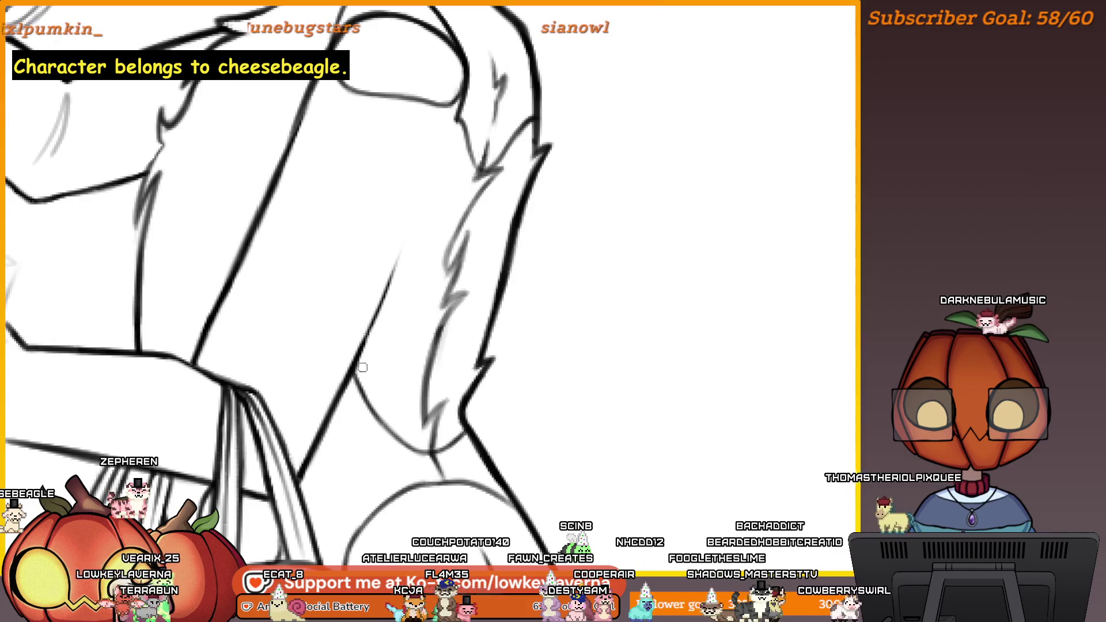
drag(395, 303, 368, 366)
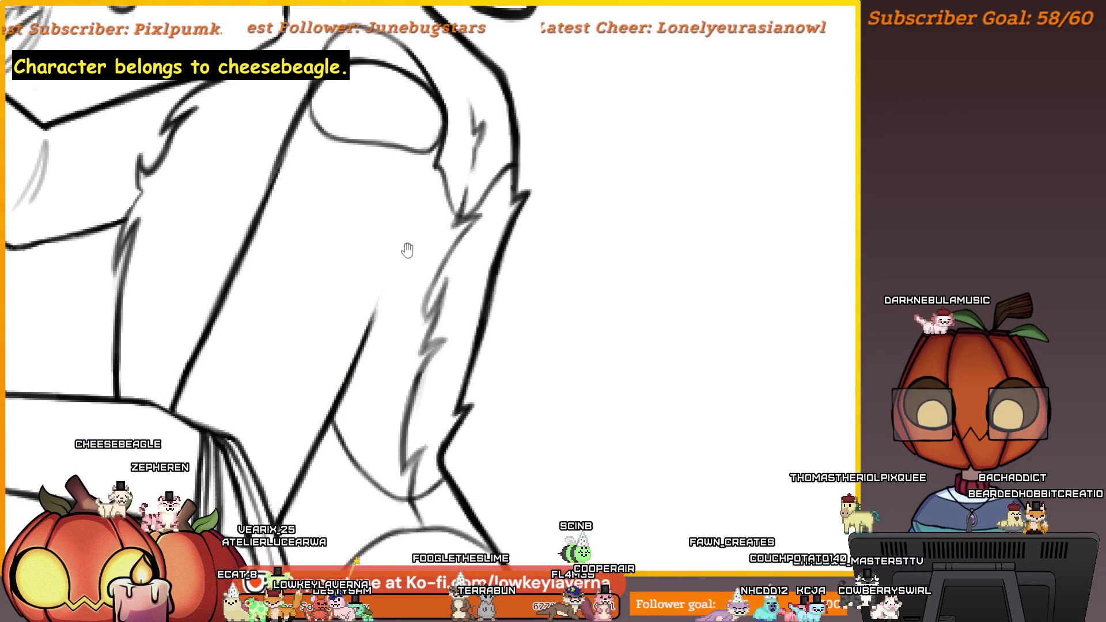
drag(406, 249, 384, 278)
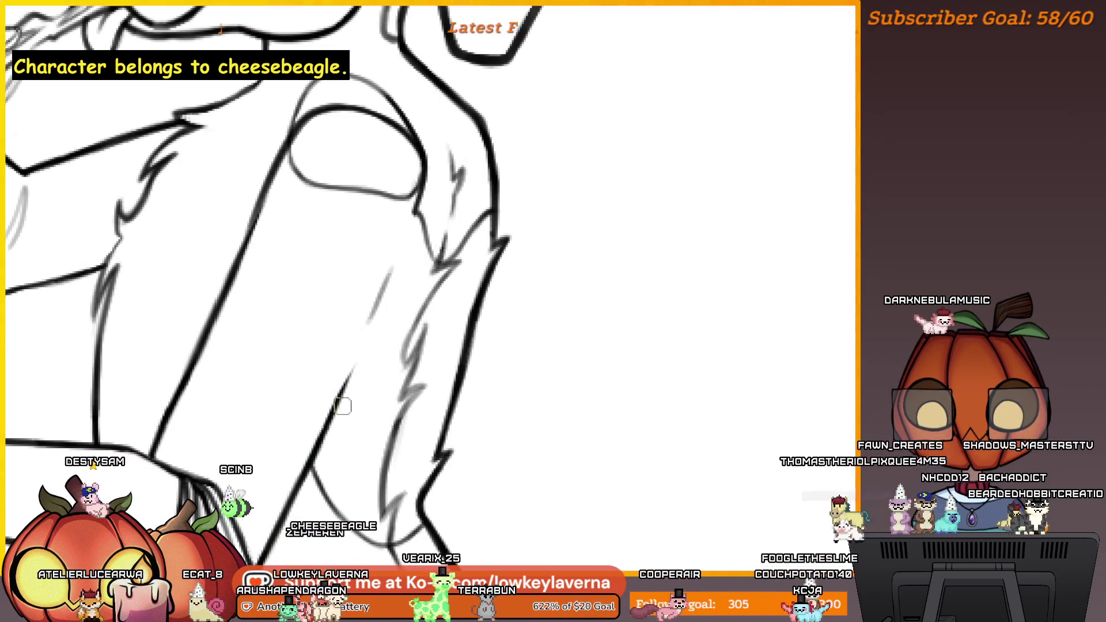
key(ctrl+0)
scroll(539, 323, up, 2)
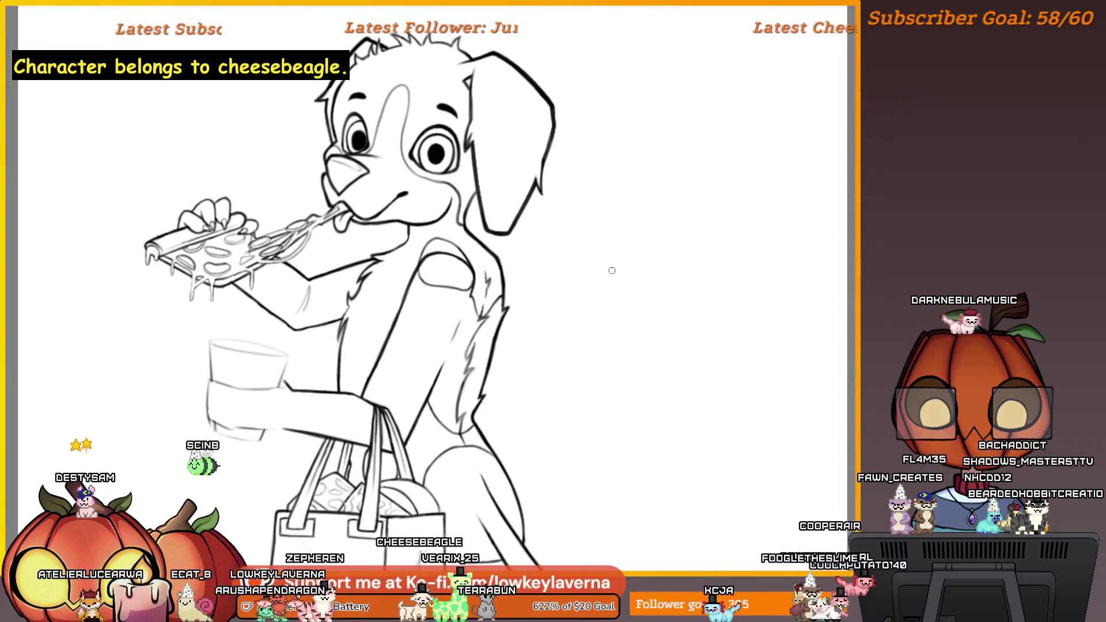
scroll(472, 323, down, 1)
scroll(448, 334, up, 2)
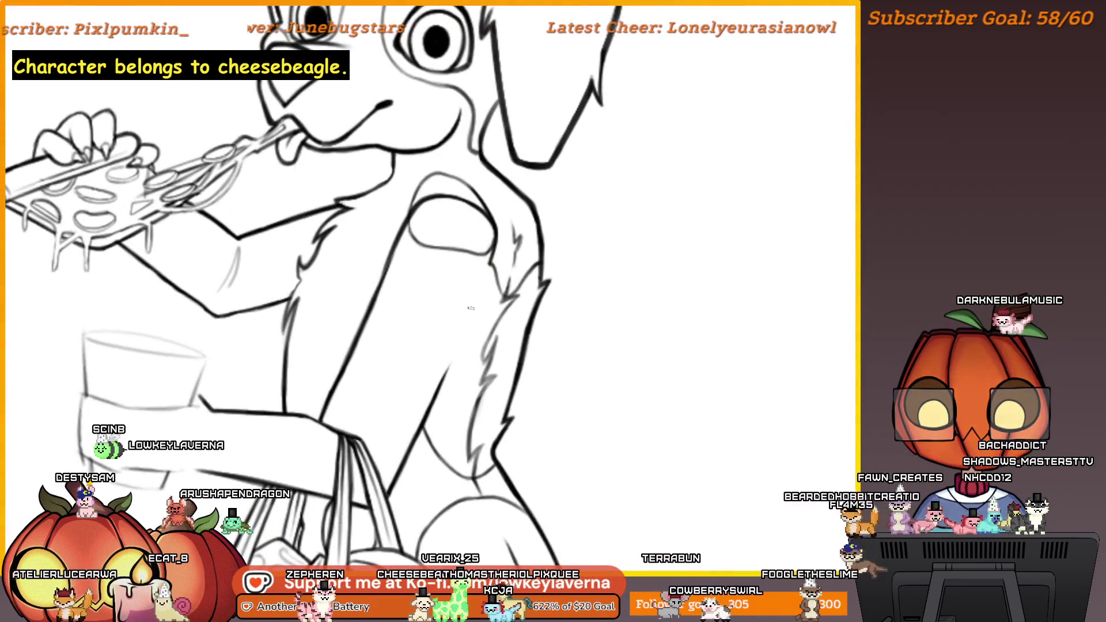
key(ctrl+0)
scroll(482, 329, up, 3)
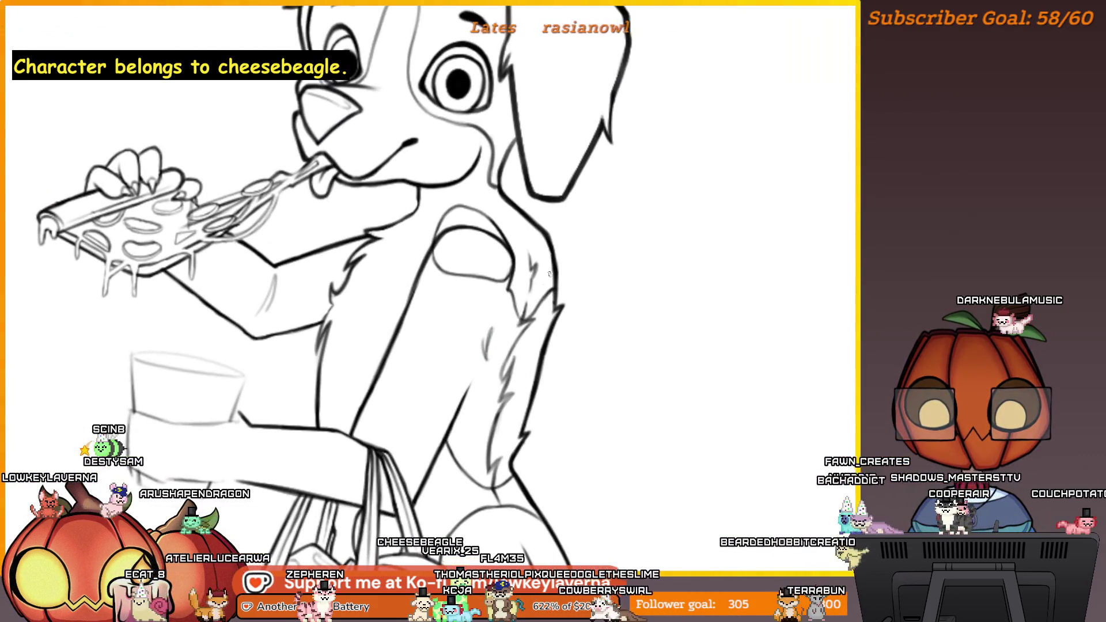
key(ctrl+0)
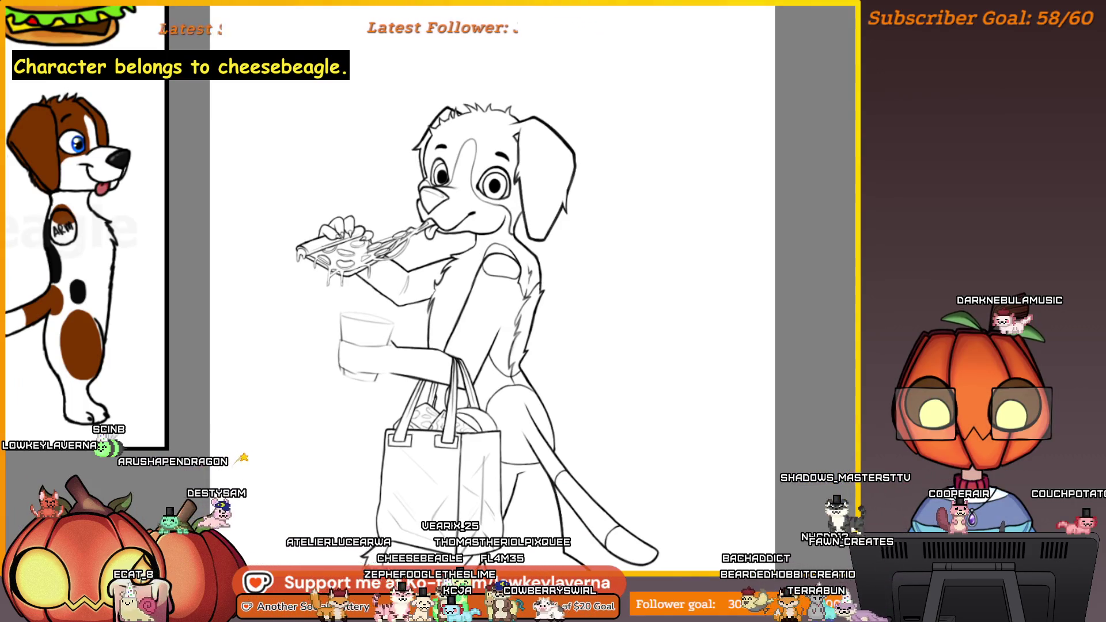
Step: Mirror the view and centre the mirrored drawing to check it
scroll(505, 313, up, 3)
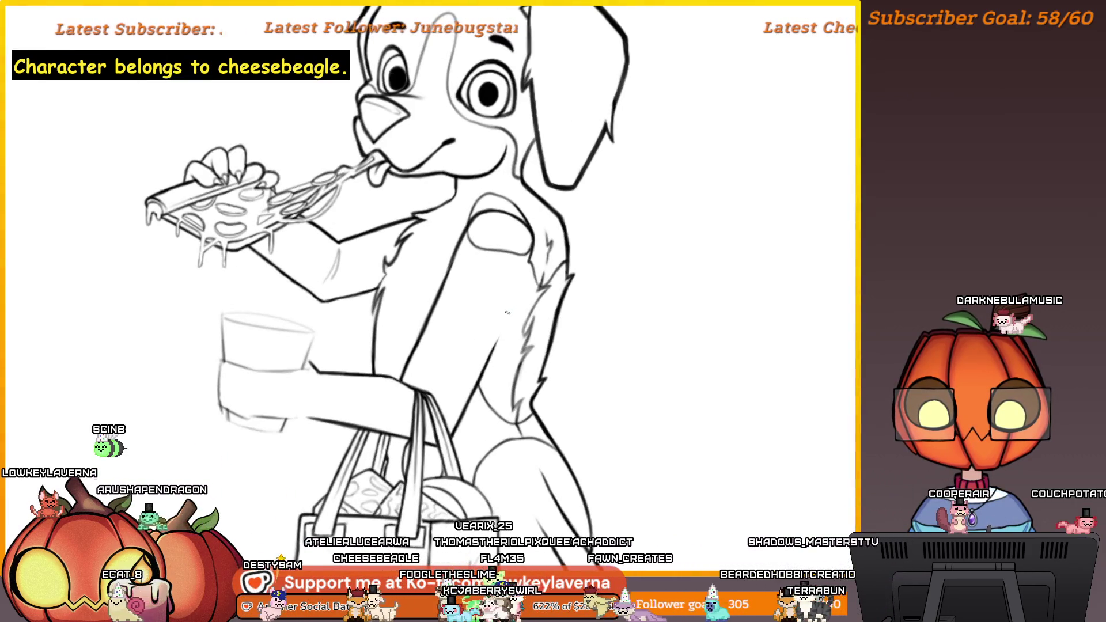
drag(559, 225, 548, 268)
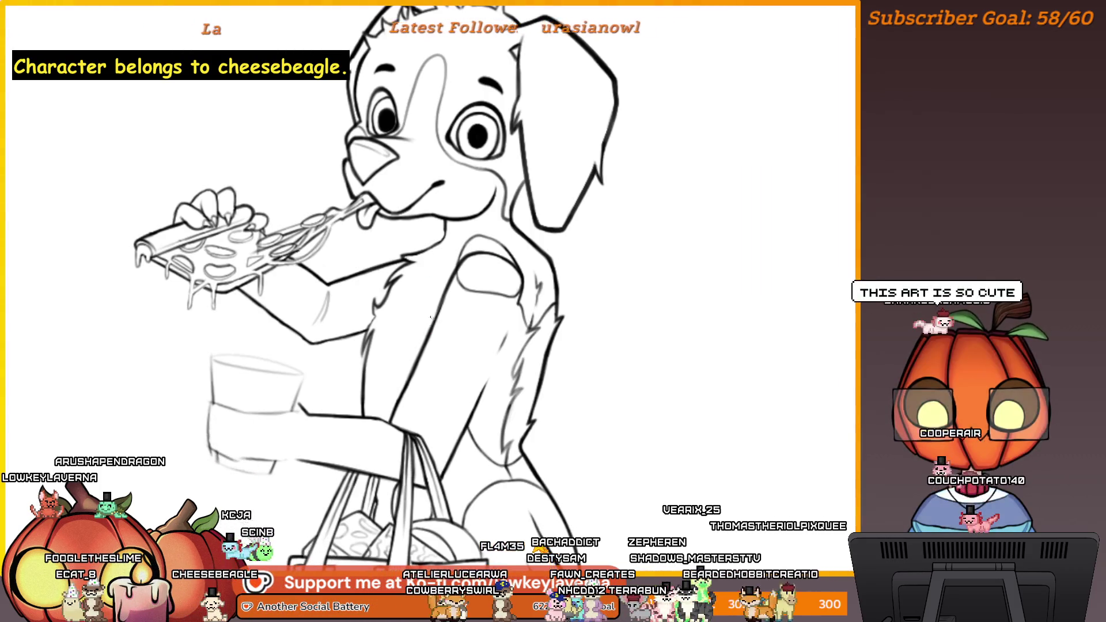
mouse_move(430, 329)
mouse_down()
mouse_move(569, 295)
mouse_move(570, 311)
mouse_up()
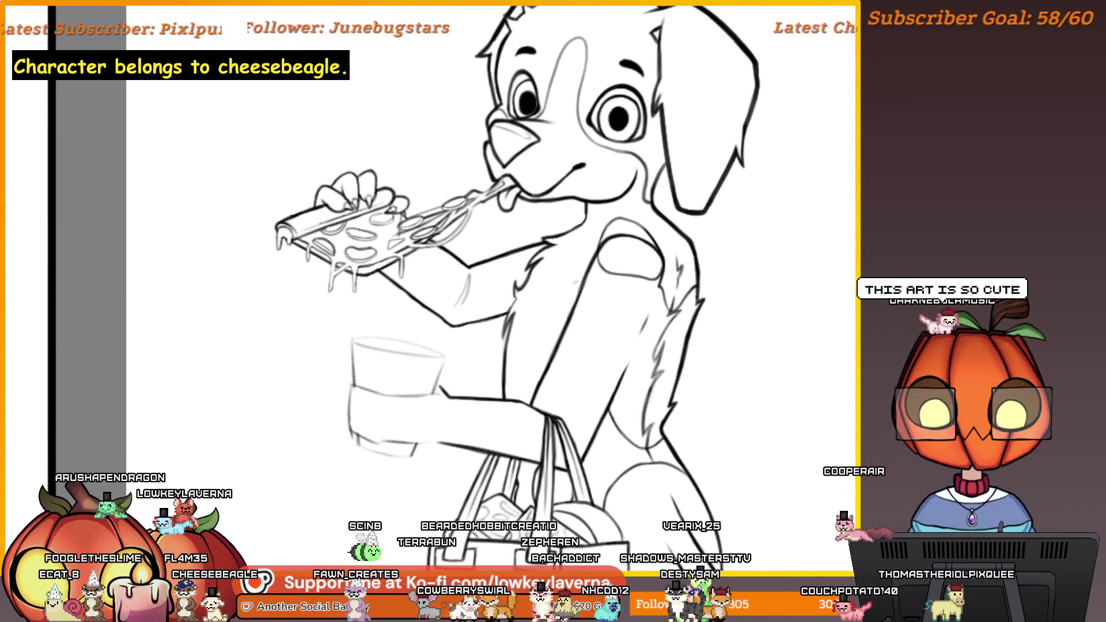
key(ctrl+0)
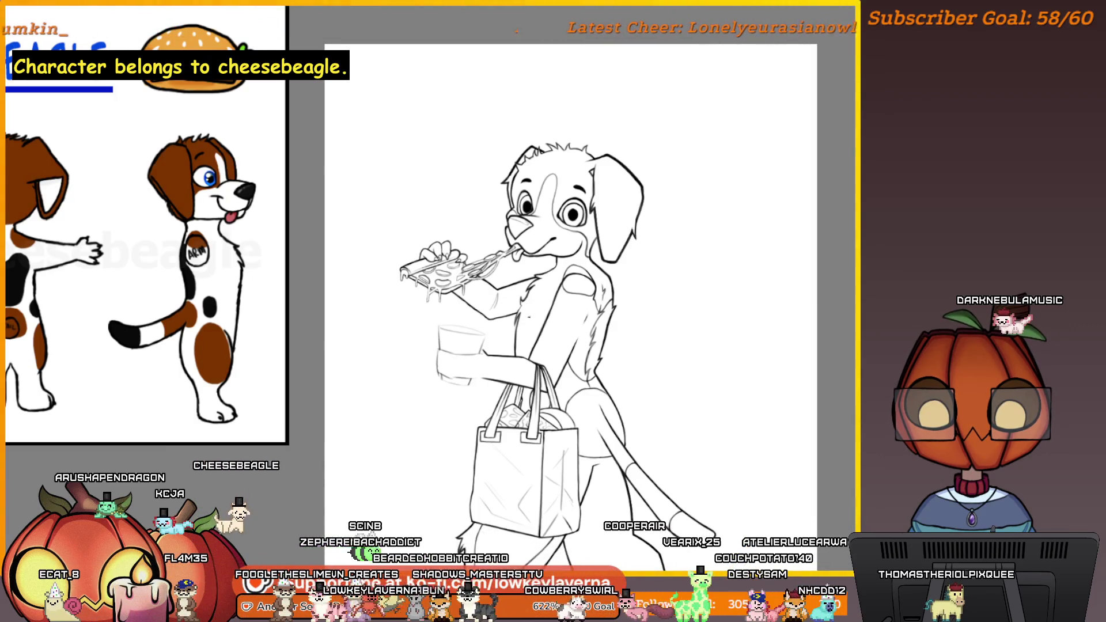
key(m)
drag(302, 354, 567, 362)
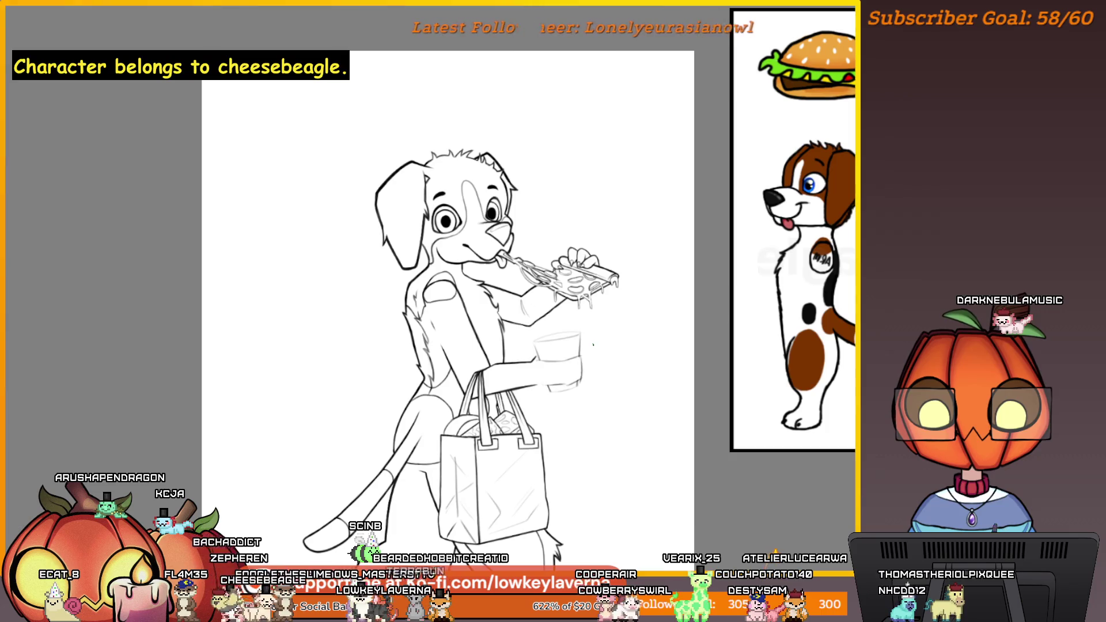
scroll(594, 345, up, 10)
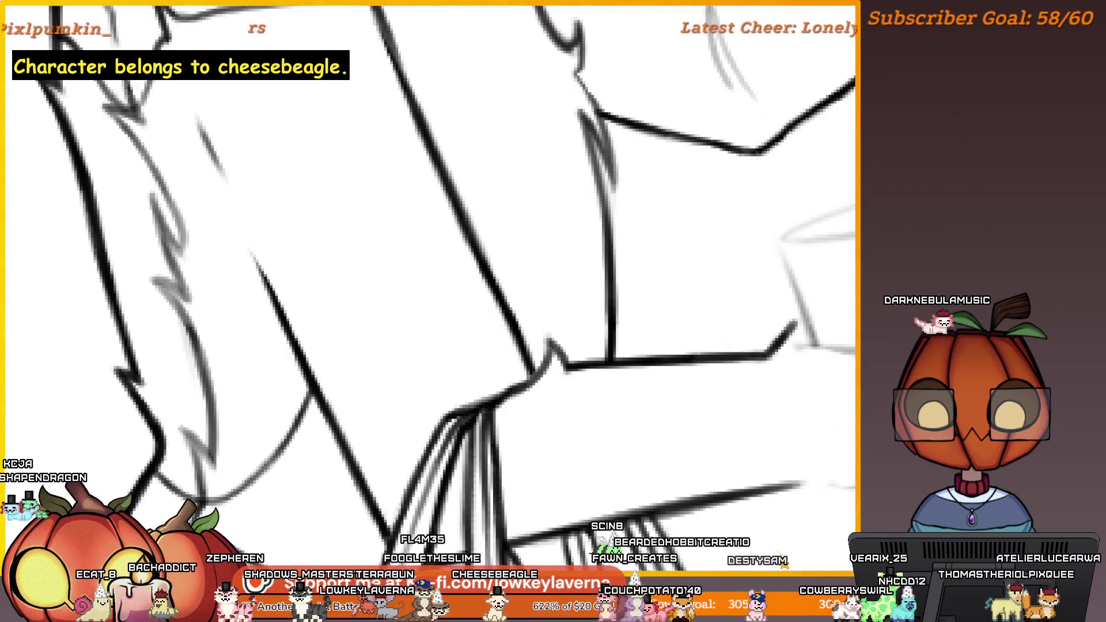
scroll(518, 352, down, 2)
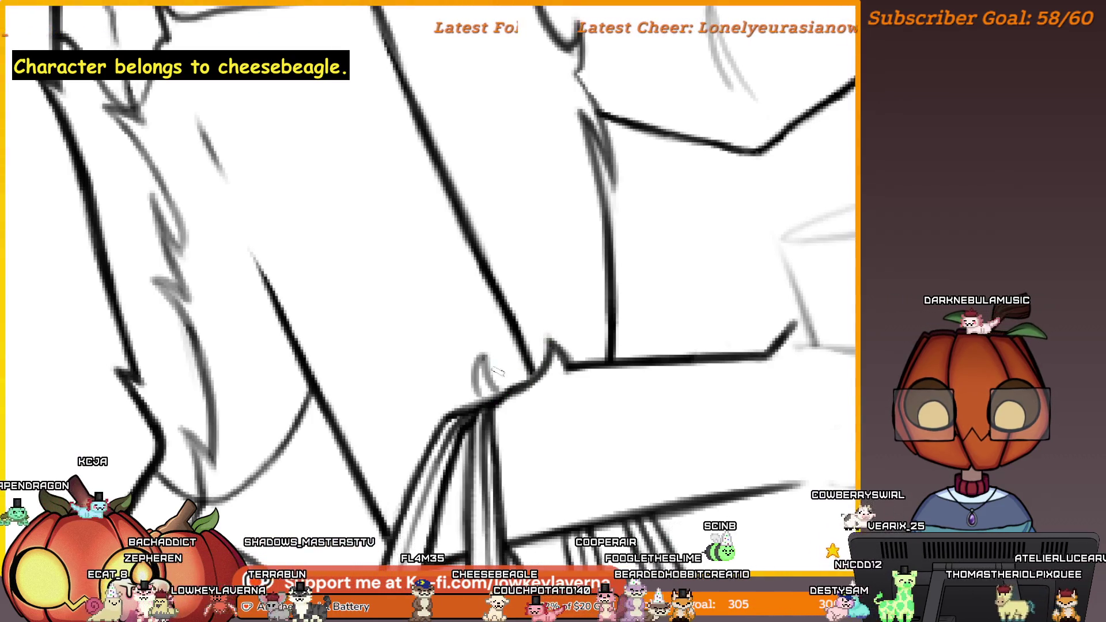
scroll(501, 363, down, 2)
Step: Erase the sharp elbow corner, redraw it as a curve, and undo the last stroke
drag(496, 329, 480, 362)
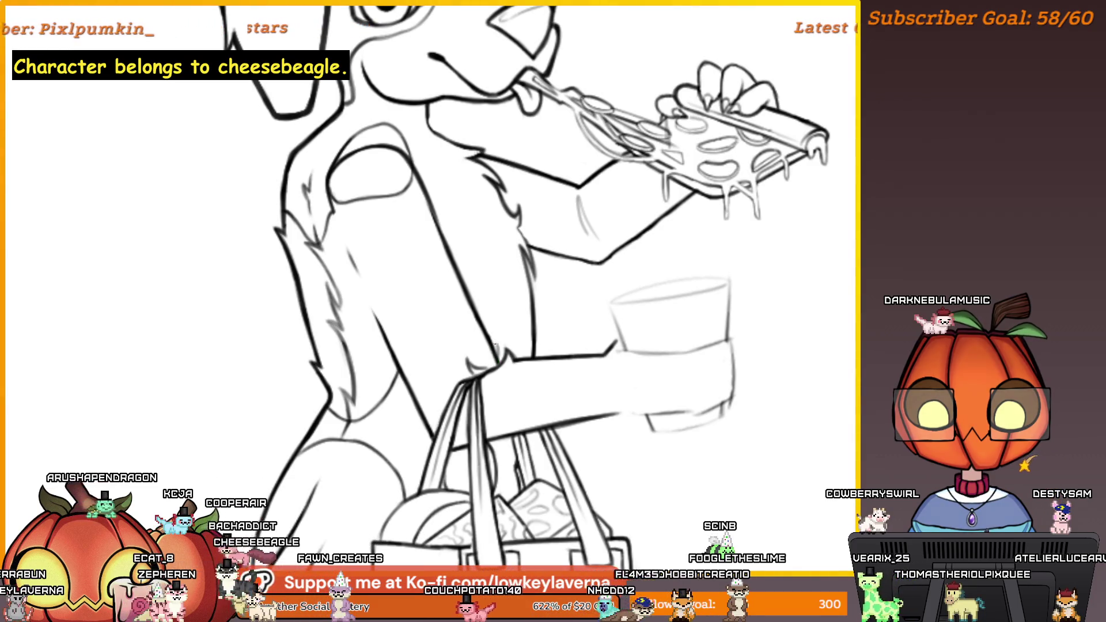
scroll(531, 278, down, 3)
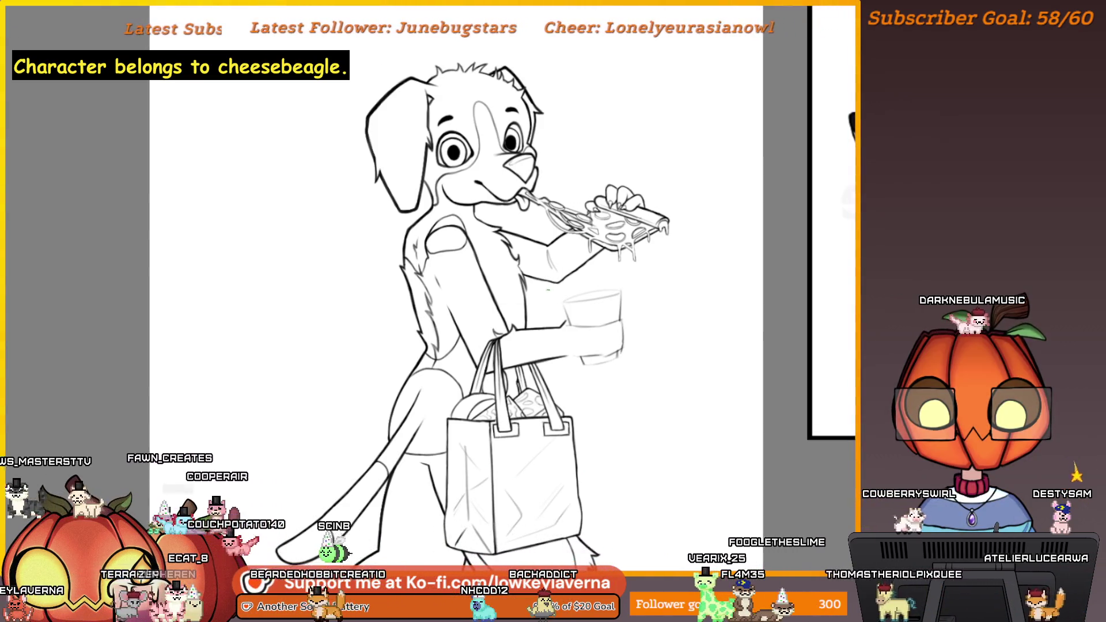
scroll(549, 289, up, 3)
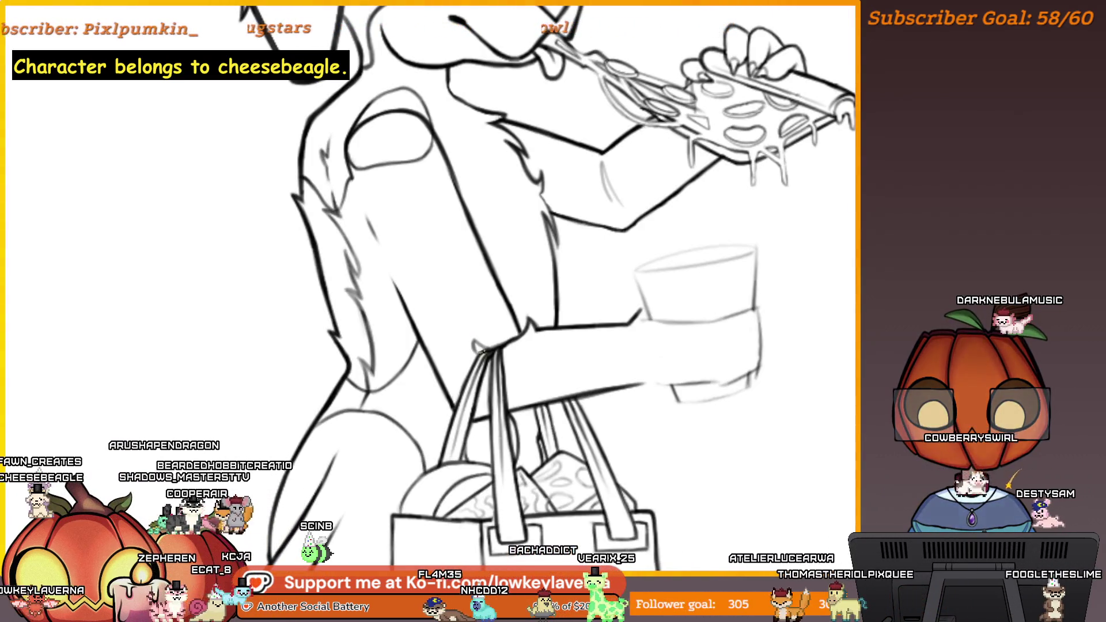
scroll(493, 349, down, 4)
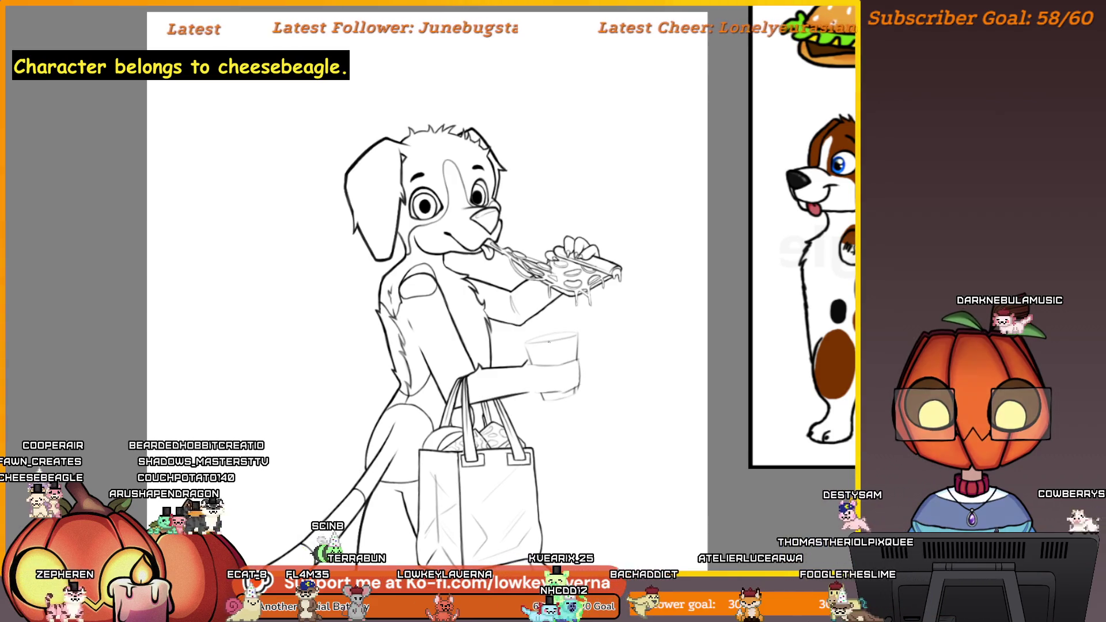
scroll(548, 349, up, 5)
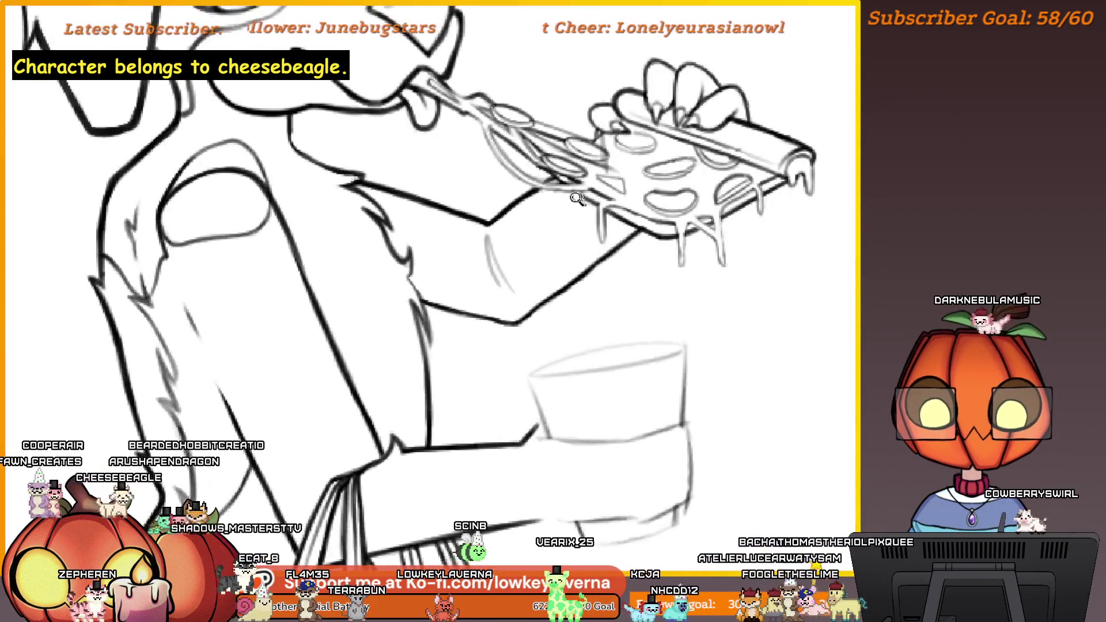
drag(534, 324, 507, 387)
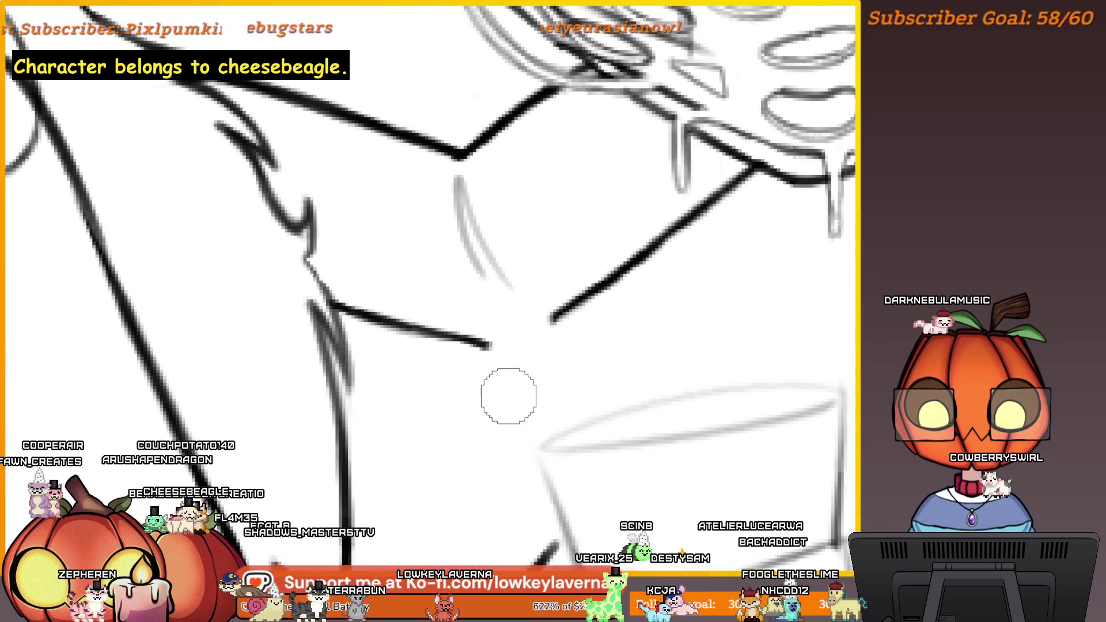
drag(551, 315, 517, 391)
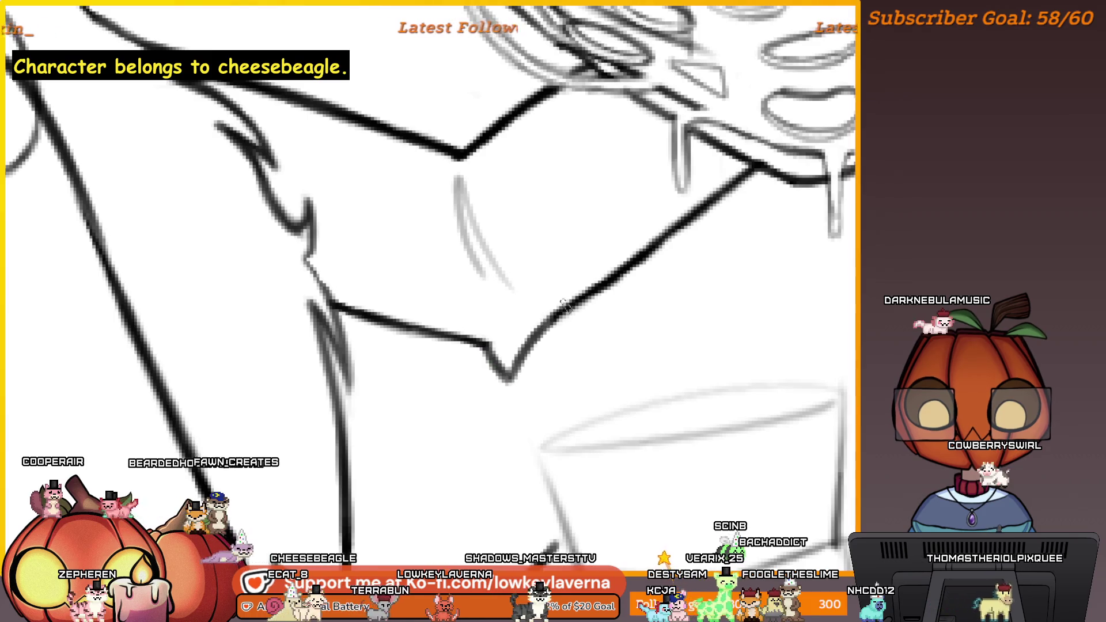
scroll(543, 281, down, 5)
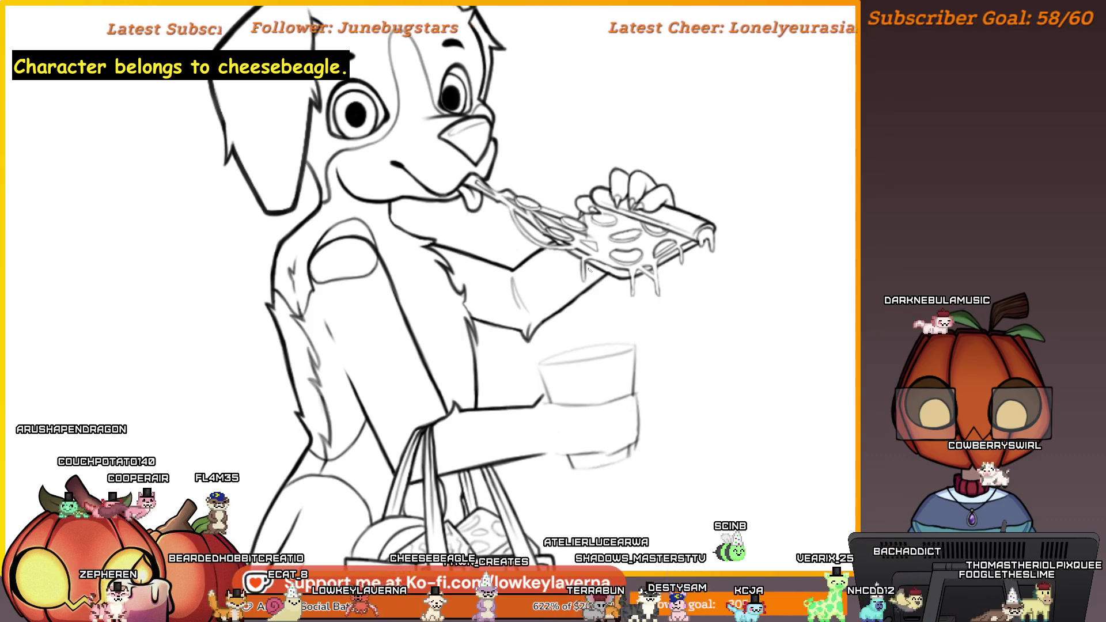
scroll(583, 316, down, 3)
scroll(584, 316, up, 4)
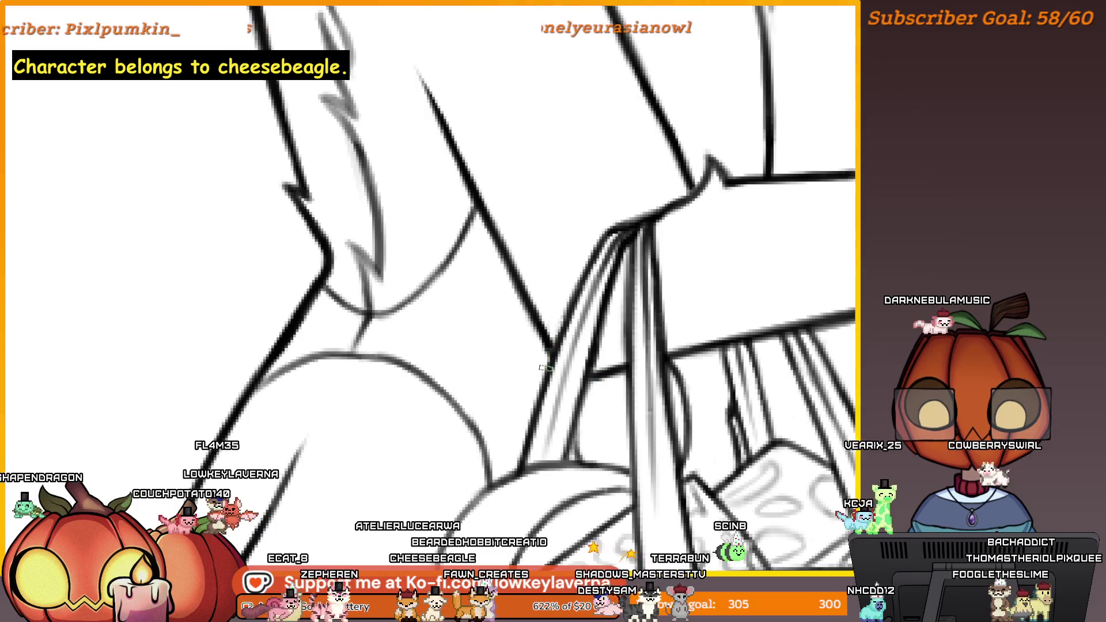
key(ctrl+z)
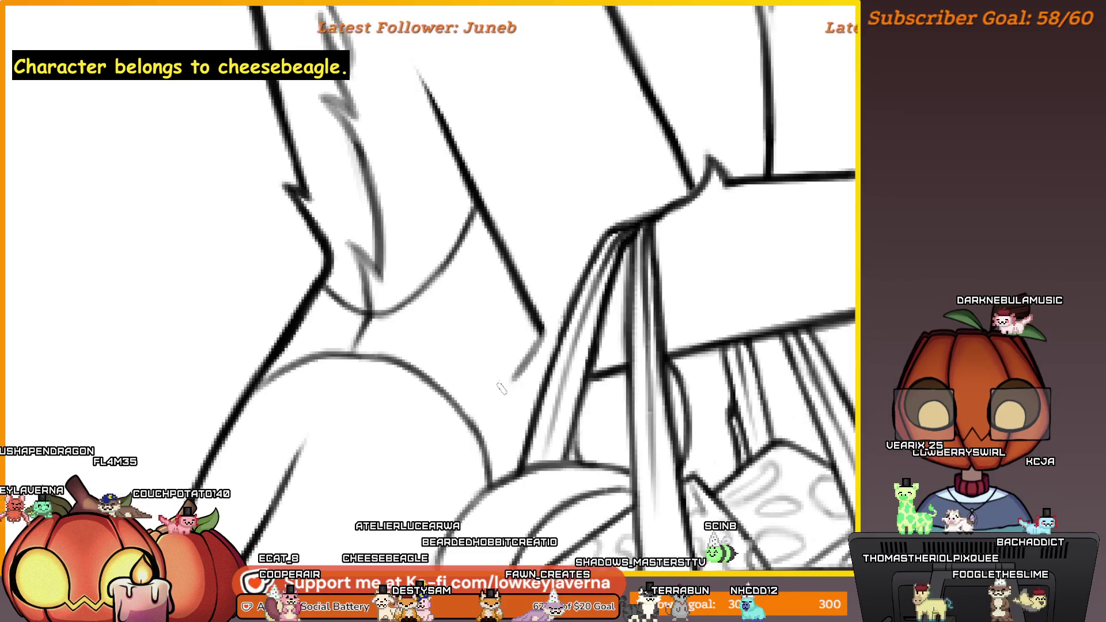
Step: Add a light stroke near the bag handles and ink a jagged fur tuft at the elbow
mouse_move(543, 334)
mouse_down()
mouse_move(525, 375)
mouse_move(542, 317)
mouse_up()
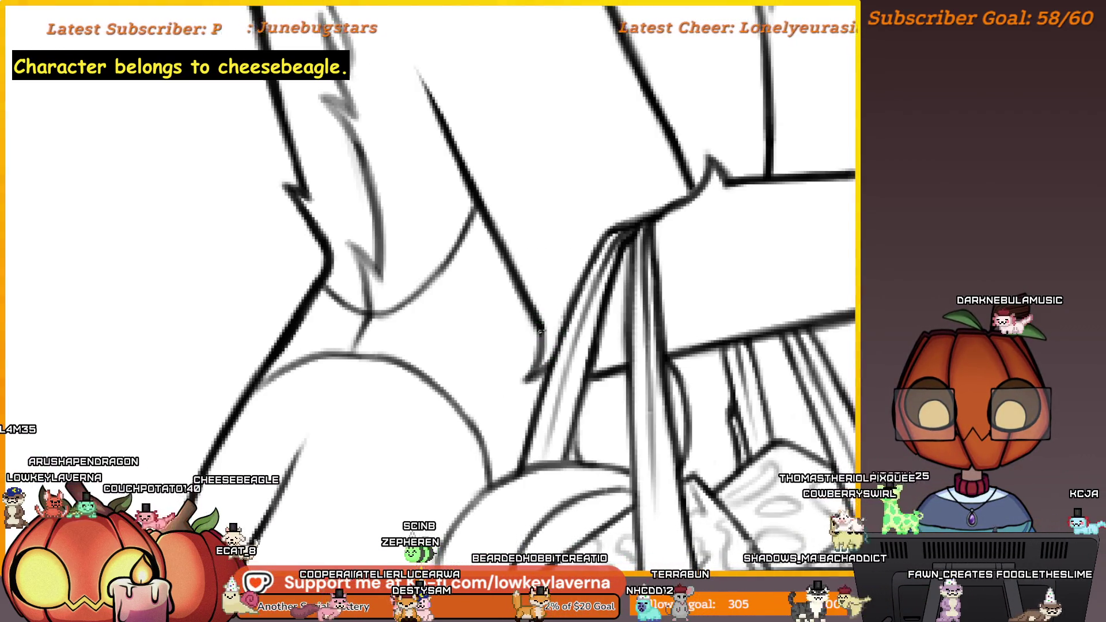
scroll(570, 294, down, 5)
drag(672, 262, 468, 389)
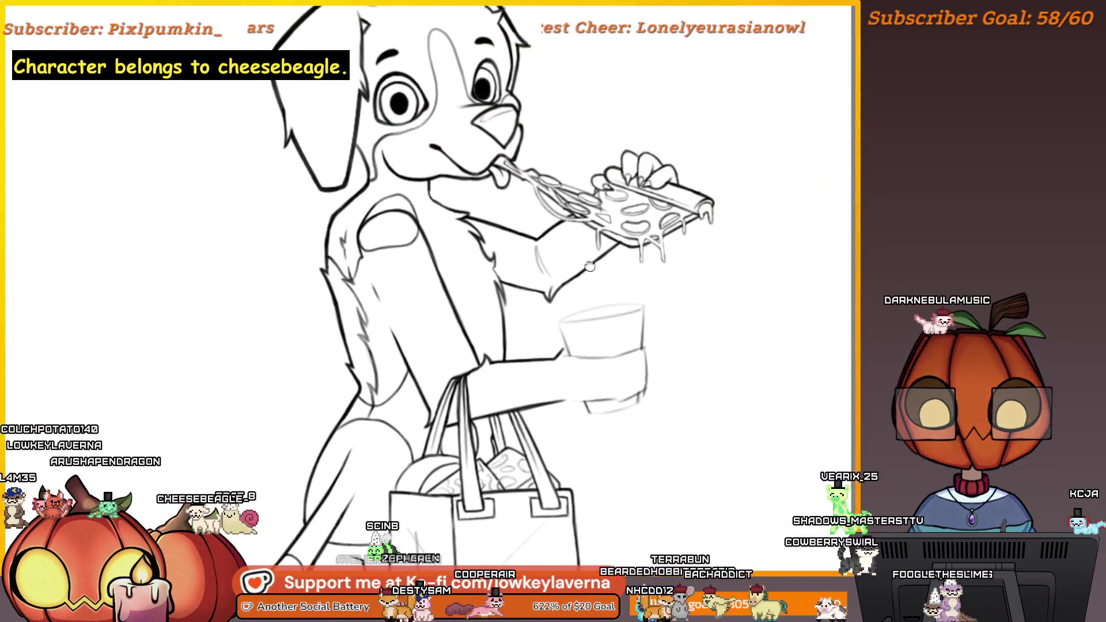
scroll(546, 271, up, 5)
scroll(546, 271, up, 5)
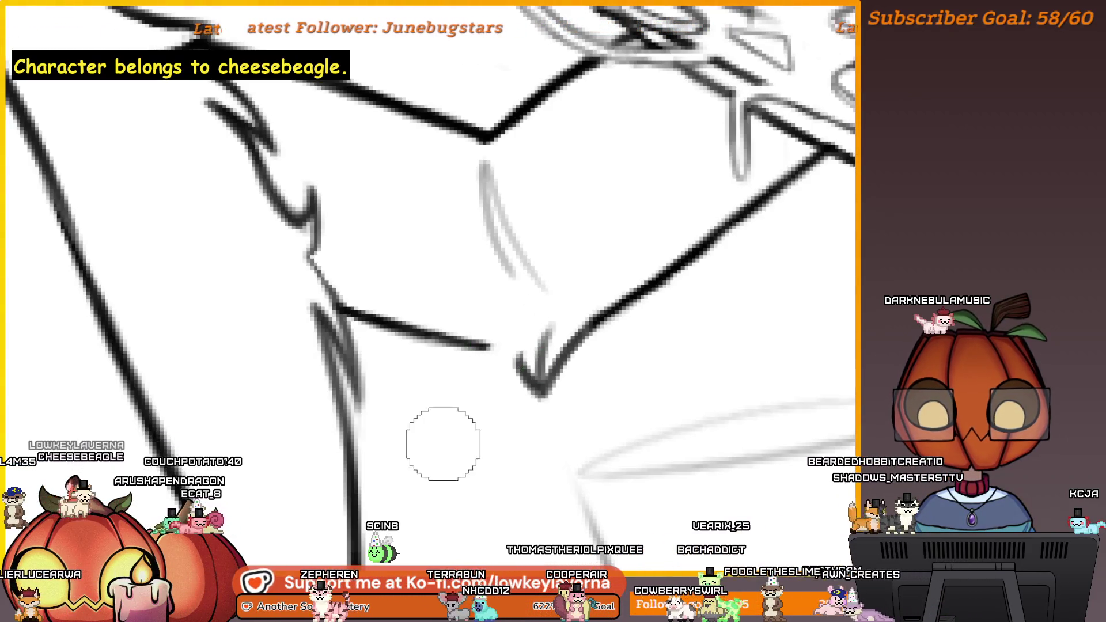
mouse_move(472, 396)
mouse_down()
mouse_move(483, 344)
mouse_move(473, 394)
mouse_move(515, 346)
mouse_up()
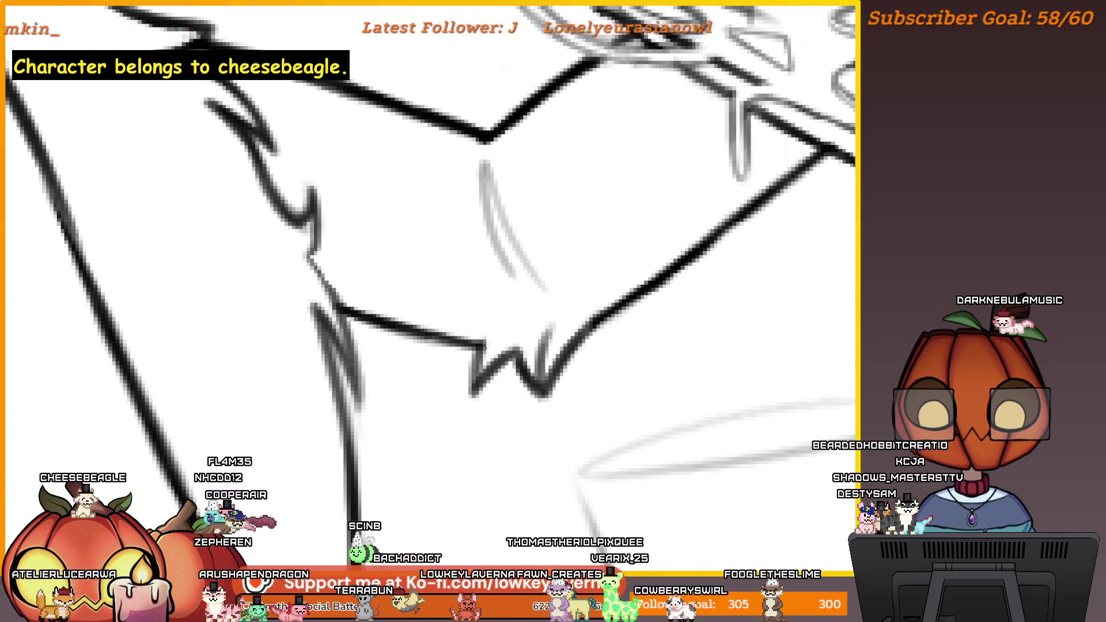
key(ctrl+0)
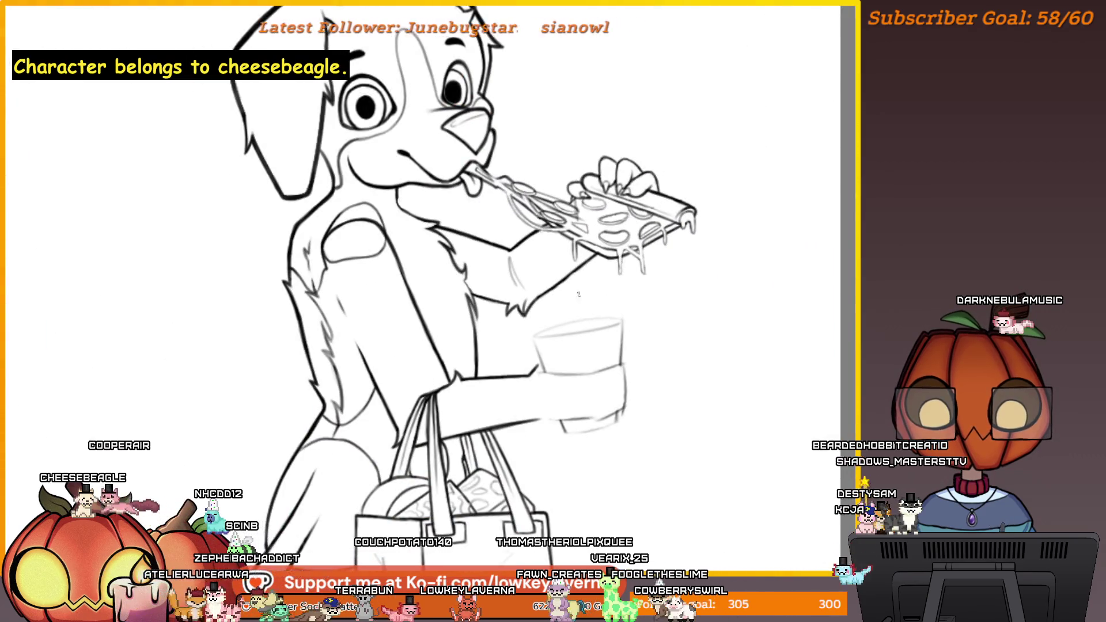
scroll(483, 331, down, 1)
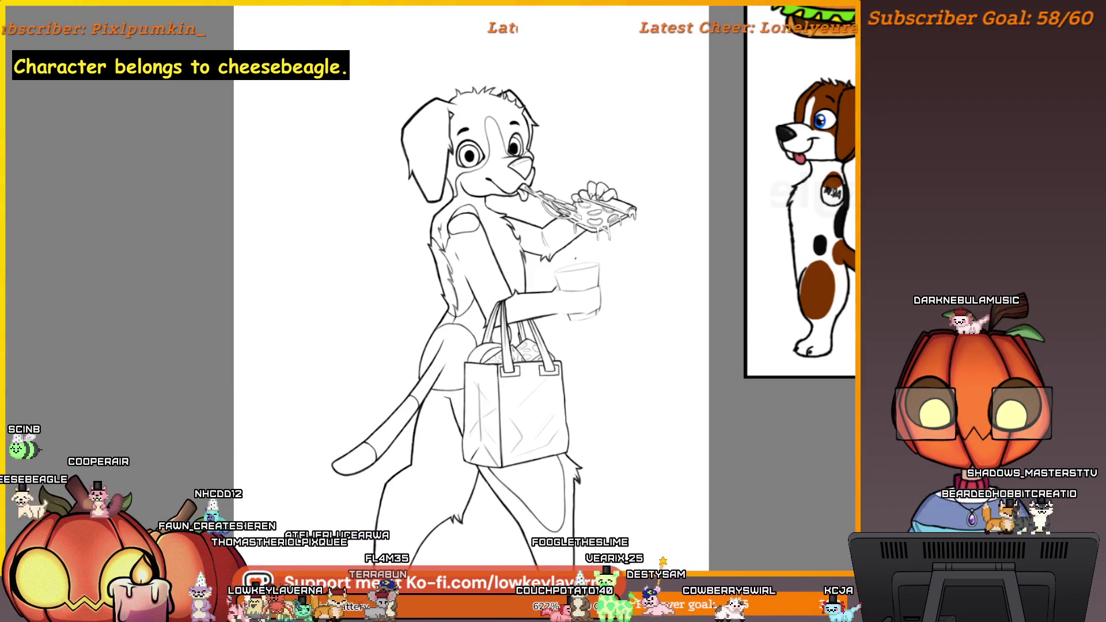
Step: Mirror the view, sketch oval slices inside the cup, and darken the left oval
key(alt+f)
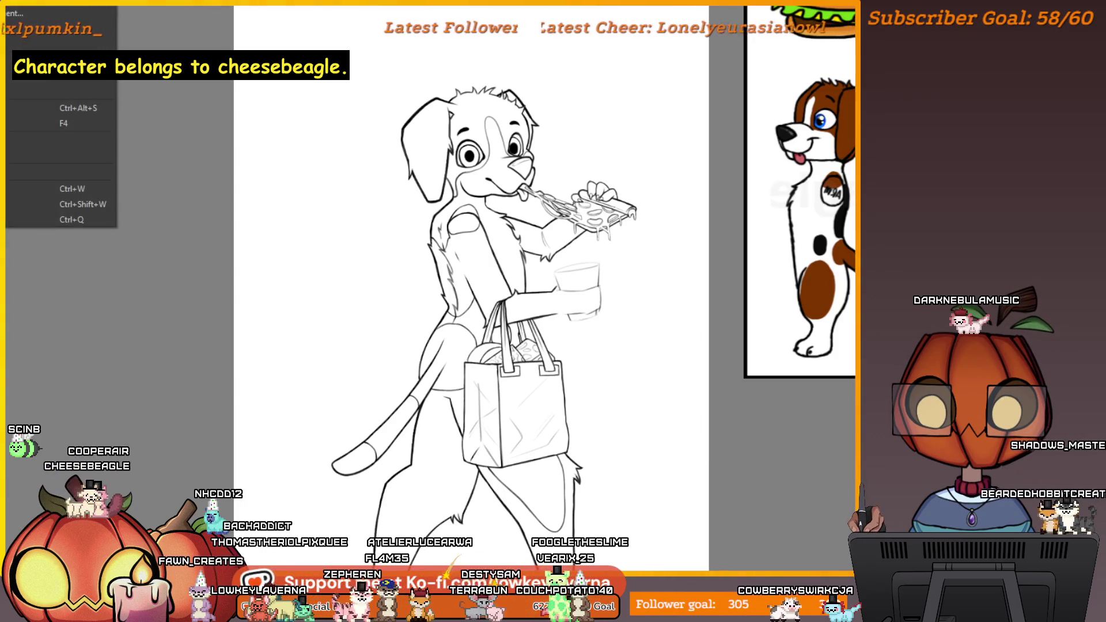
key(Escape)
scroll(706, 269, up, 5)
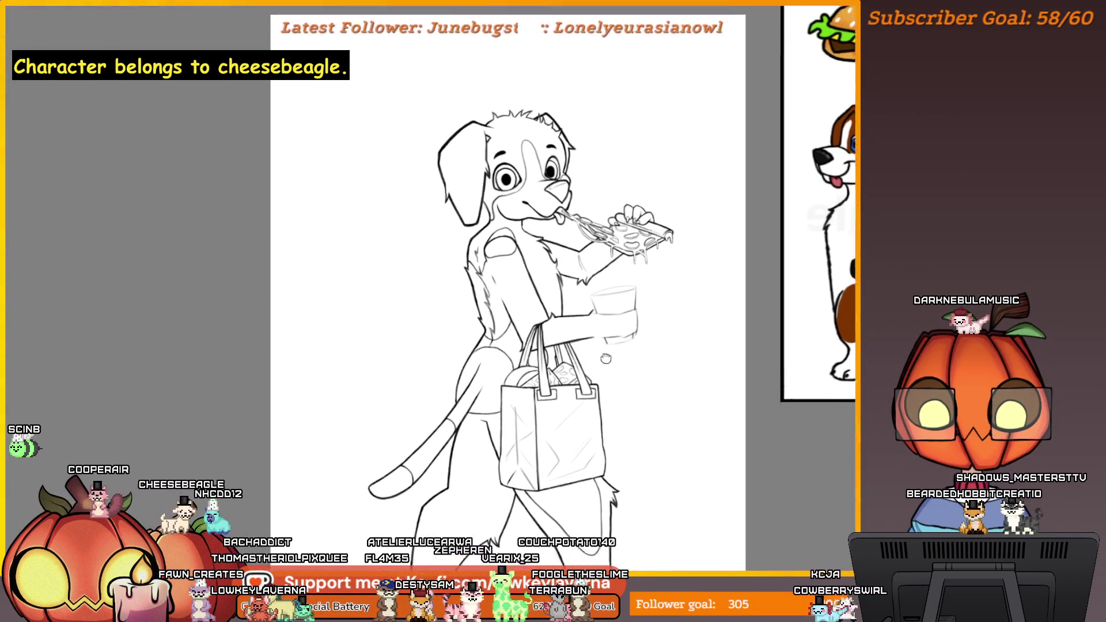
scroll(706, 270, up, 3)
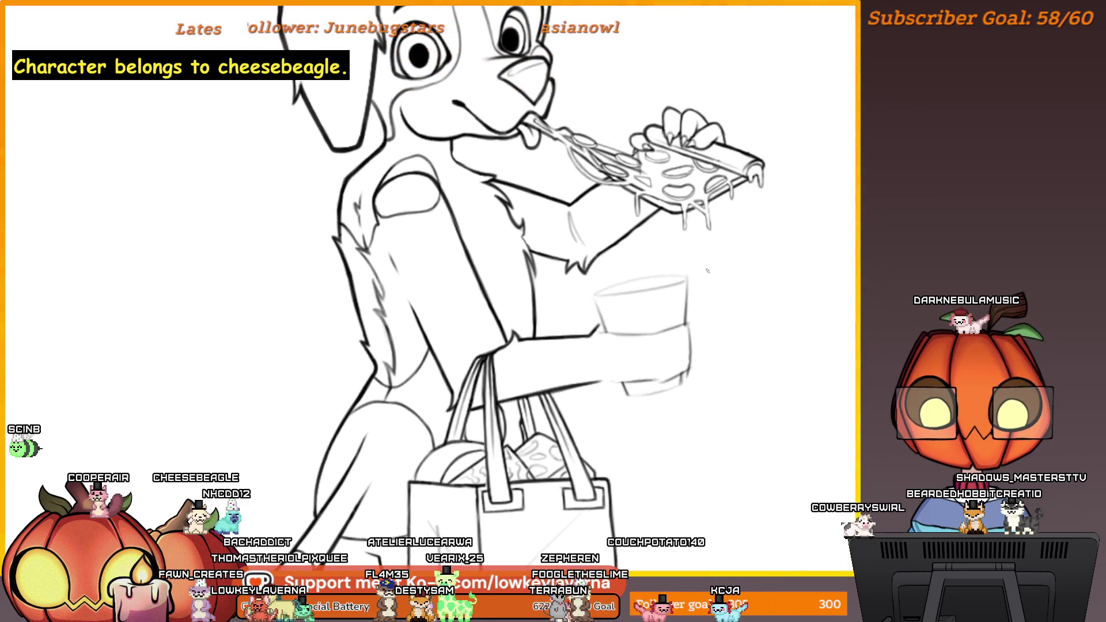
key(h)
scroll(566, 399, up, 5)
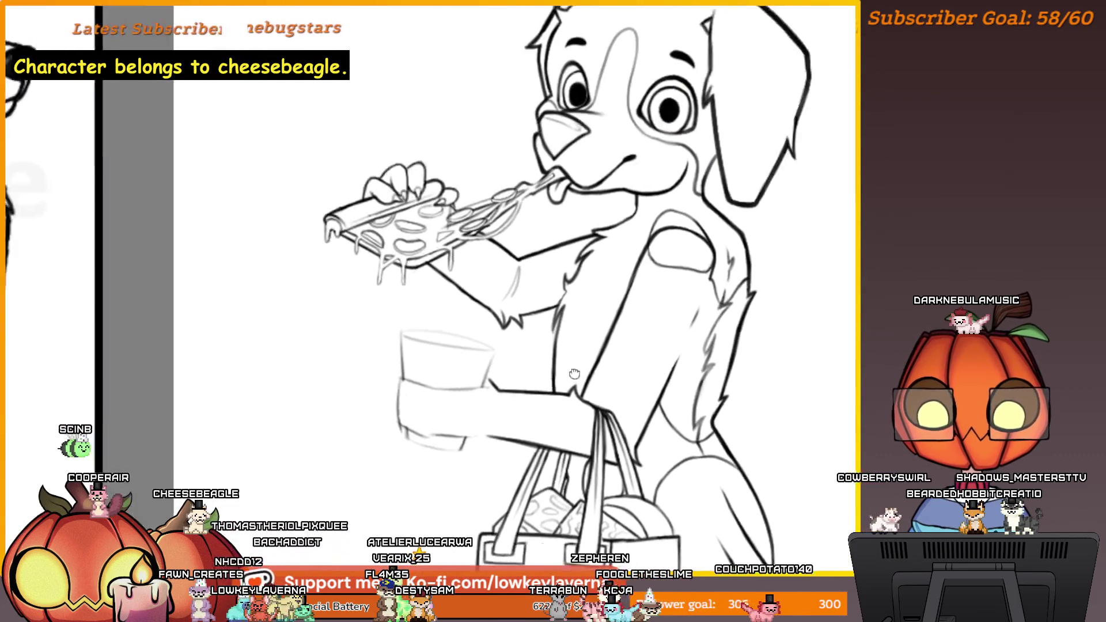
mouse_move(566, 399)
mouse_down()
mouse_move(601, 367)
mouse_move(562, 355)
mouse_up()
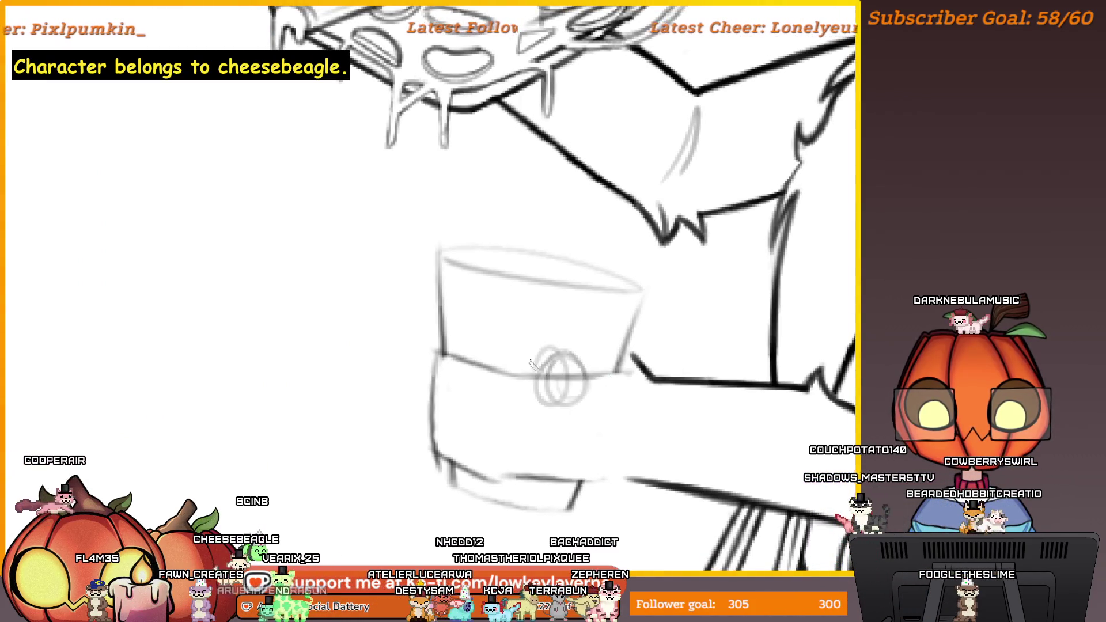
drag(518, 314, 487, 273)
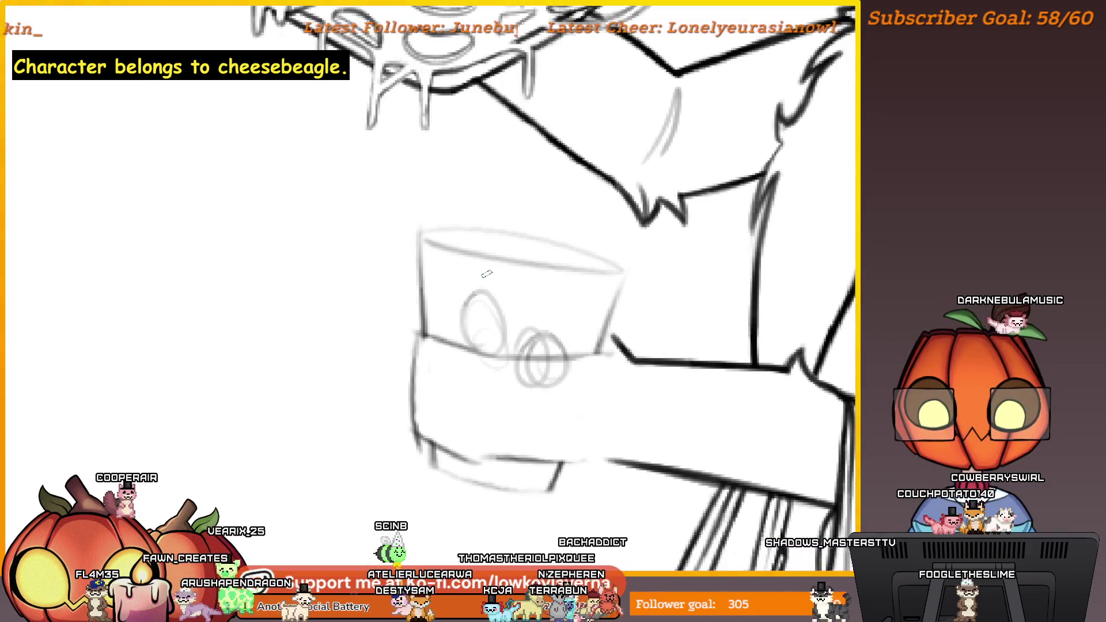
drag(508, 322, 494, 304)
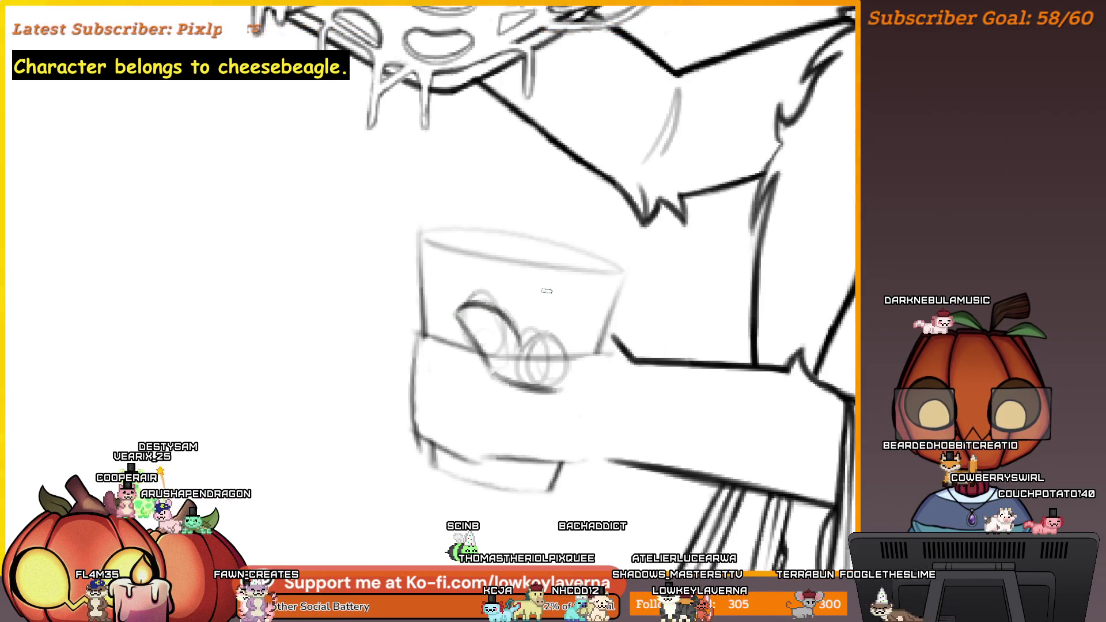
scroll(501, 384, down, 2)
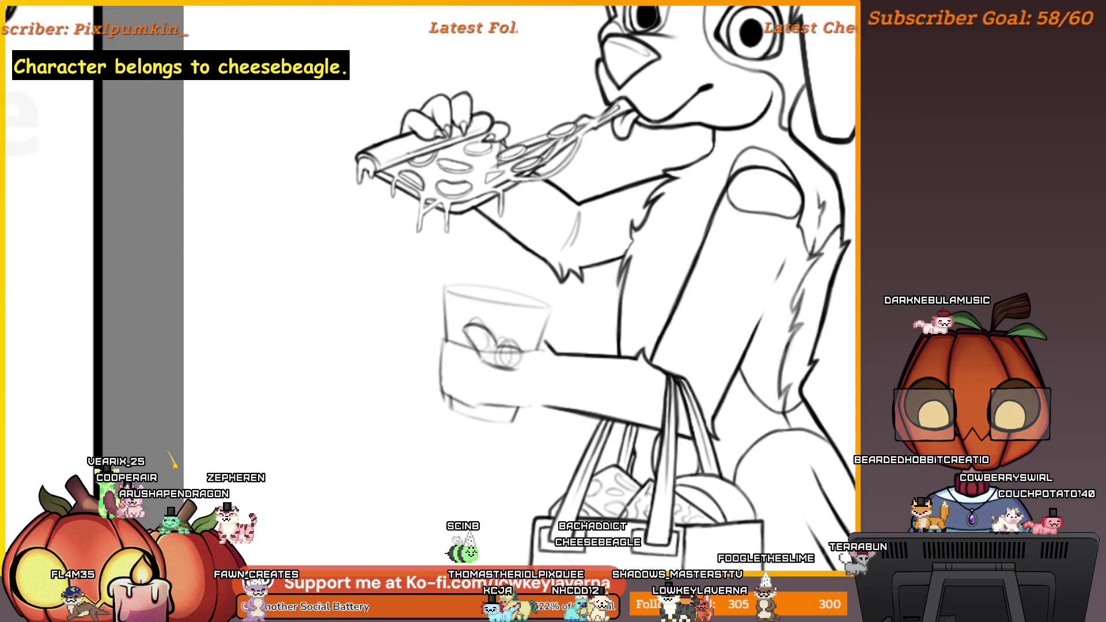
drag(481, 371, 506, 364)
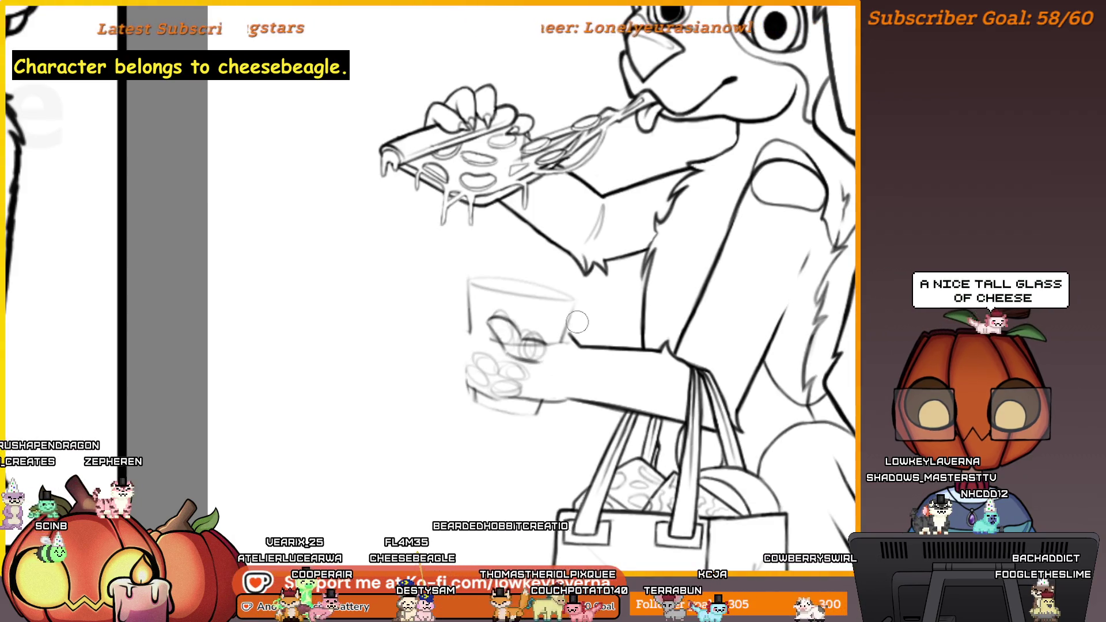
key(m)
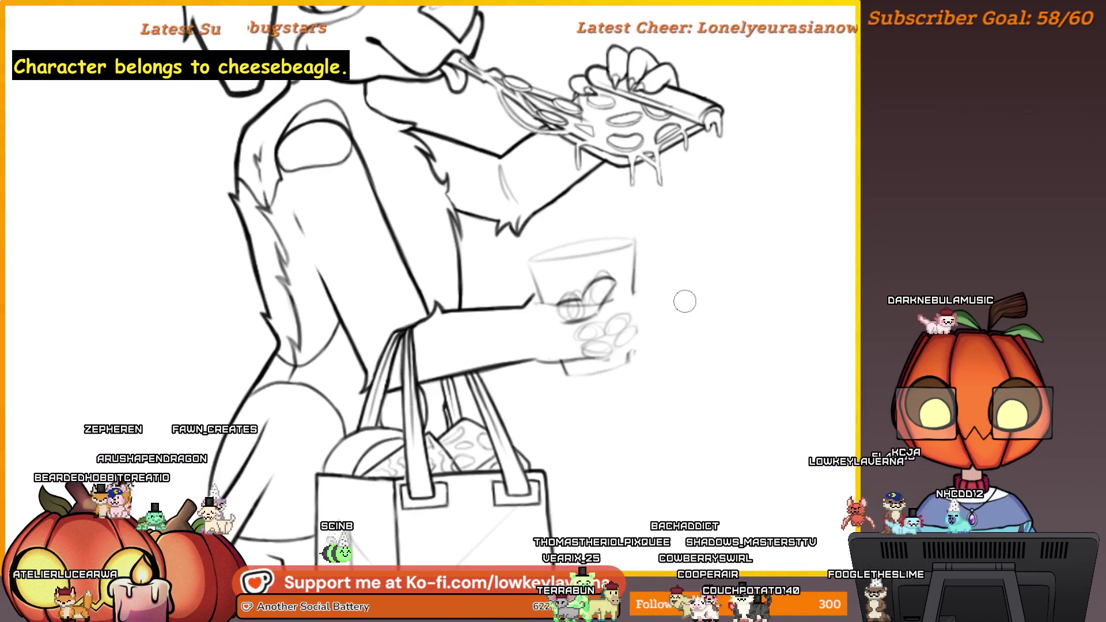
Step: Extend the line under the fingers holding the cup further to the left
scroll(684, 299, up, 5)
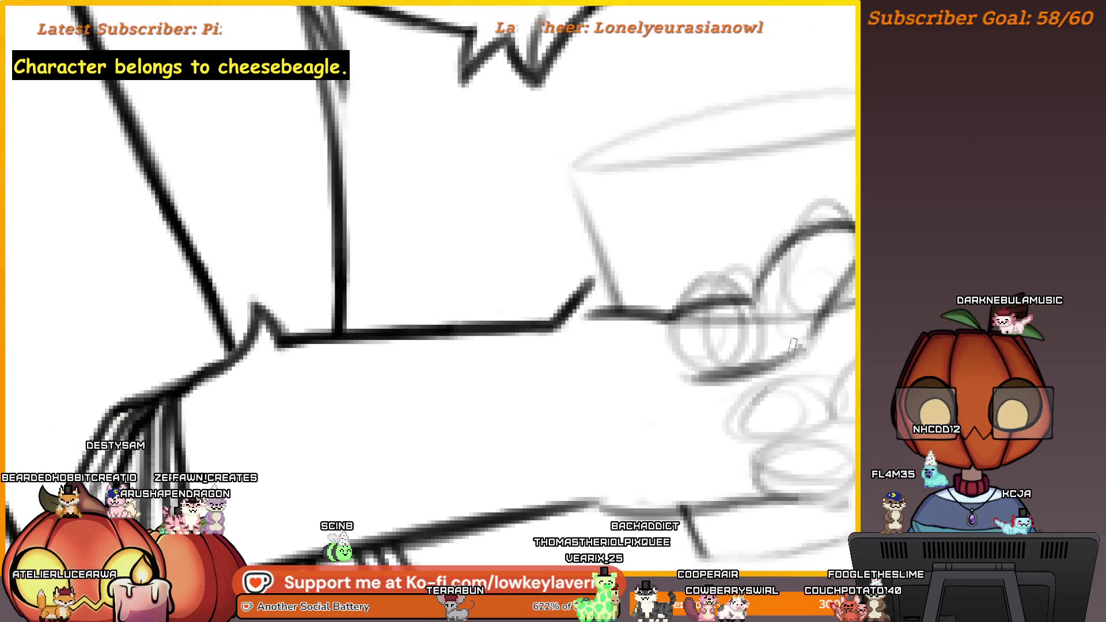
mouse_move(718, 354)
mouse_down()
mouse_move(576, 305)
mouse_move(631, 320)
mouse_up()
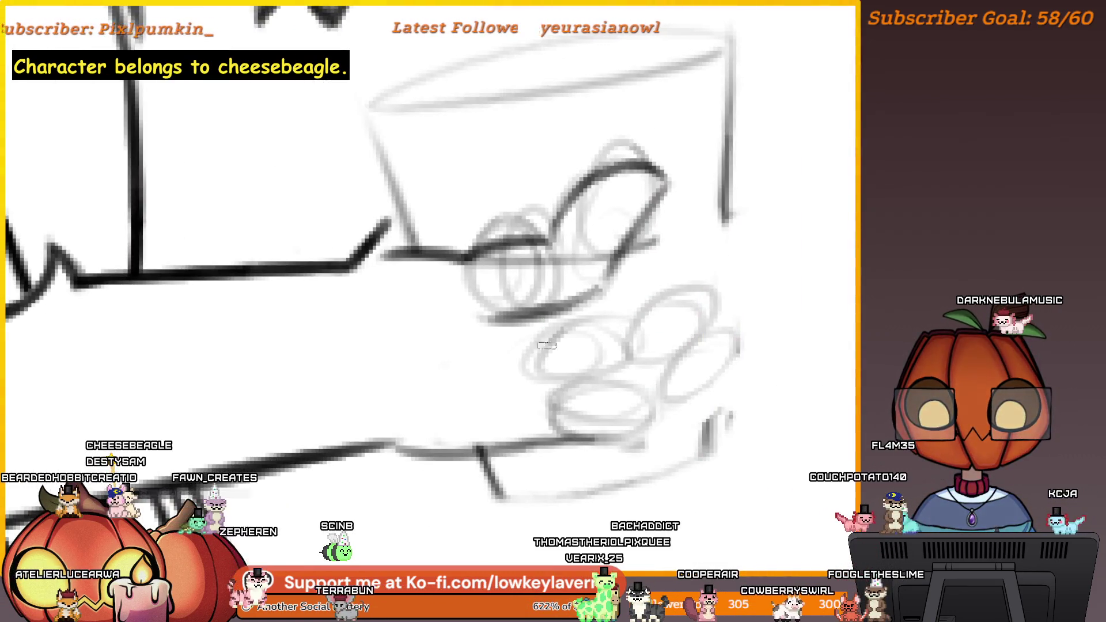
drag(551, 344, 541, 334)
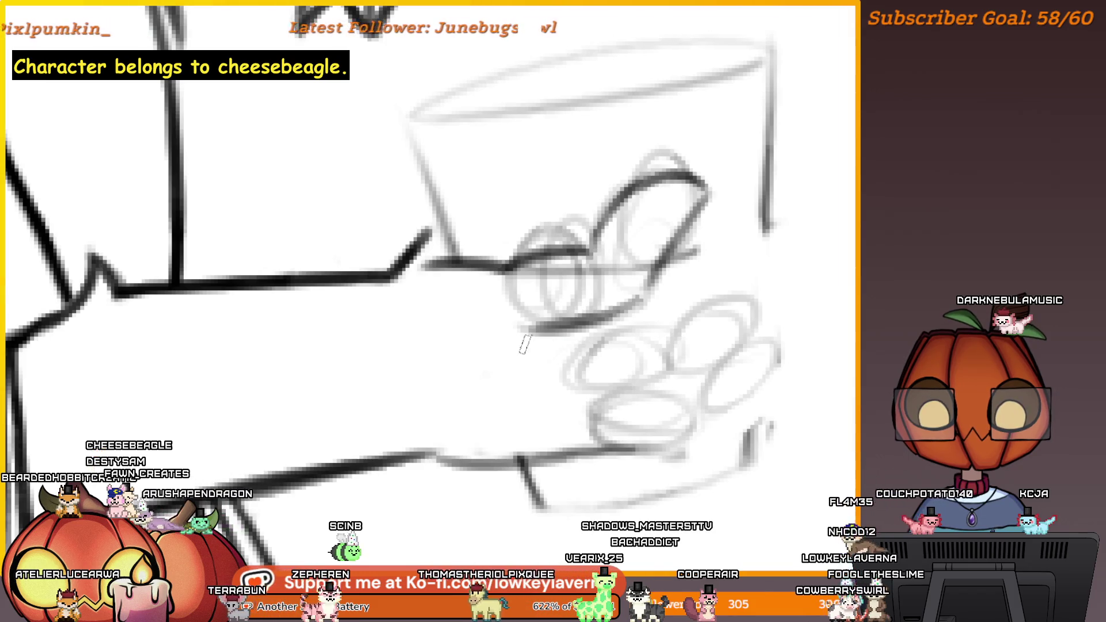
scroll(615, 295, down, 3)
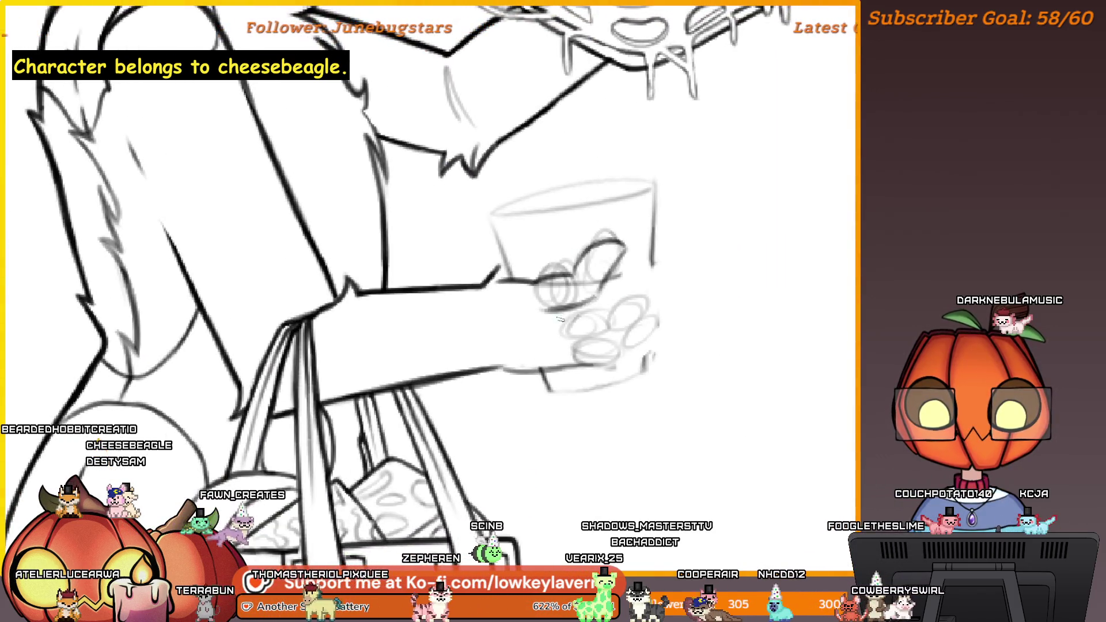
scroll(632, 293, up, 2)
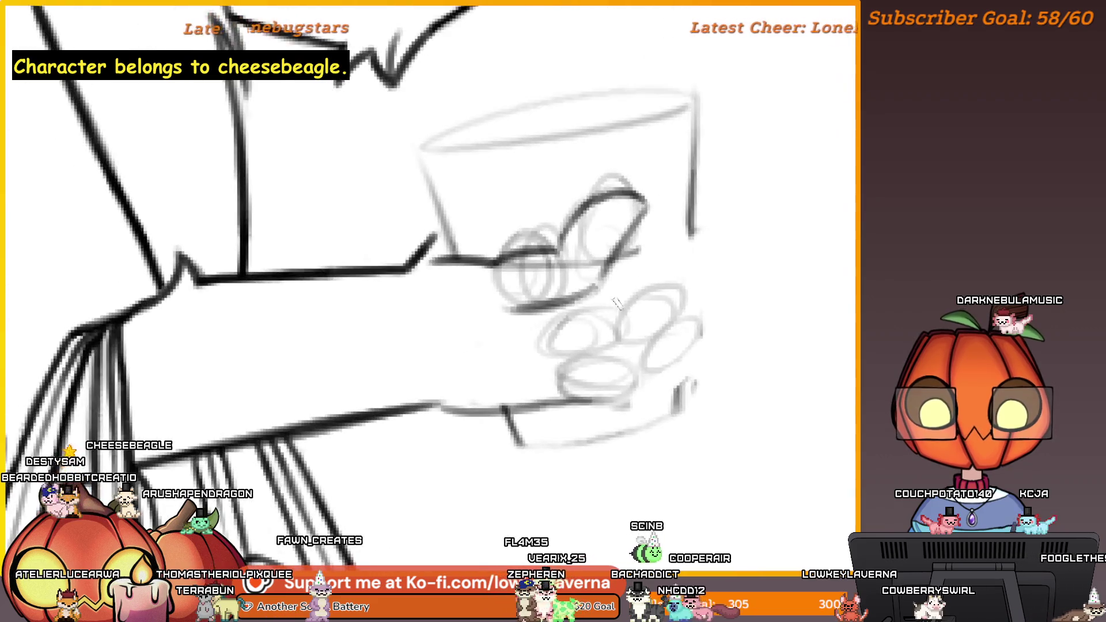
drag(579, 310, 514, 320)
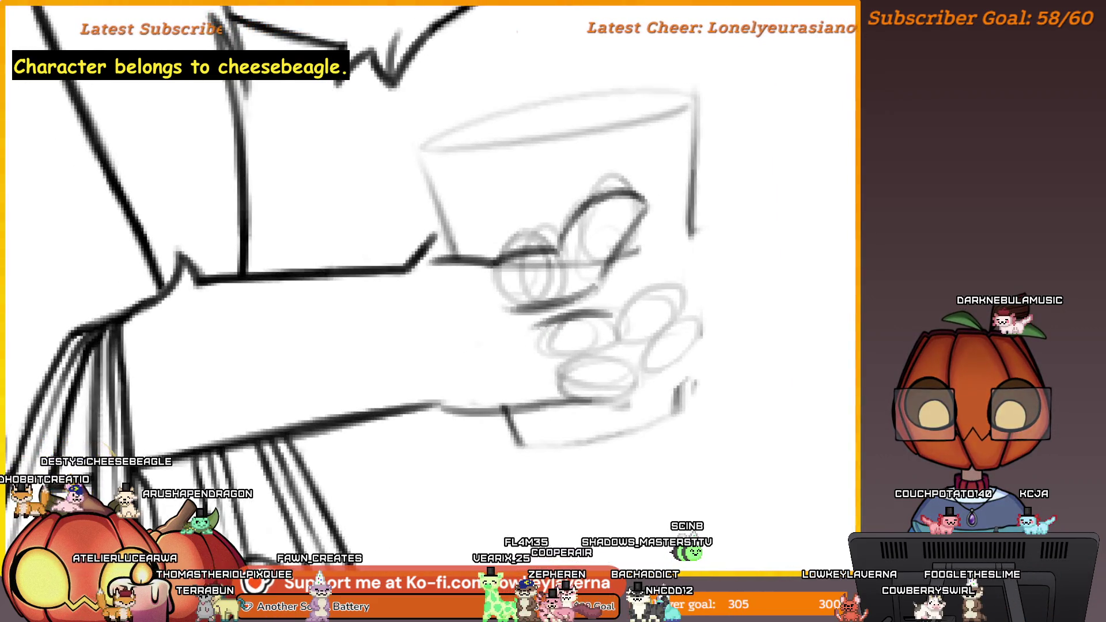
Step: Recentre the view on the cup and hand, then nudge the selected sketch piece upward
scroll(519, 314, down, 2)
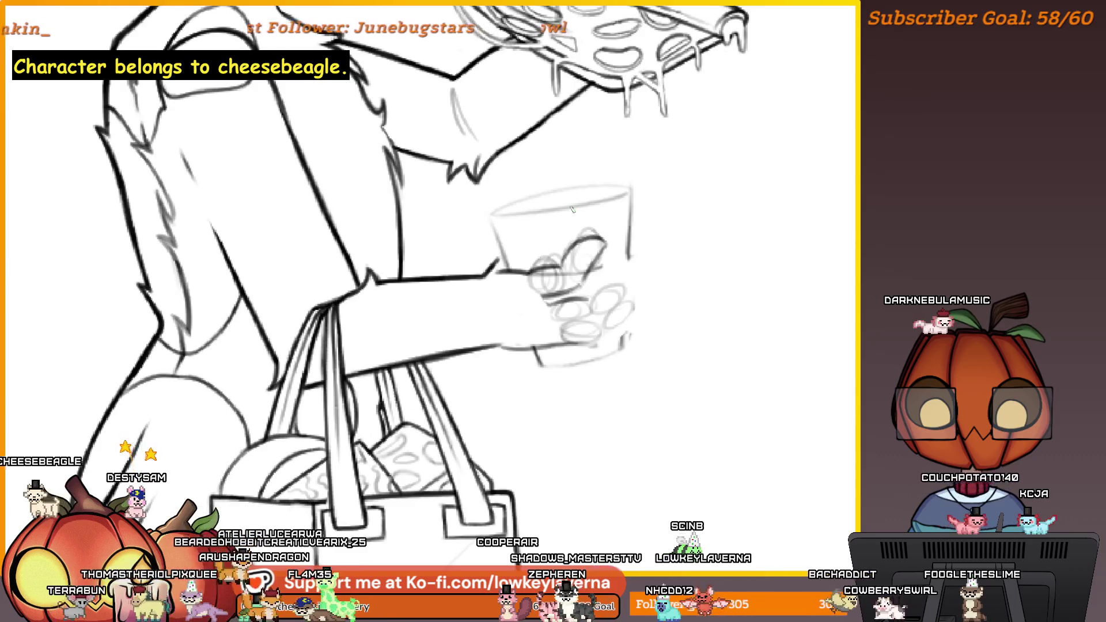
drag(572, 209, 204, 211)
mouse_move(131, 271)
mouse_down()
mouse_move(249, 271)
mouse_move(292, 311)
mouse_up()
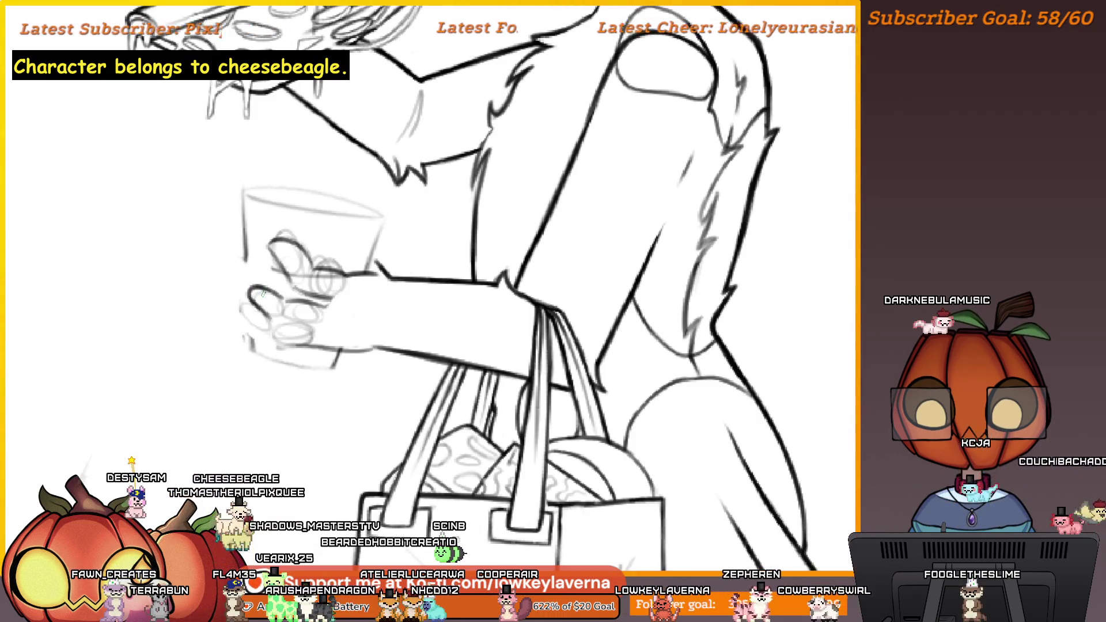
mouse_move(417, 255)
mouse_down()
mouse_move(647, 281)
mouse_move(643, 306)
mouse_up()
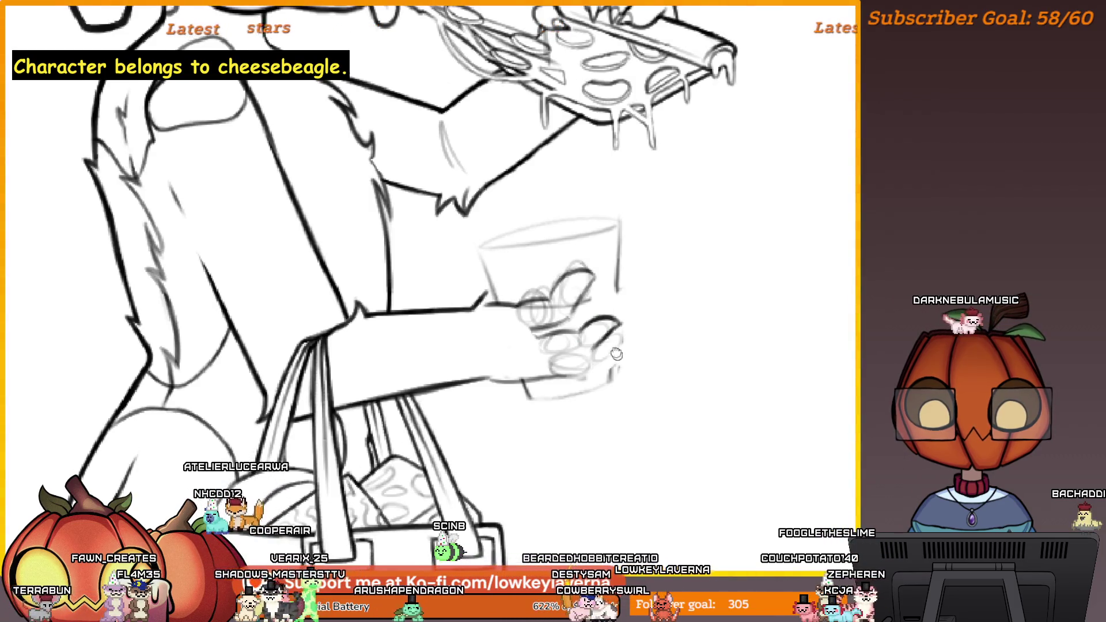
drag(617, 355, 612, 335)
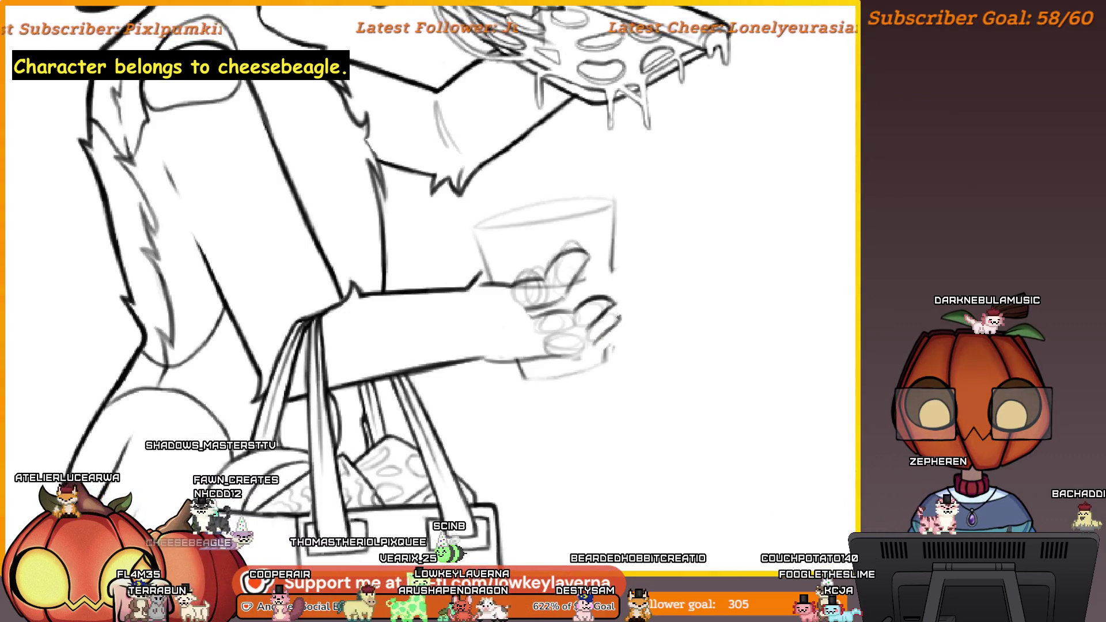
drag(578, 333, 635, 316)
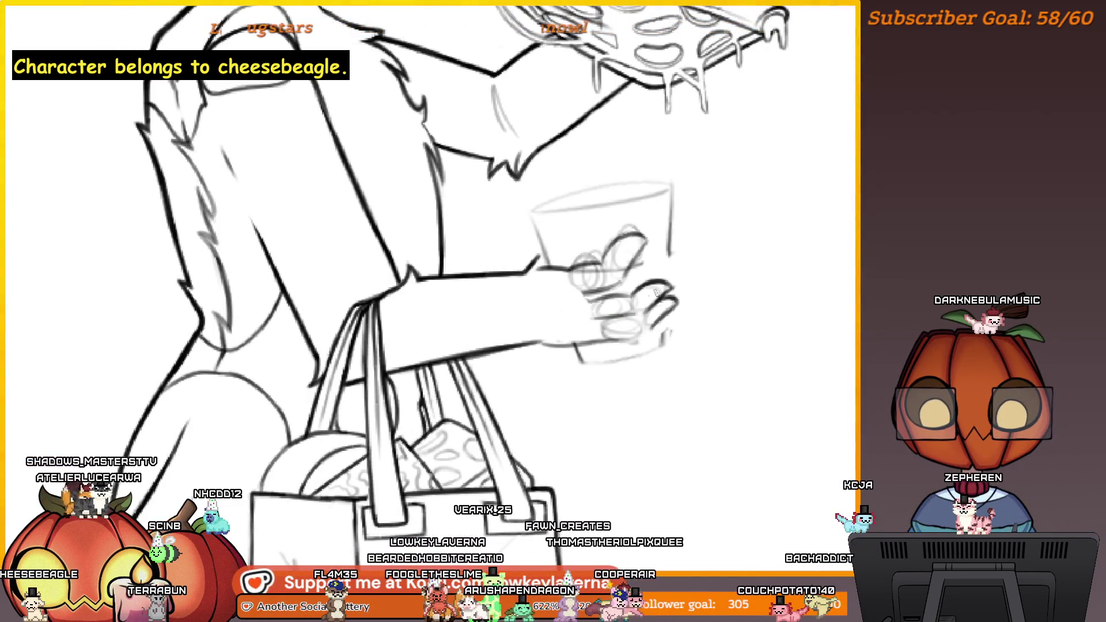
scroll(641, 353, down, 2)
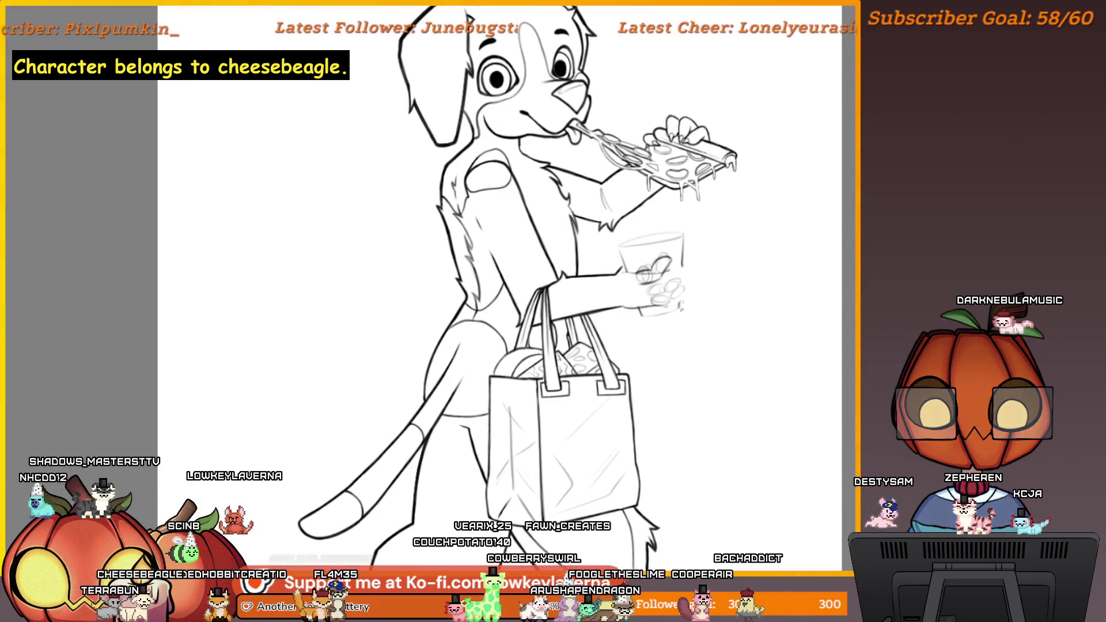
scroll(691, 283, up, 3)
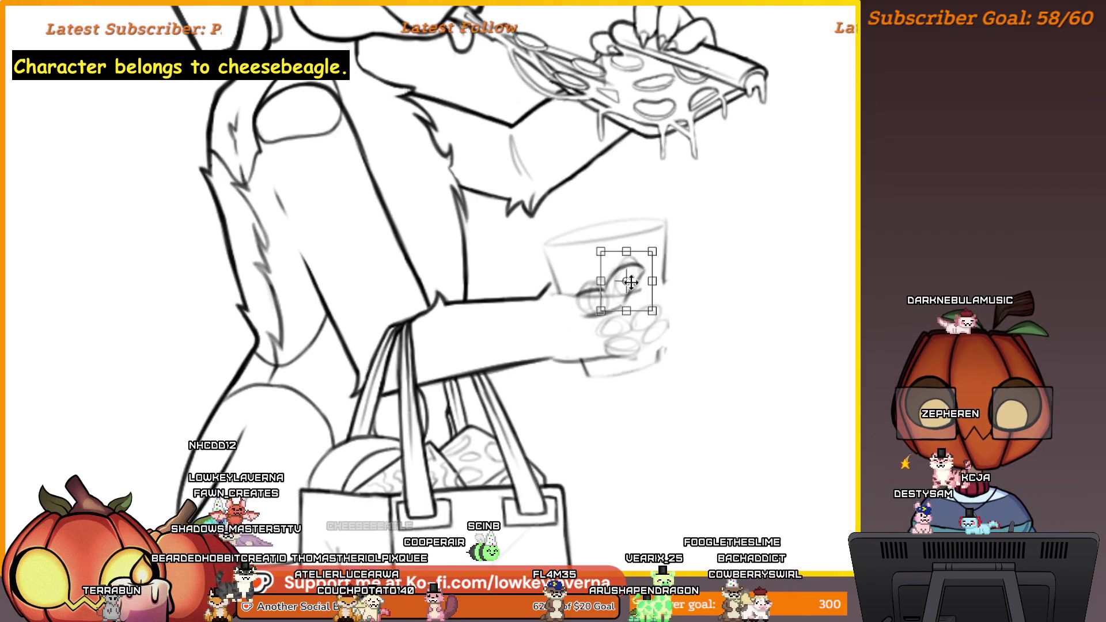
drag(625, 304, 623, 285)
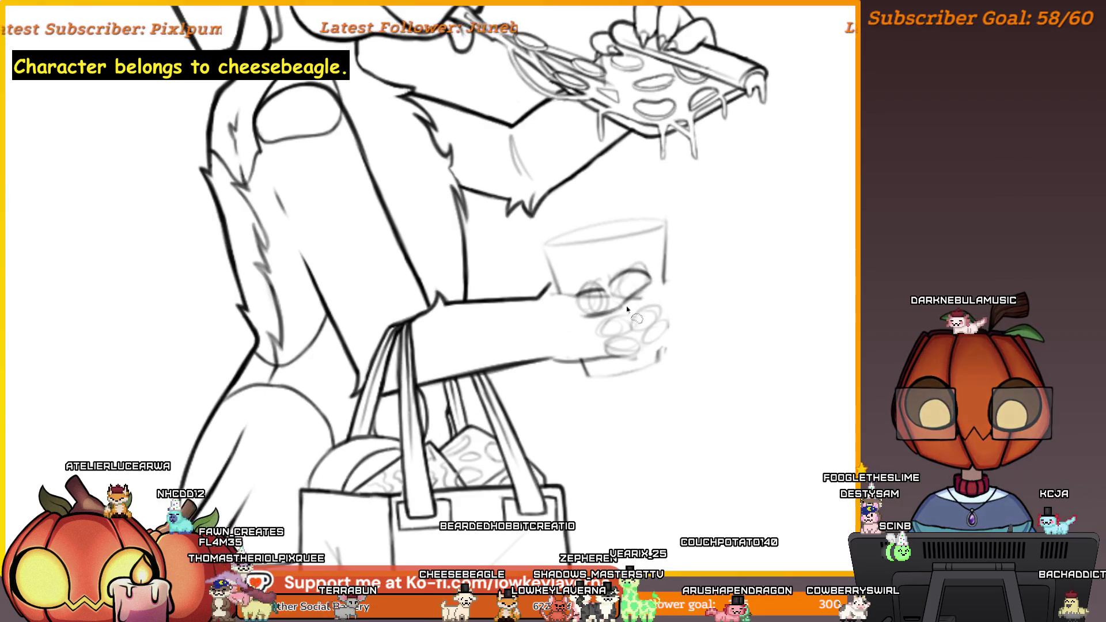
Step: Lasso the small sketch inside the cup and rotate it slightly counter-clockwise with Ctrl+T
drag(627, 310, 587, 324)
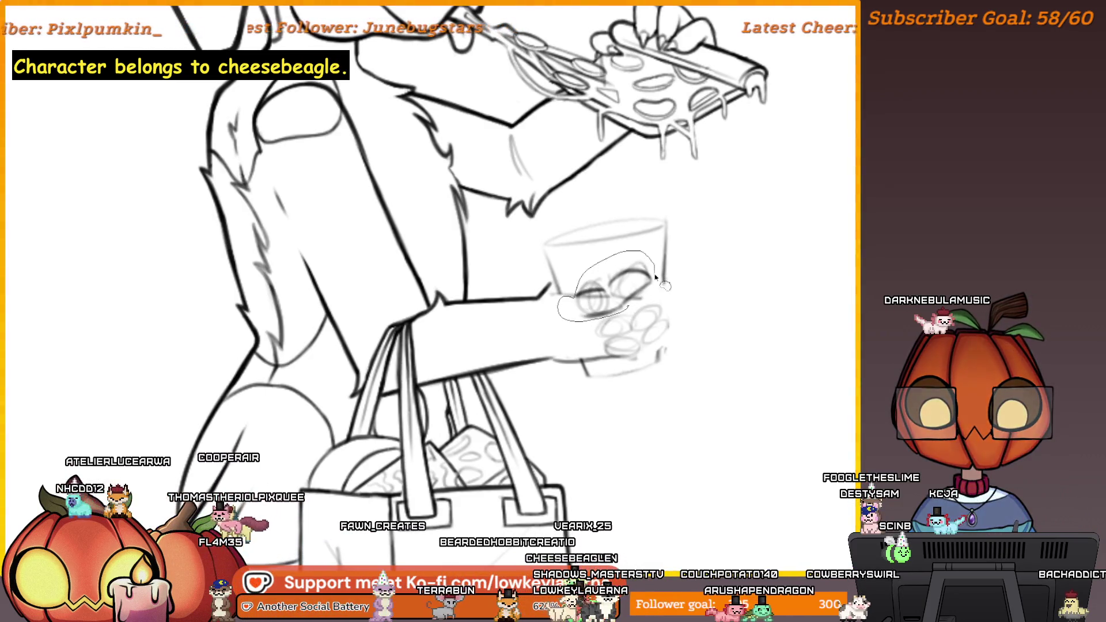
key(ctrl+t)
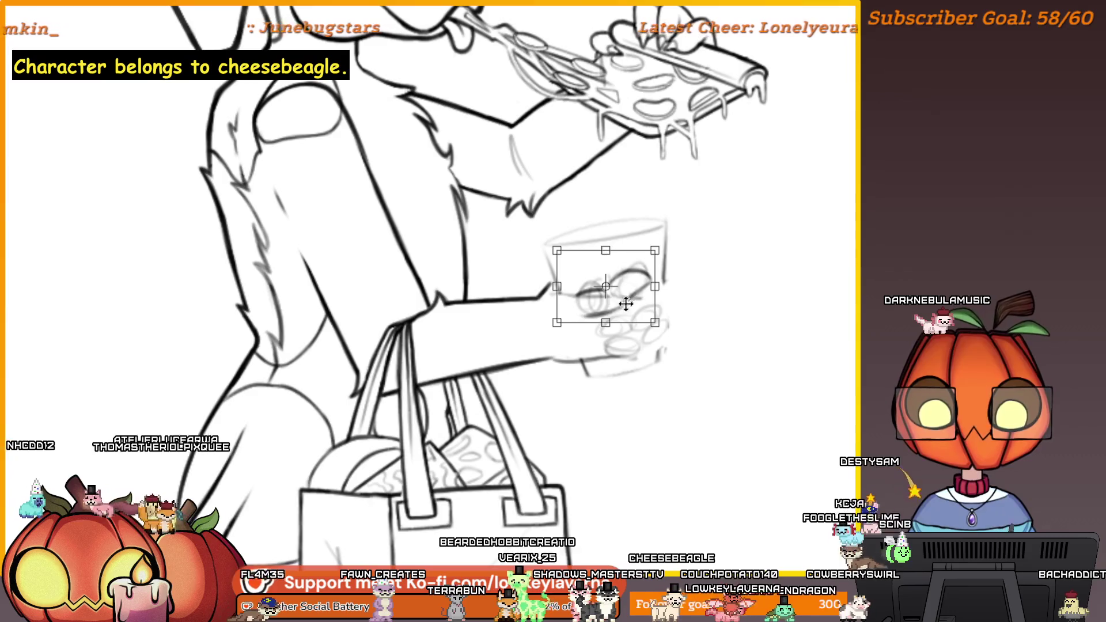
mouse_move(662, 323)
mouse_down()
mouse_move(667, 293)
mouse_move(637, 287)
mouse_move(661, 266)
mouse_up()
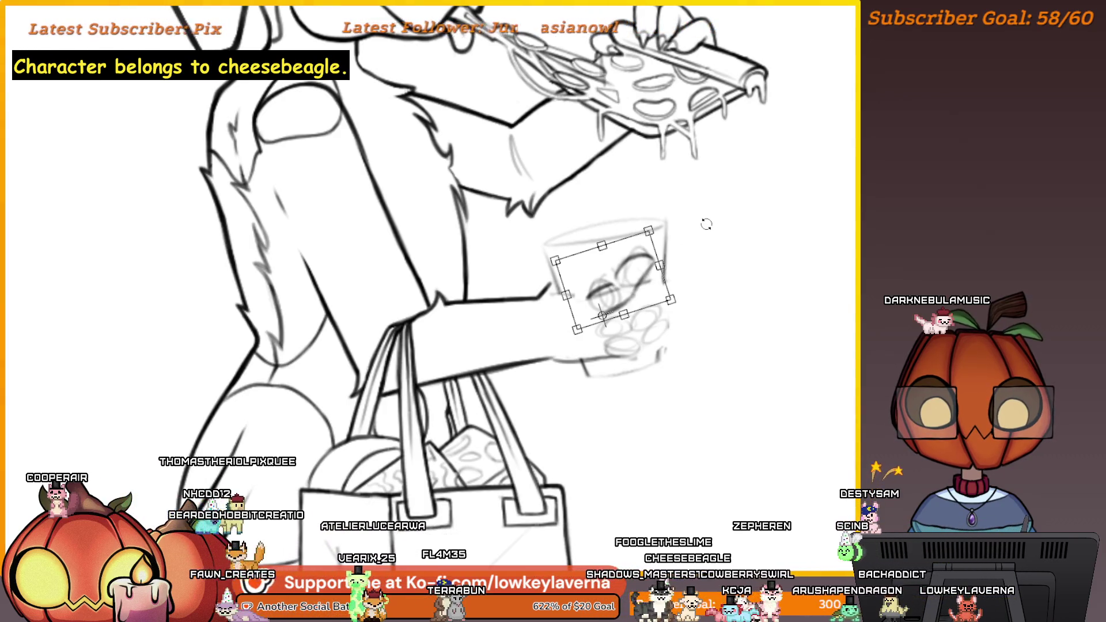
scroll(564, 302, right, 5)
scroll(266, 165, left, 3)
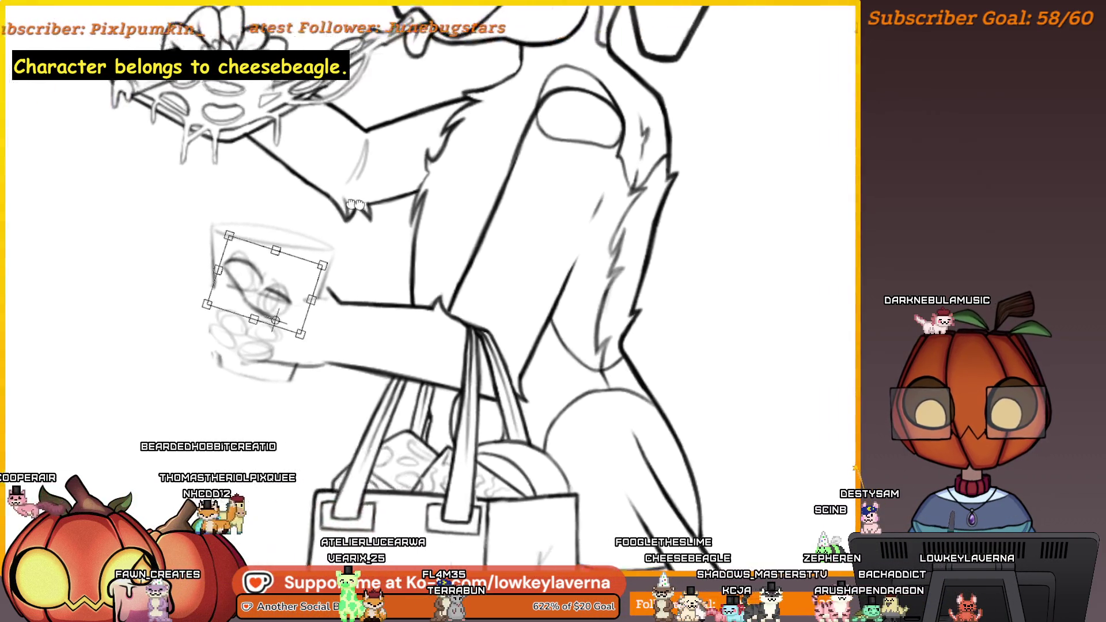
key(Return)
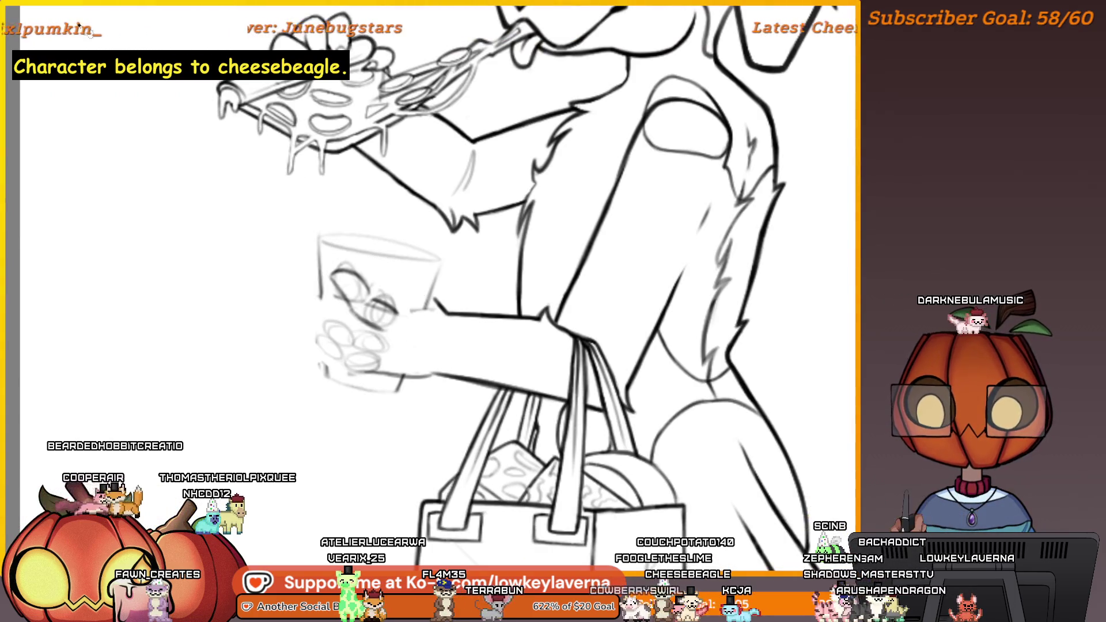
drag(337, 336, 349, 312)
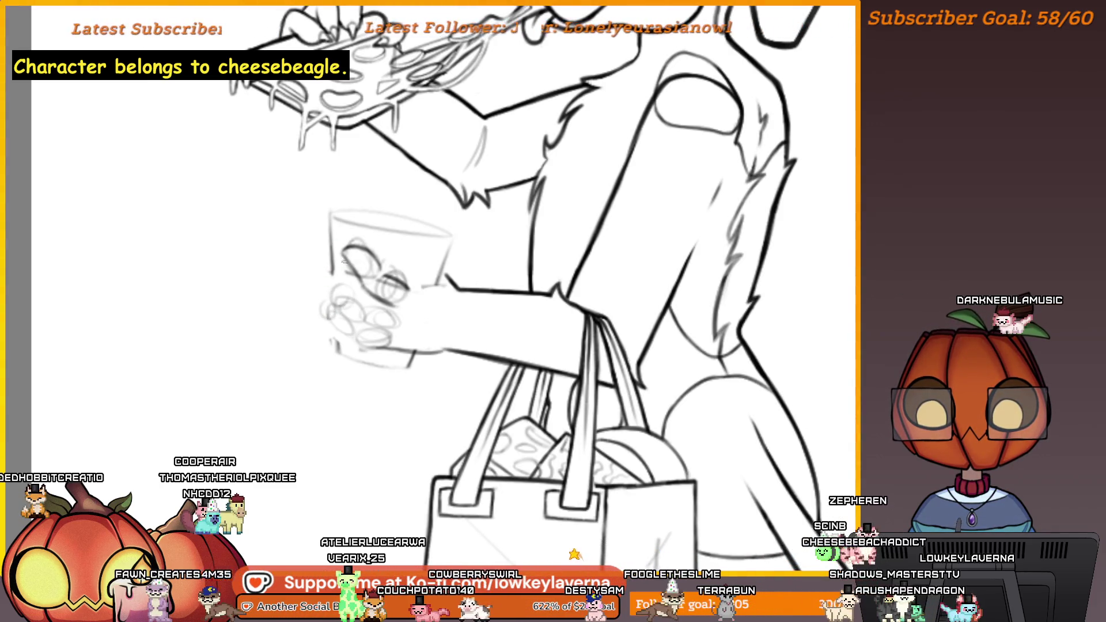
mouse_move(332, 286)
mouse_down()
mouse_move(344, 287)
mouse_move(344, 303)
mouse_up()
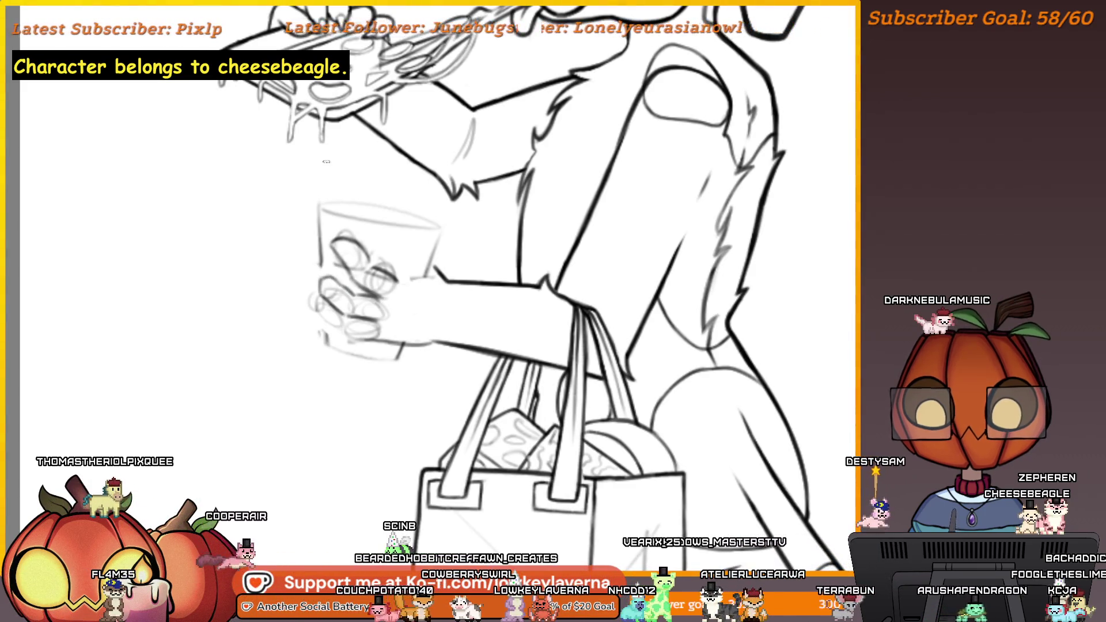
scroll(447, 196, down, 4)
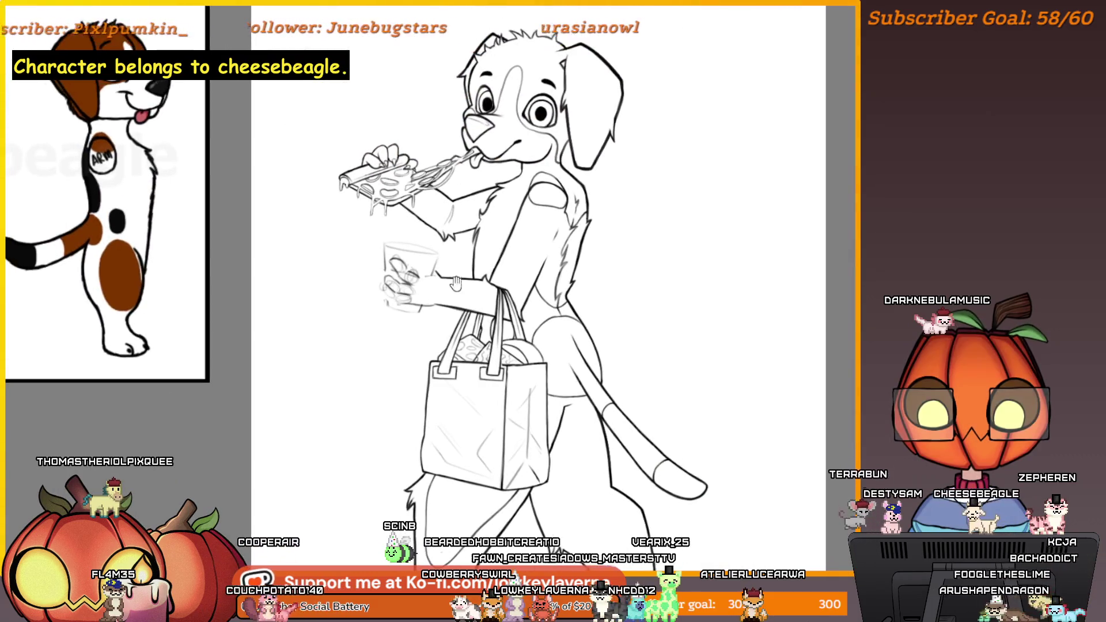
scroll(392, 294, up, 4)
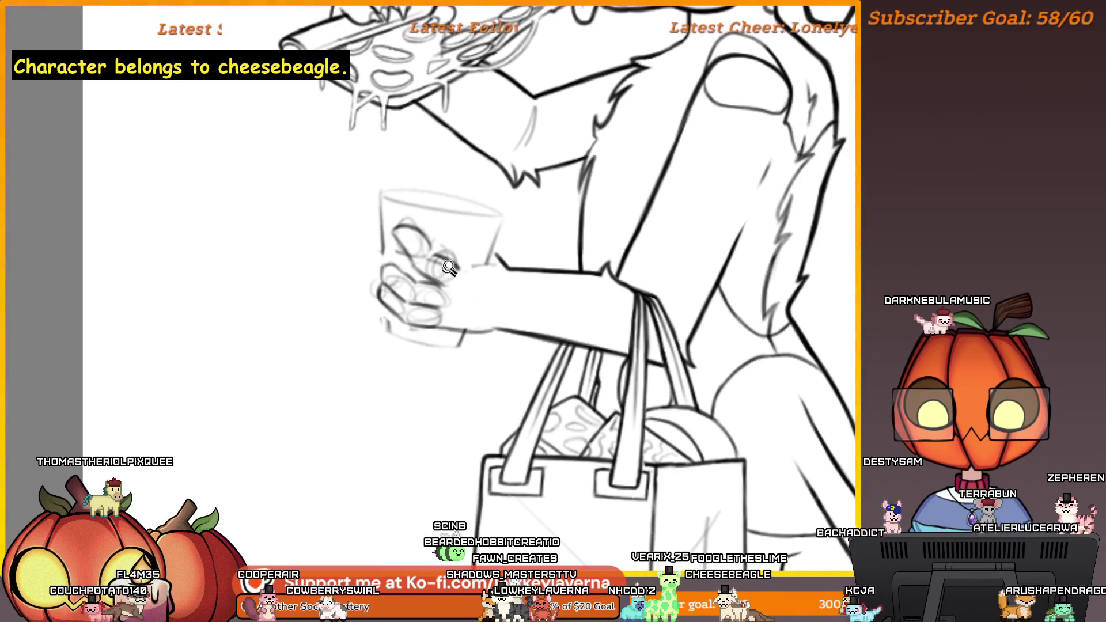
scroll(408, 328, down, 3)
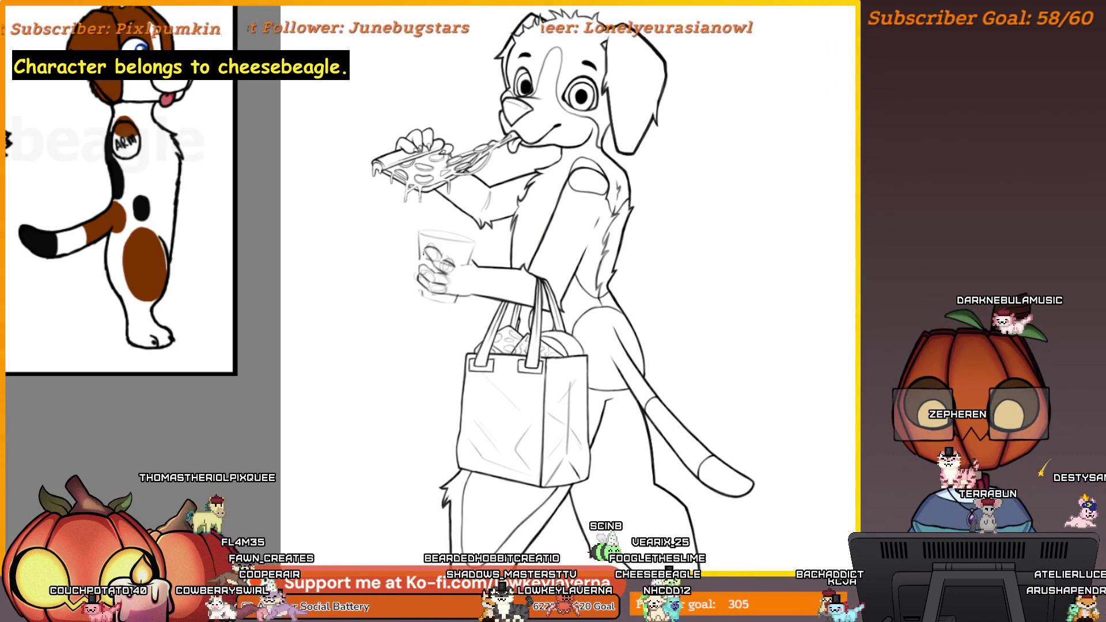
scroll(417, 268, up, 2)
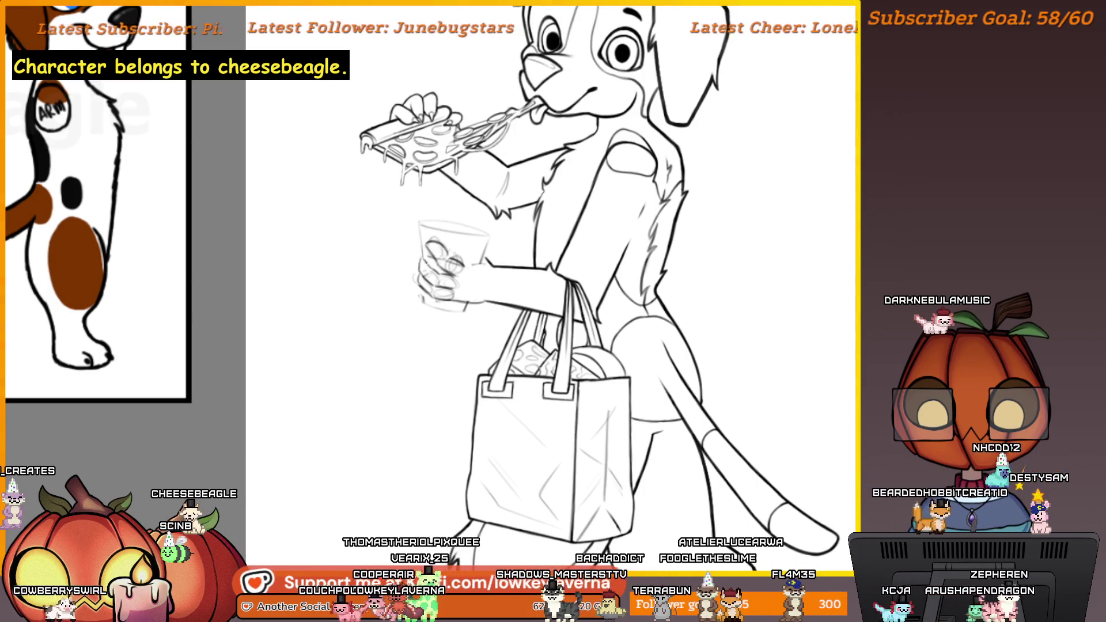
scroll(476, 164, down, 2)
scroll(98, 202, down, 2)
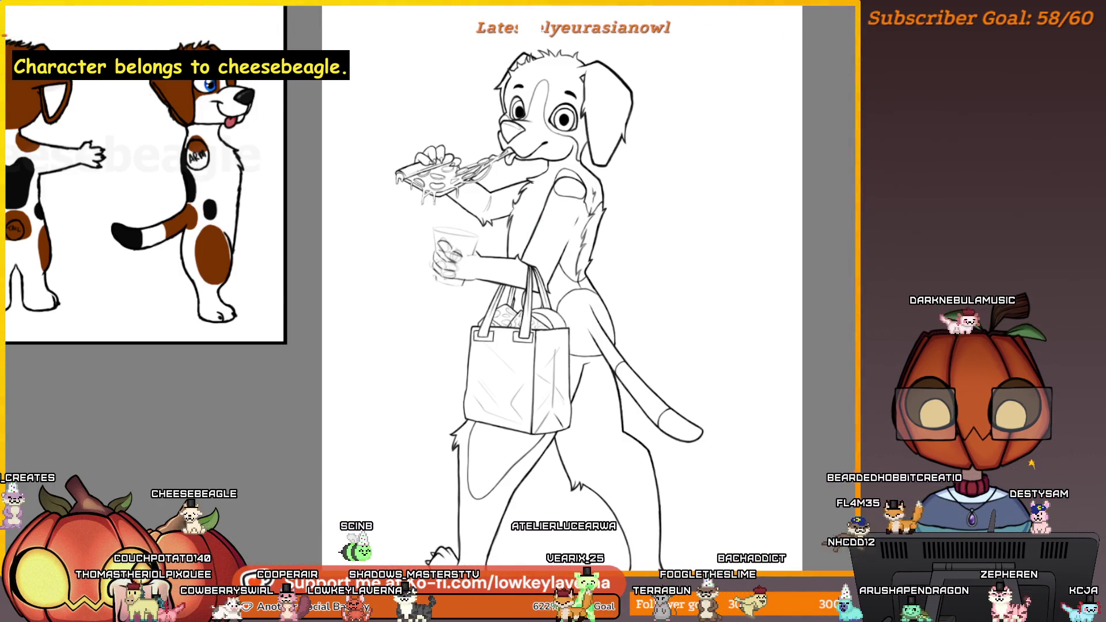
scroll(536, 181, up, 3)
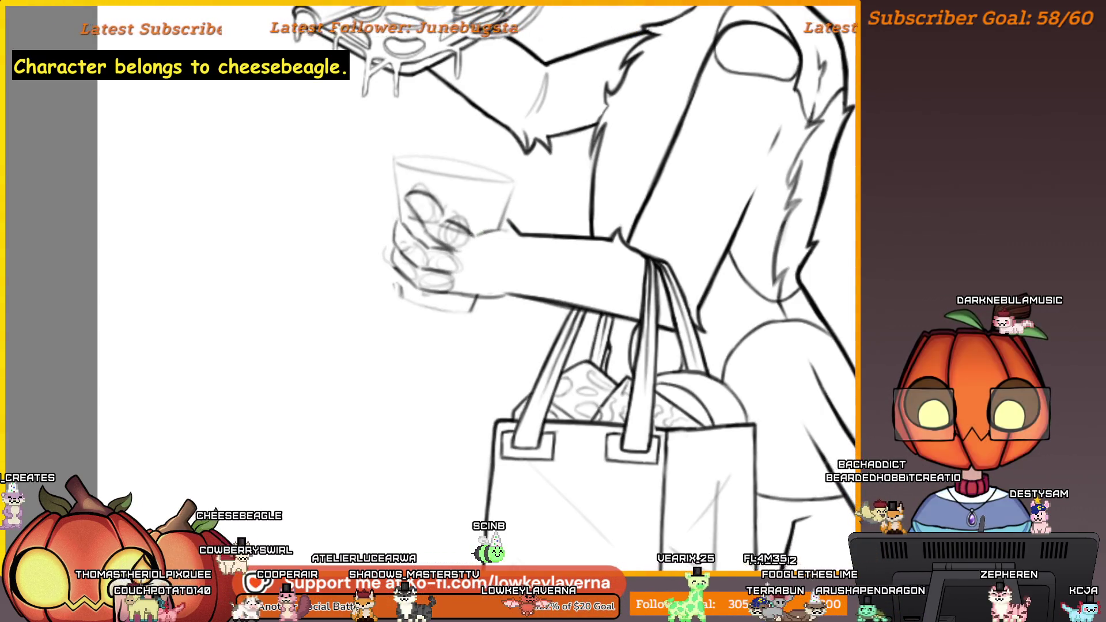
scroll(500, 226, down, 3)
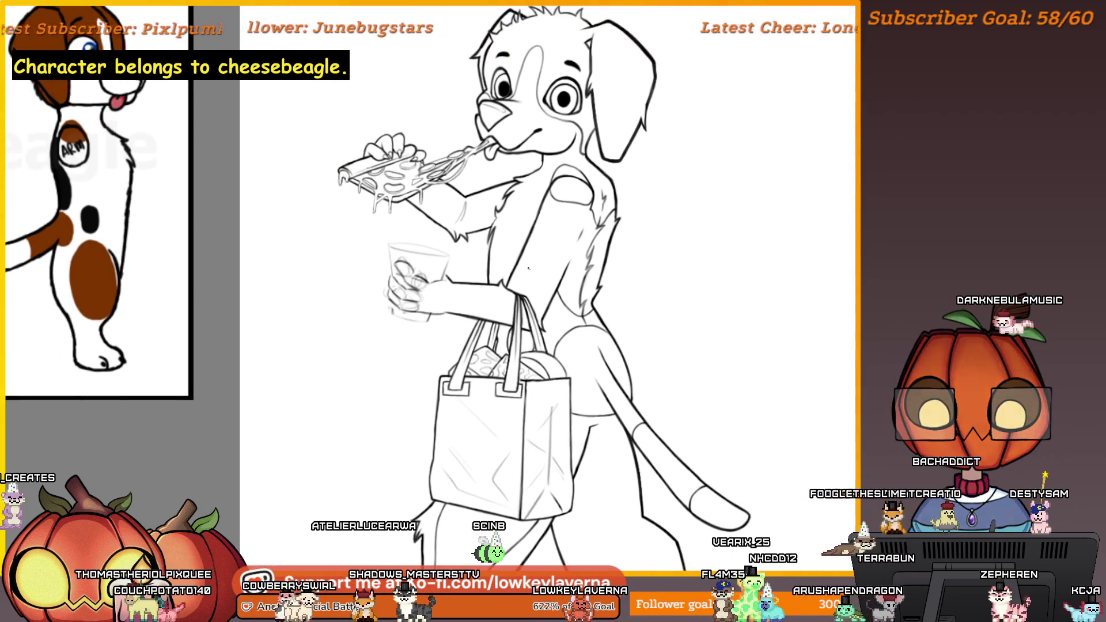
key(m)
scroll(432, 329, down, 4)
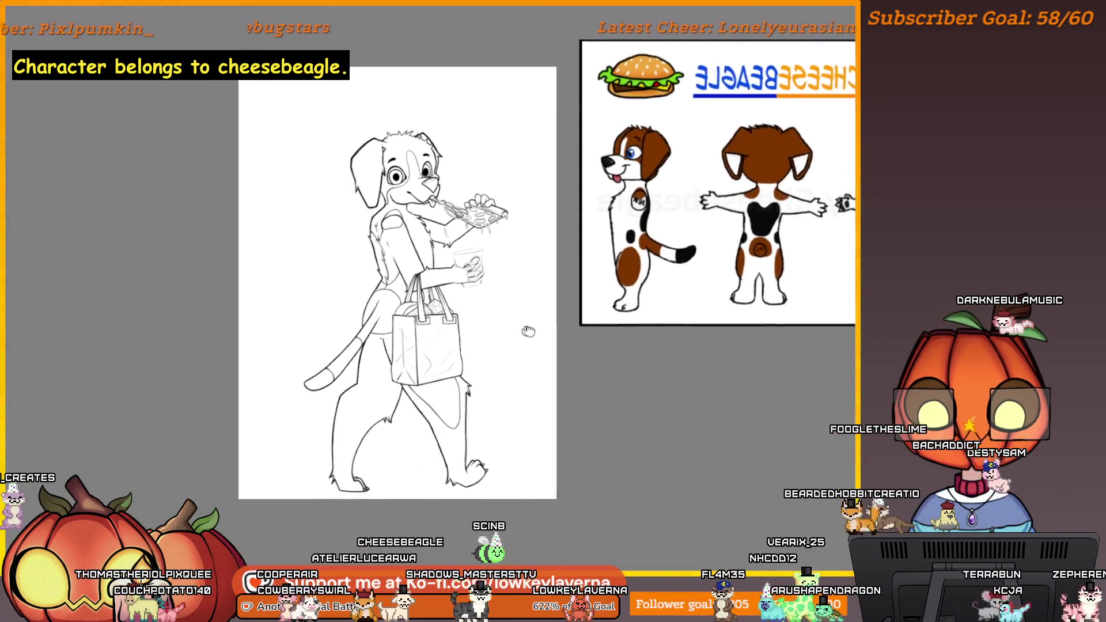
scroll(530, 326, up, 1)
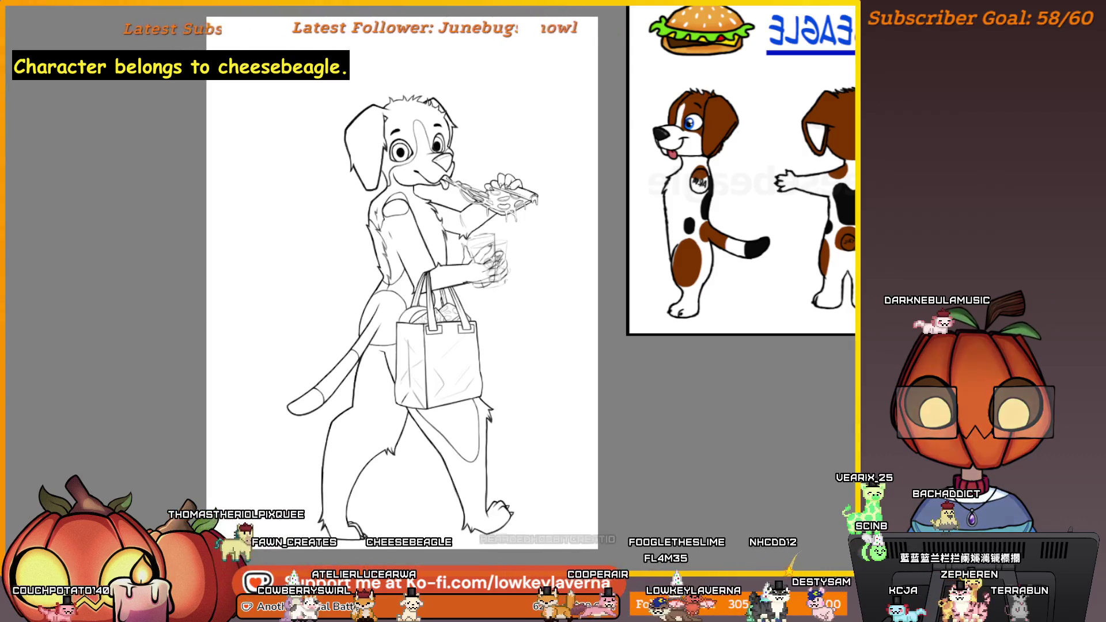
scroll(547, 334, up, 5)
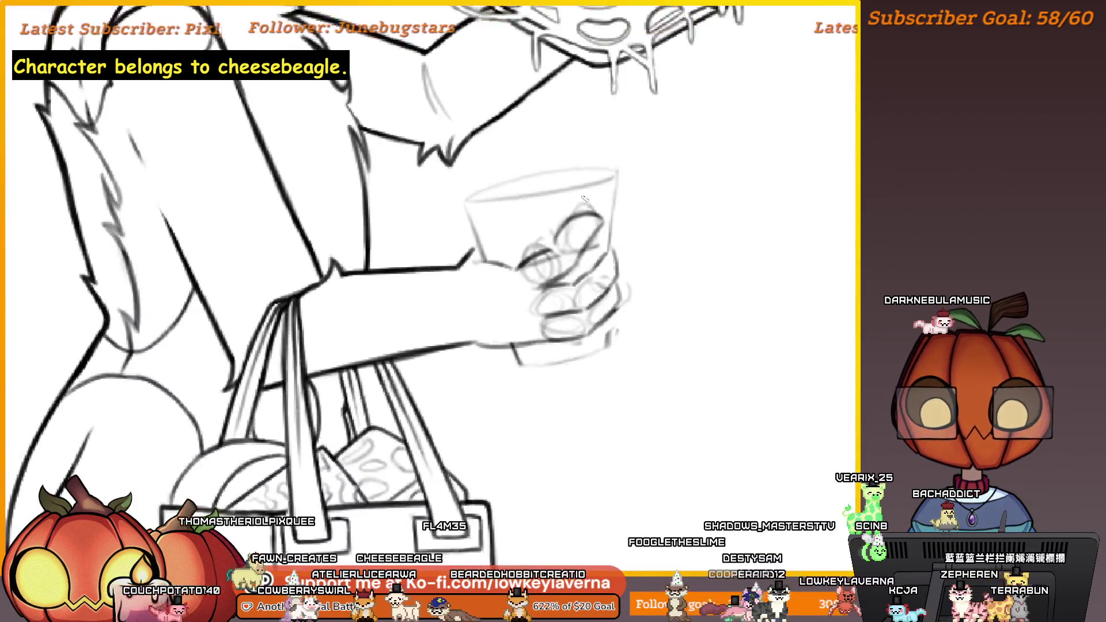
scroll(547, 334, up, 3)
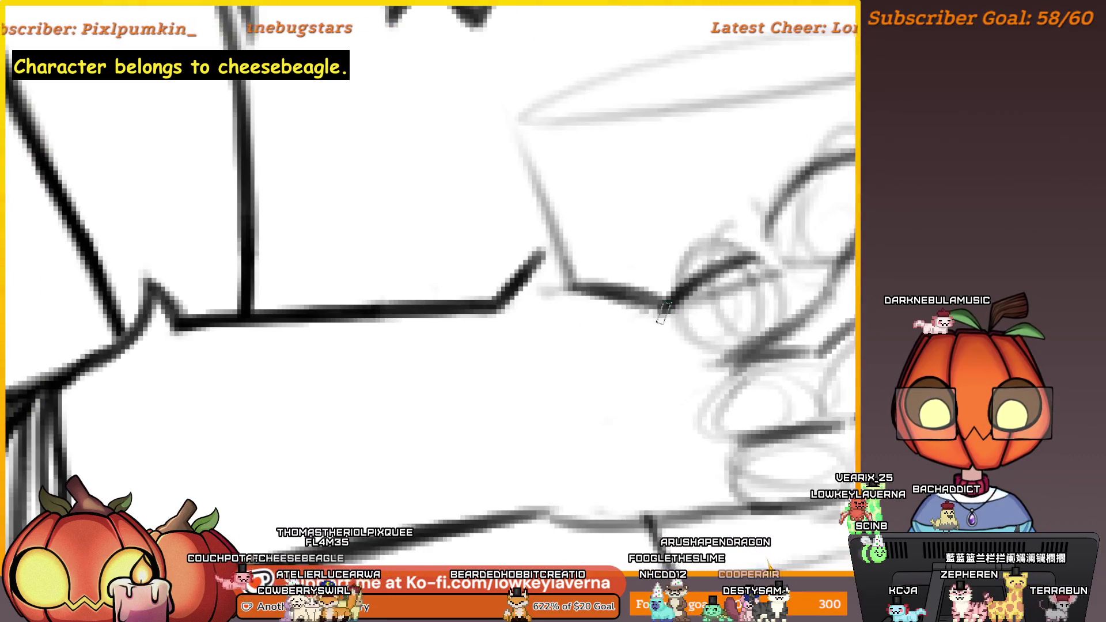
scroll(460, 359, down, 3)
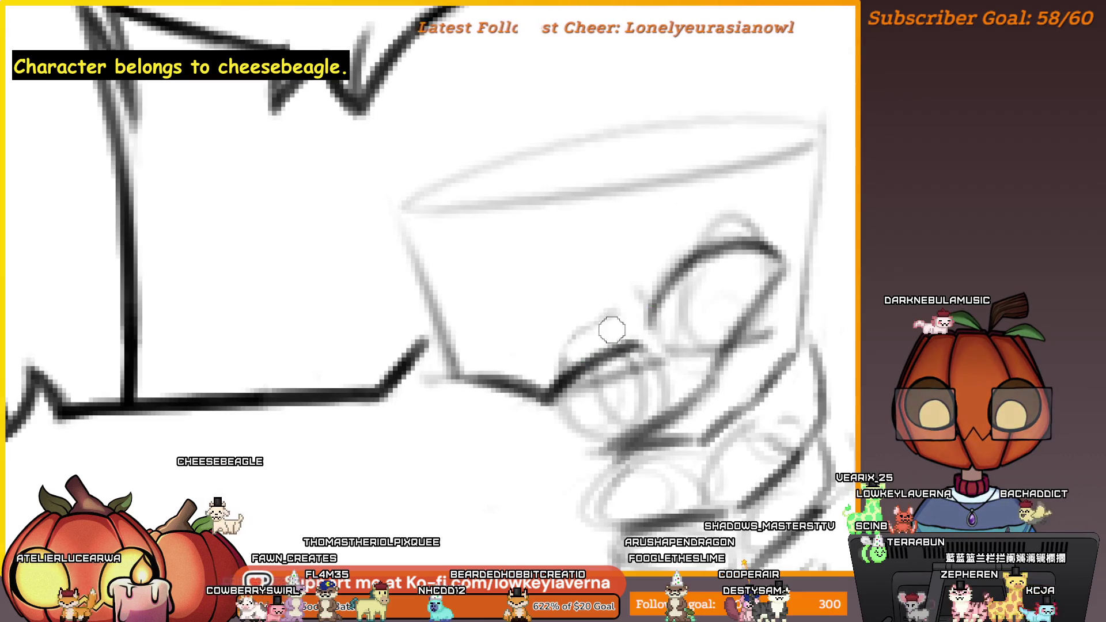
scroll(600, 309, right, 2)
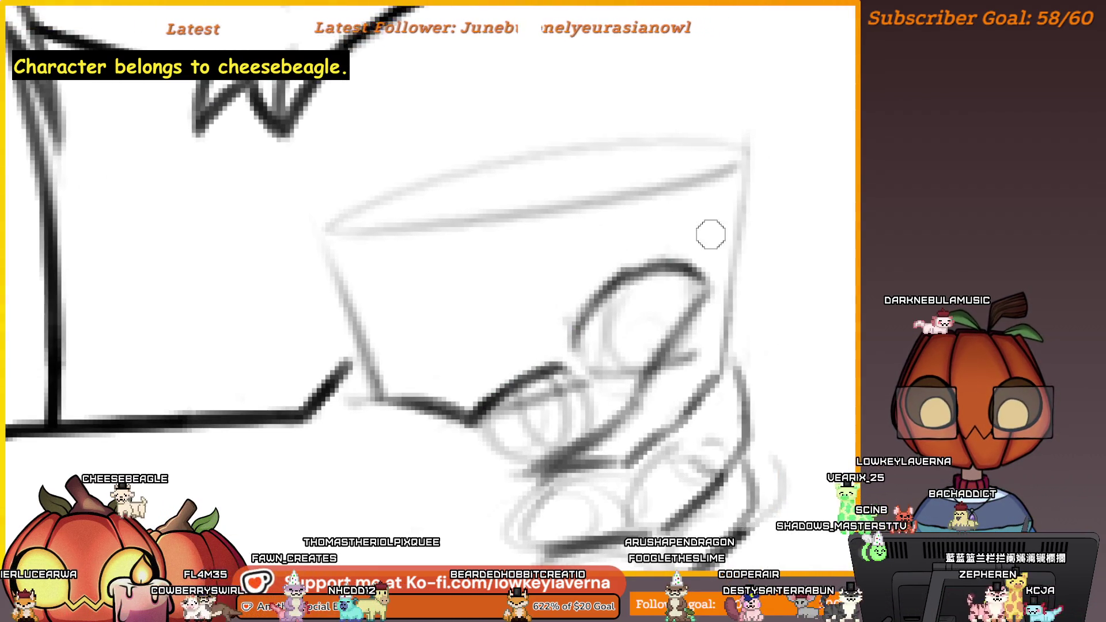
scroll(692, 271, down, 1)
scroll(711, 267, down, 5)
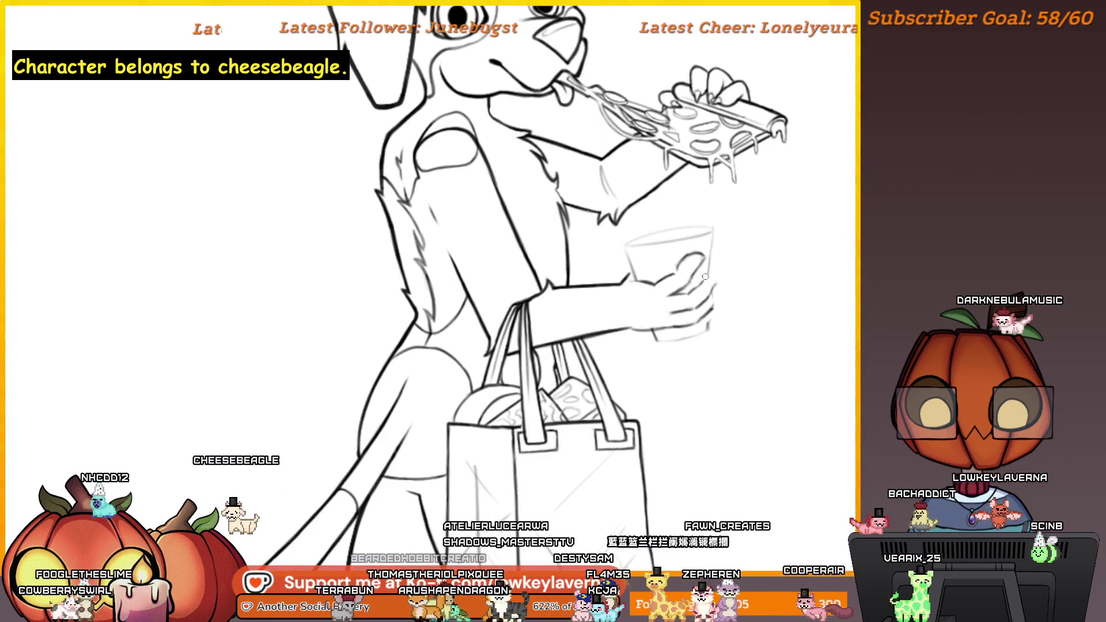
scroll(715, 261, up, 1)
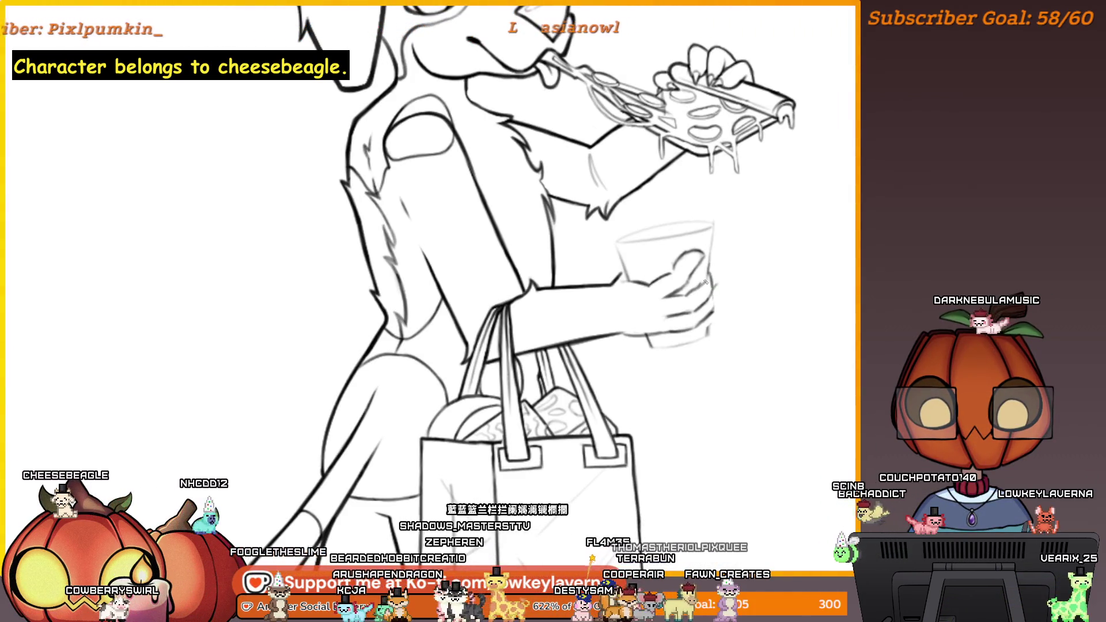
key(m)
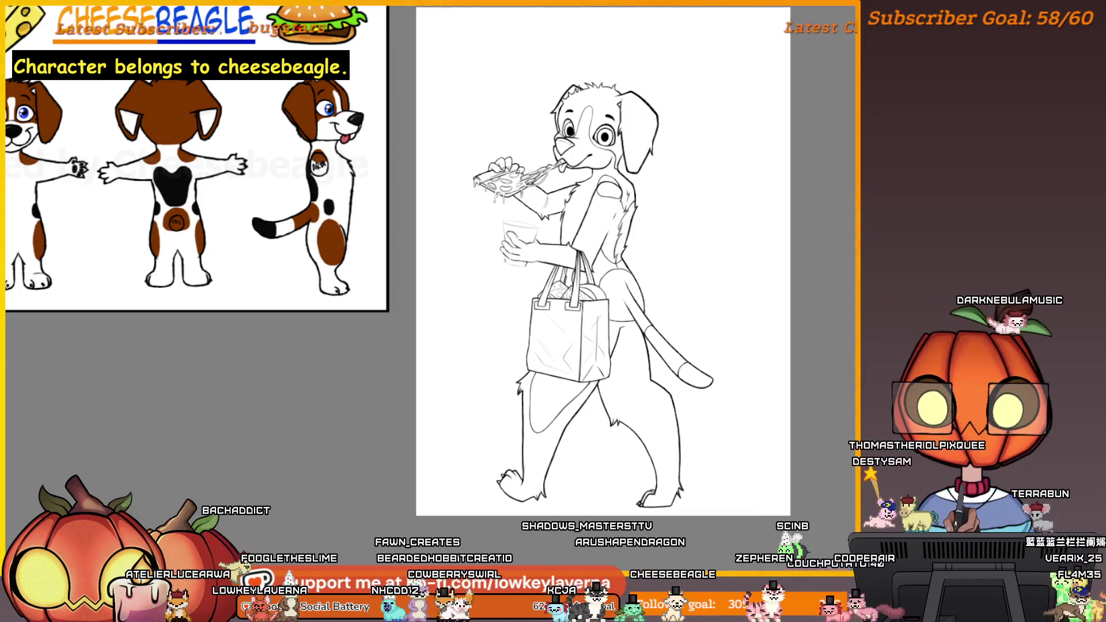
Step: Zoom in on the cup-holding hand and lasso the area around the cup and hand
click(530, 258)
click(530, 311)
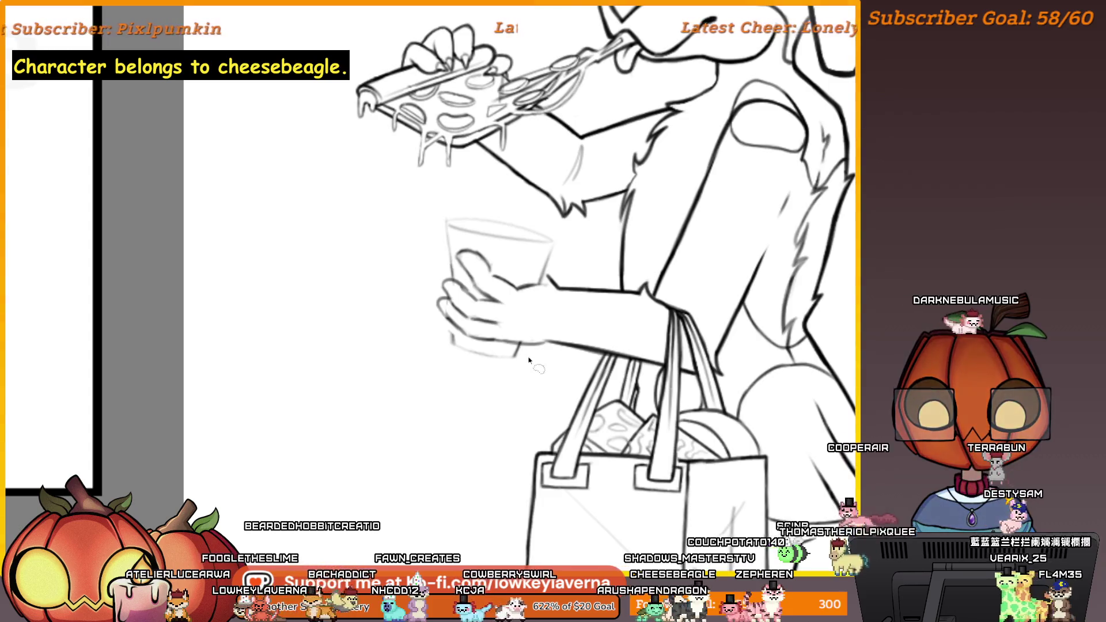
scroll(545, 344, up, 1)
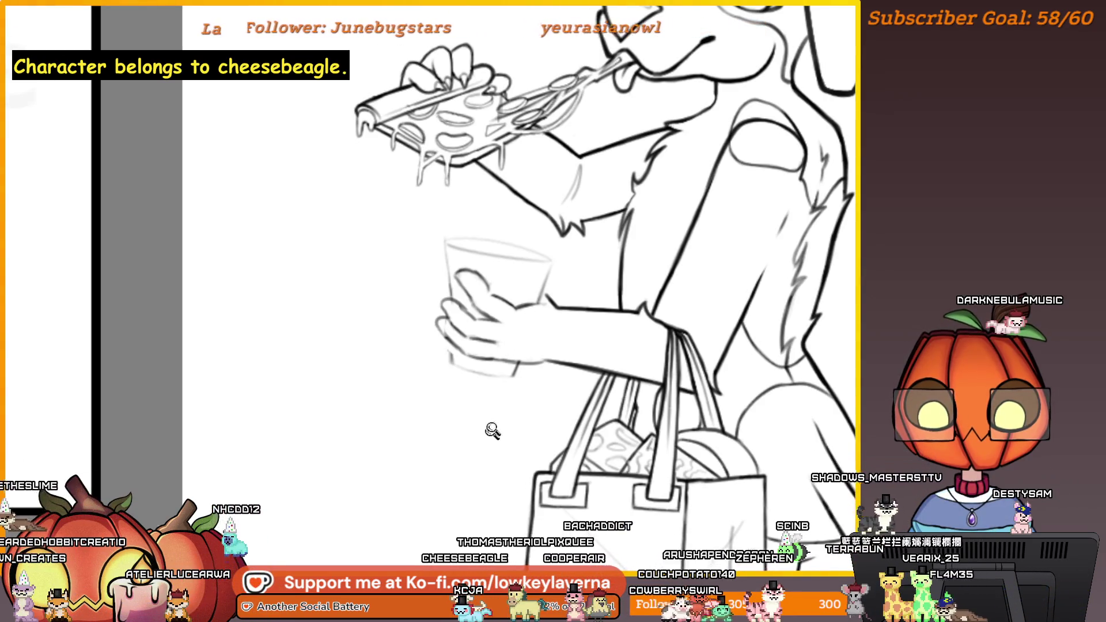
scroll(541, 382, up, 3)
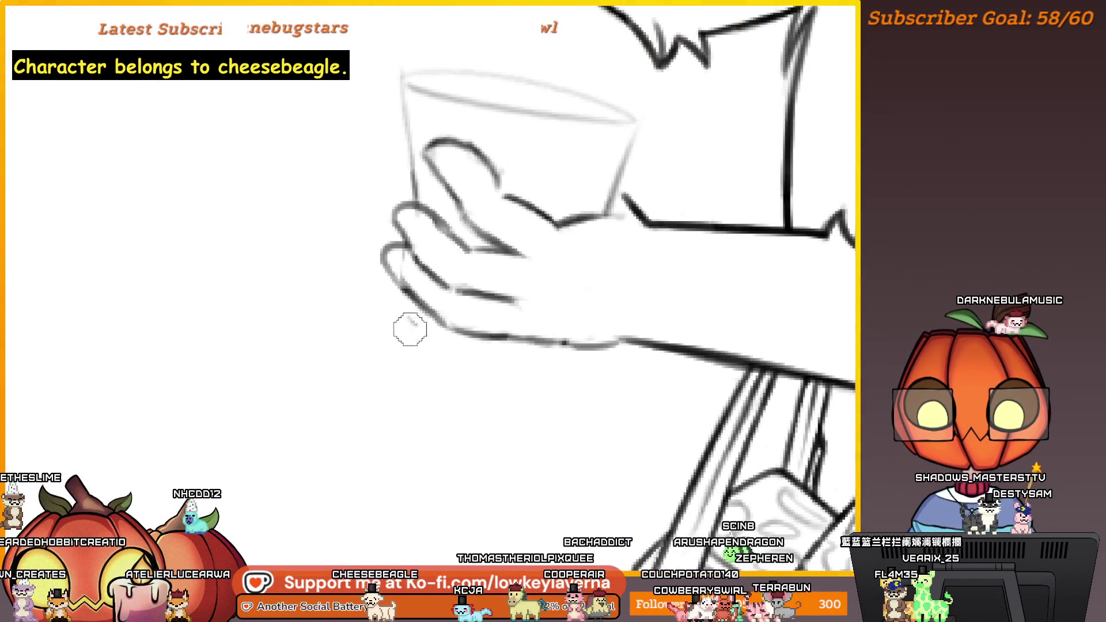
scroll(536, 317, up, 3)
scroll(553, 323, up, 2)
scroll(559, 296, down, 1)
scroll(517, 233, down, 3)
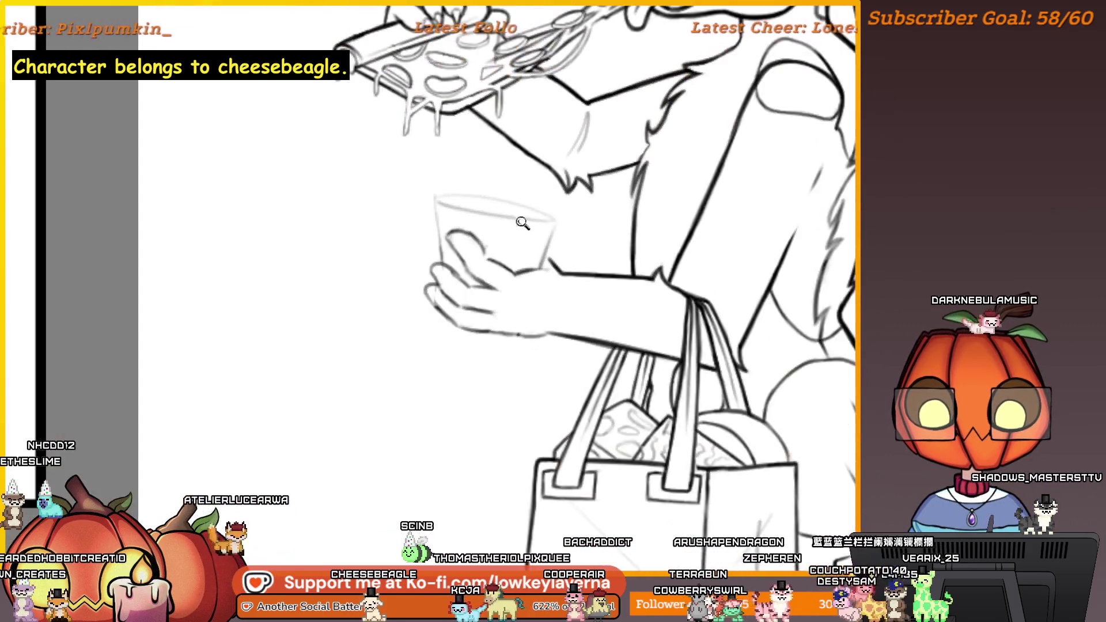
scroll(507, 242, up, 4)
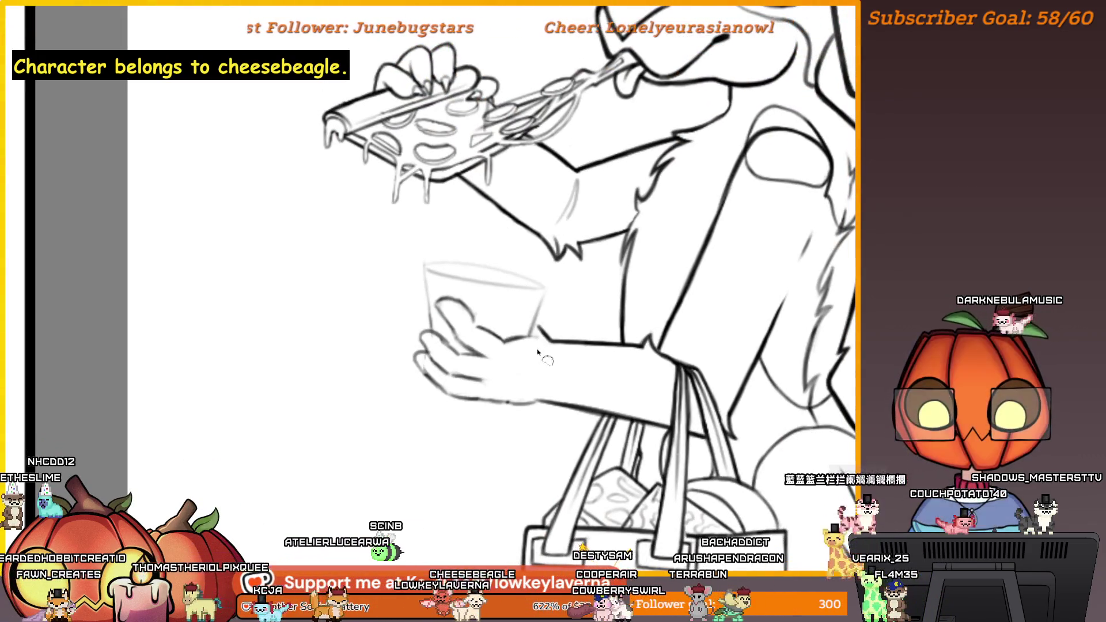
mouse_move(466, 233)
mouse_down()
mouse_move(507, 452)
mouse_move(539, 392)
mouse_up()
Step: Transform the selected cup and hand, shifting them slightly right, and commit the change
key(ctrl+t)
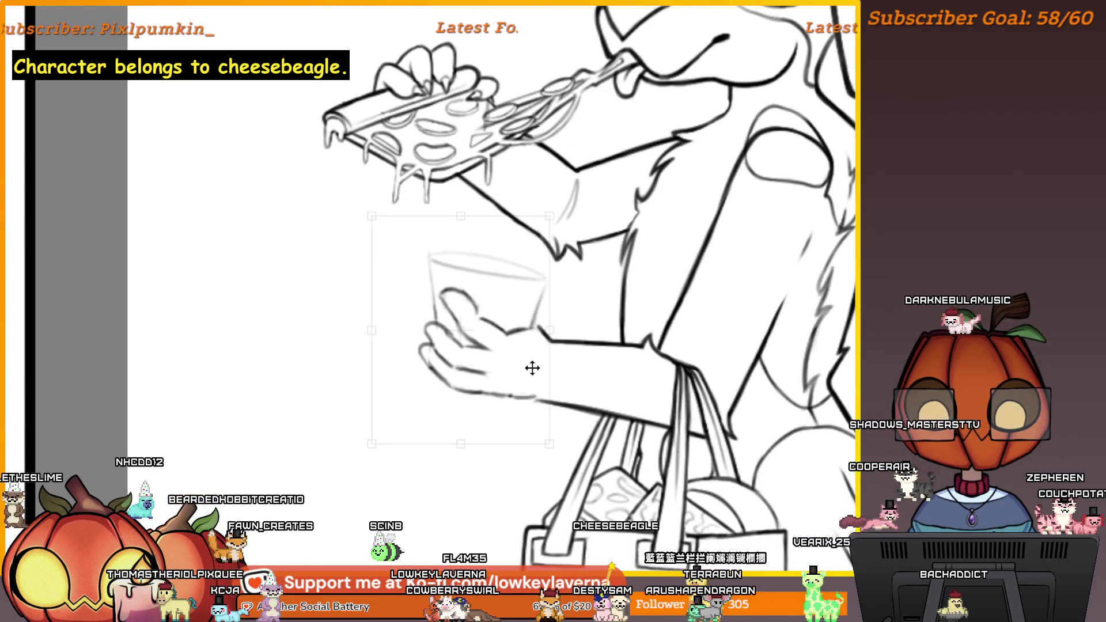
scroll(544, 341, down, 2)
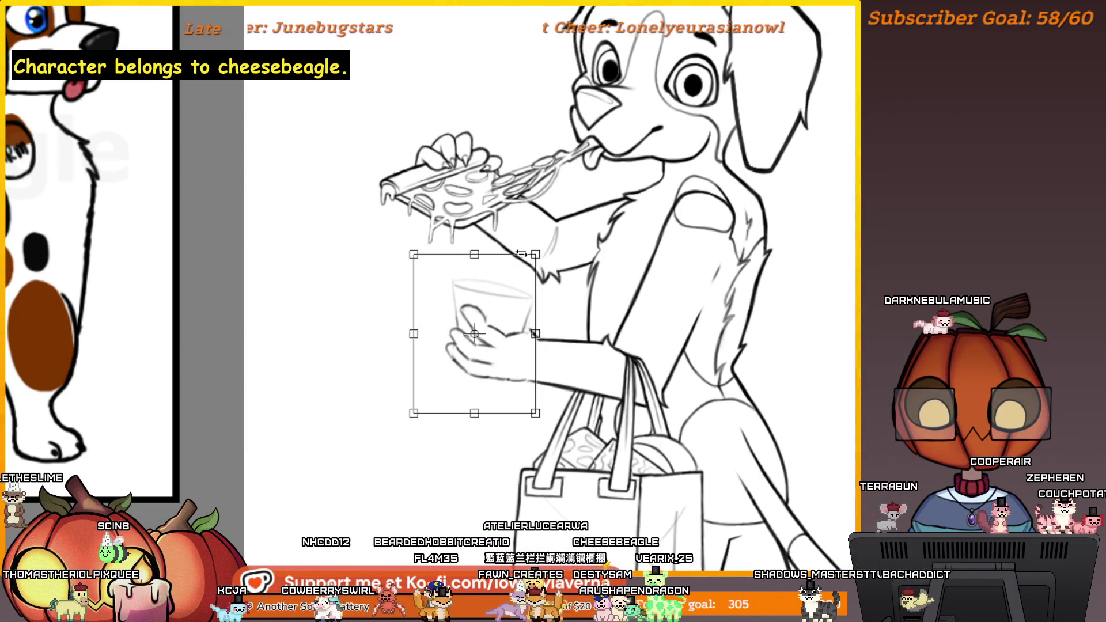
key(Return)
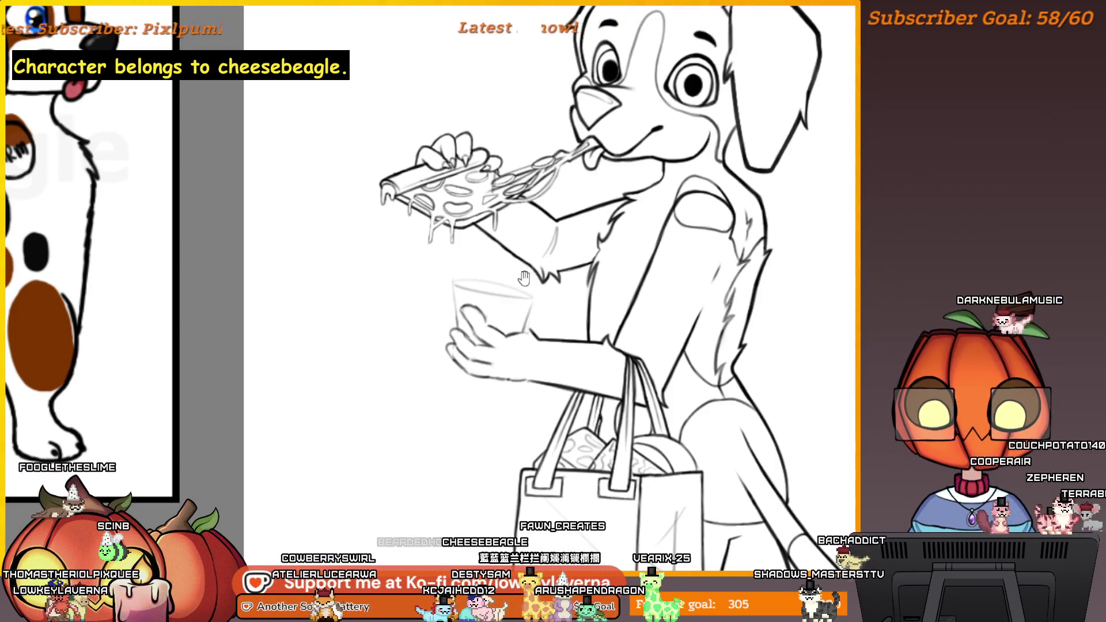
drag(523, 278, 528, 290)
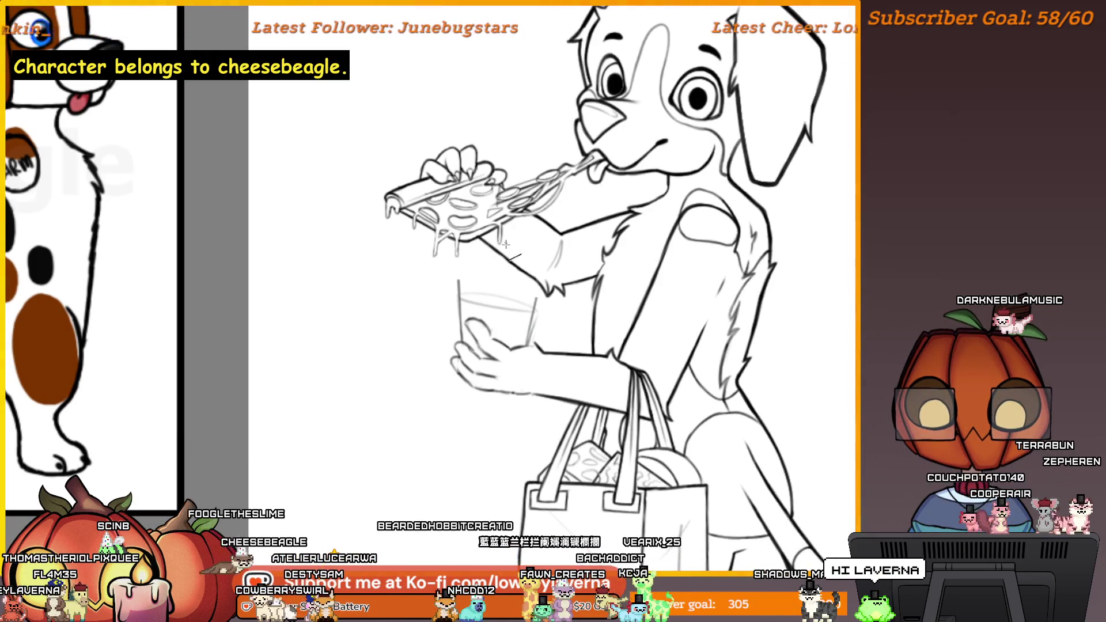
scroll(507, 241, down, 2)
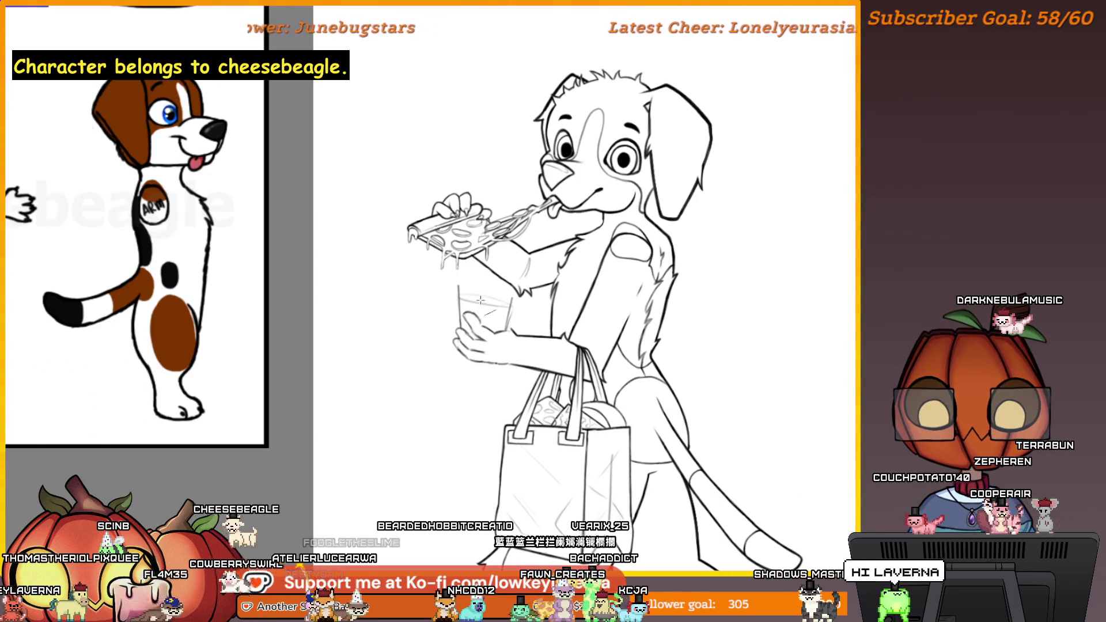
Step: Unmirror the view with H, zoom in, and erase the faint sketch lines across the cup's top
key(h)
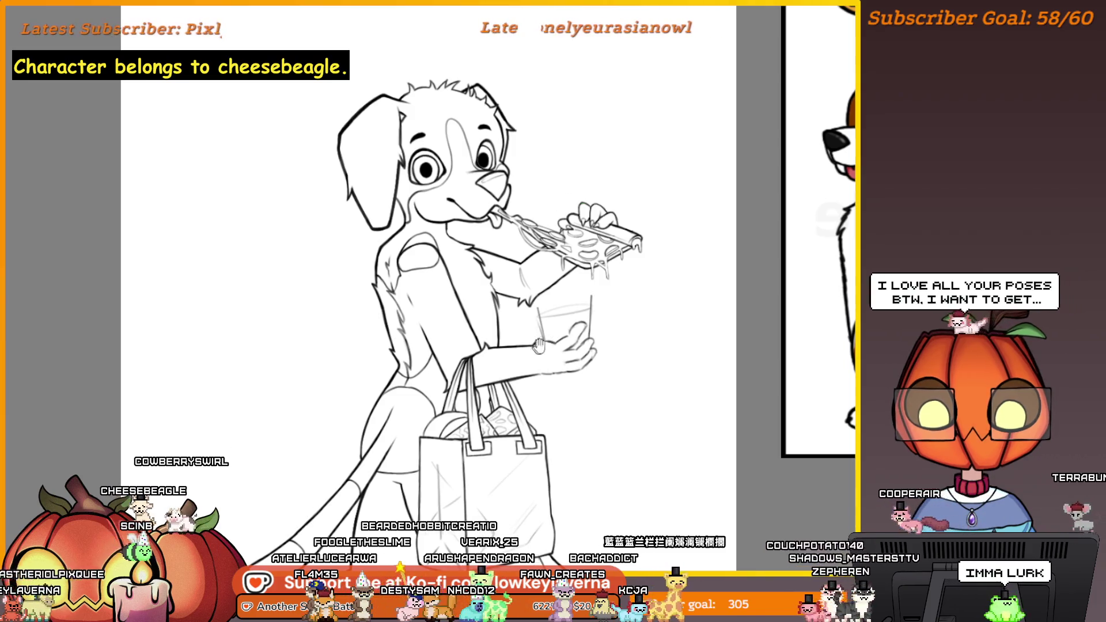
drag(583, 198, 624, 193)
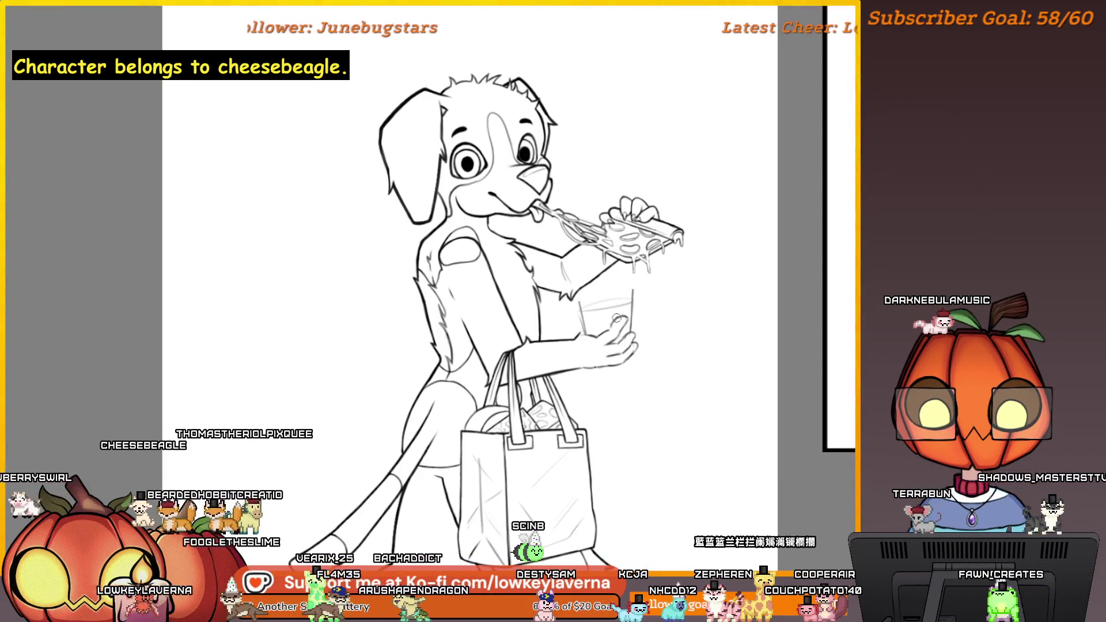
key(ctrl+plus)
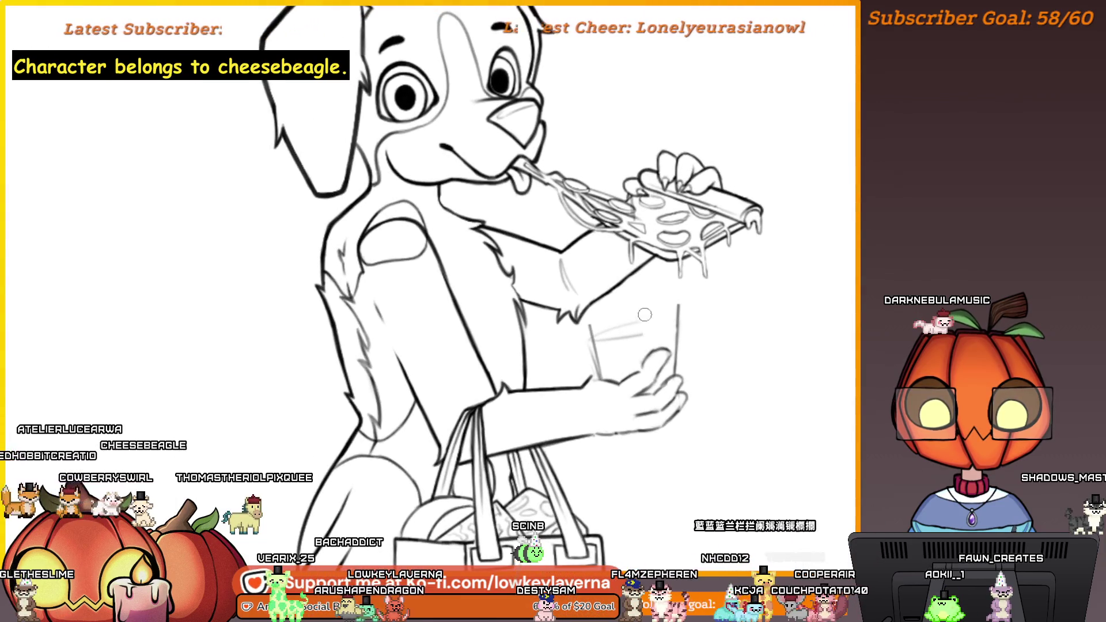
drag(665, 328, 600, 328)
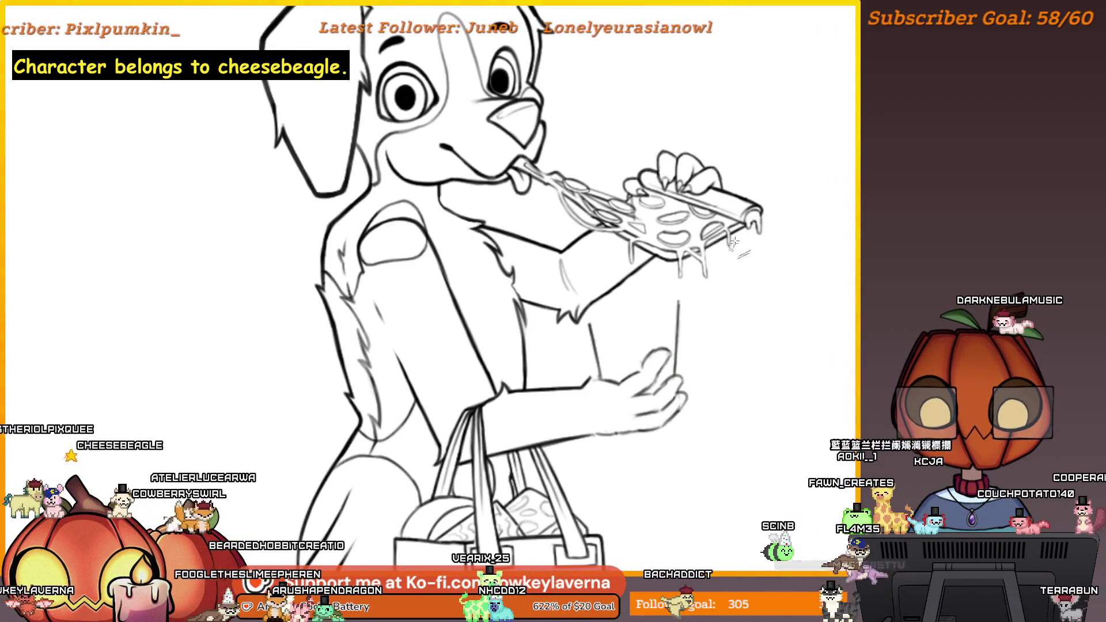
scroll(685, 288, up, 5)
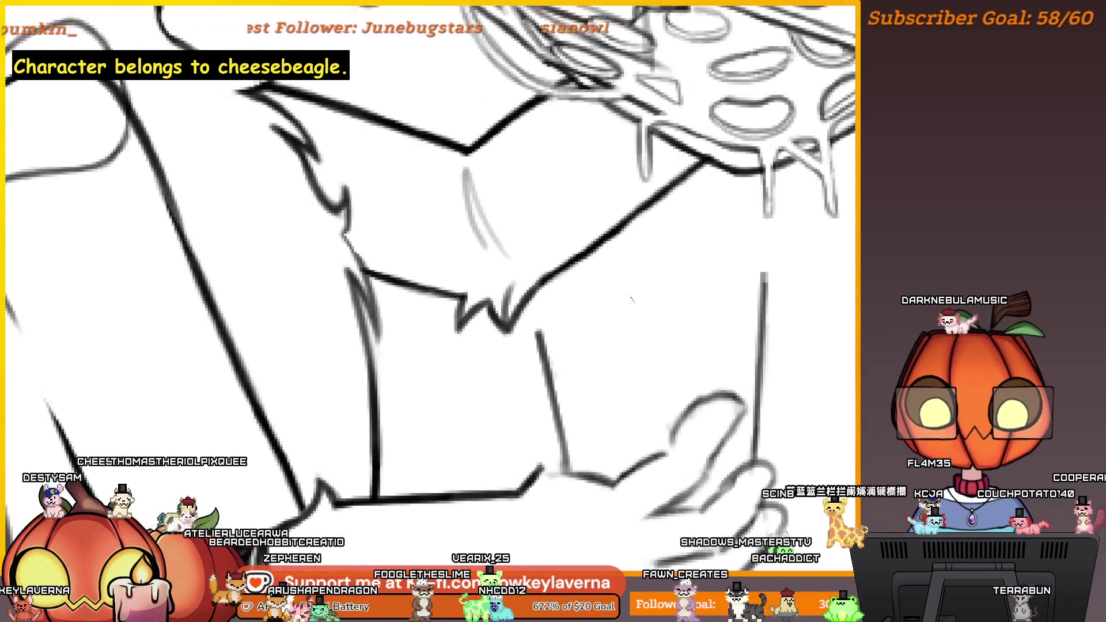
scroll(692, 318, down, 5)
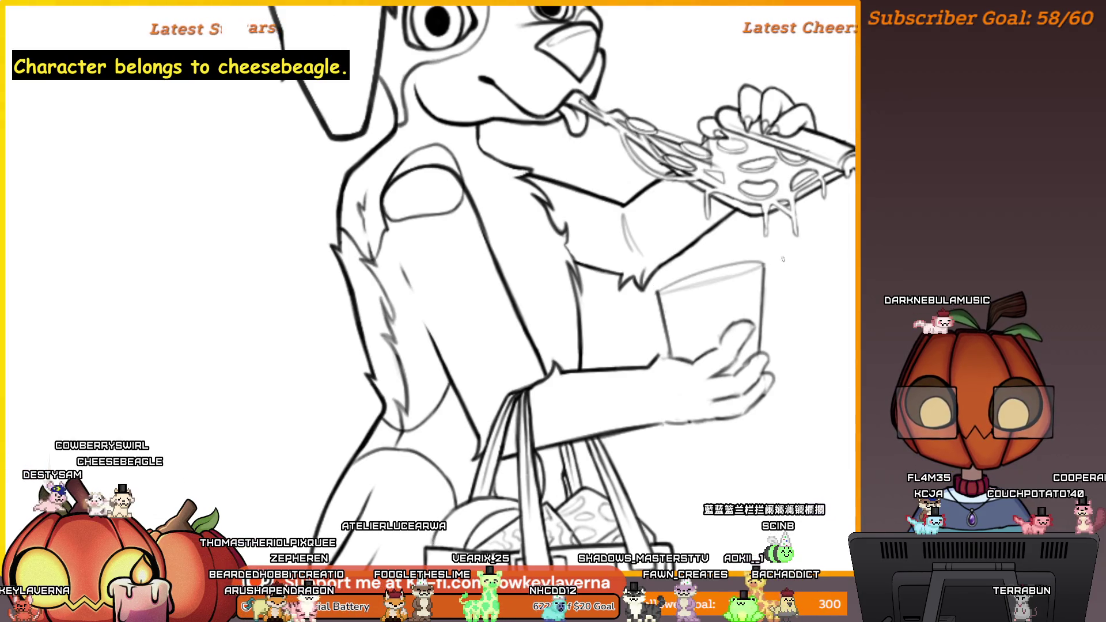
scroll(785, 258, down, 4)
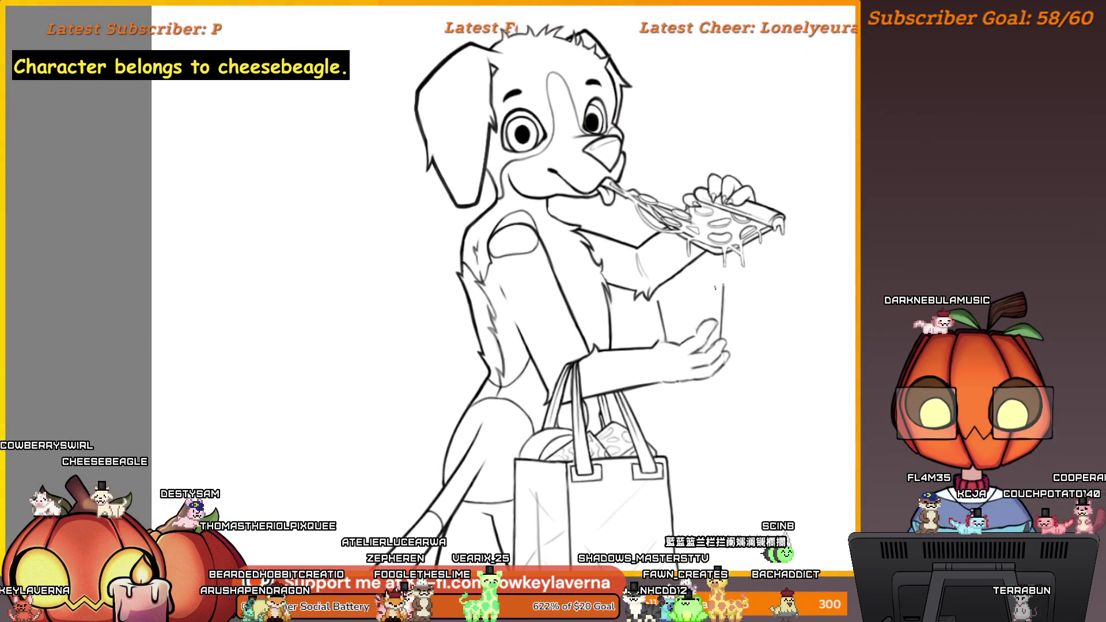
scroll(674, 340, up, 5)
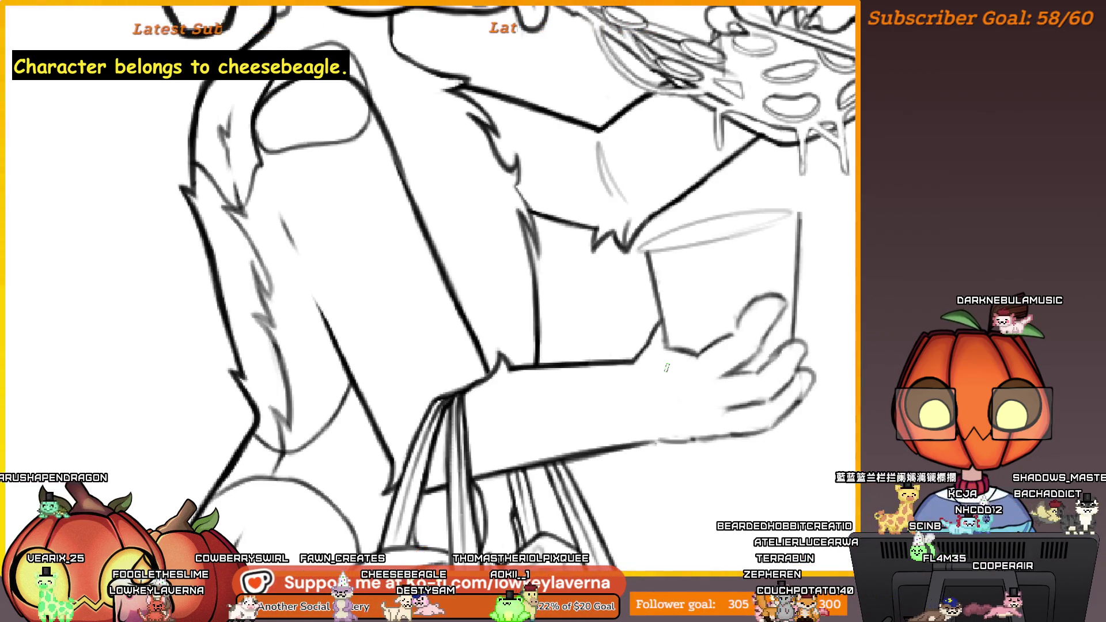
Step: Darken the lower sleeve line of the cup arm, erasing and redrawing it darker
mouse_move(667, 368)
mouse_down()
mouse_move(224, 321)
mouse_move(593, 353)
mouse_up()
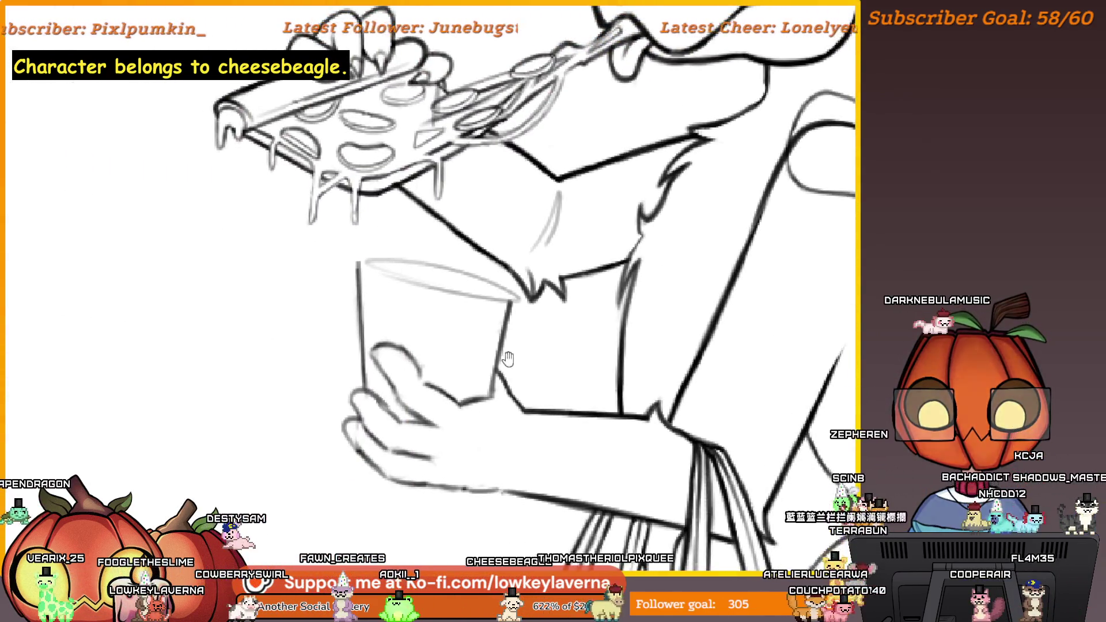
drag(481, 378, 537, 370)
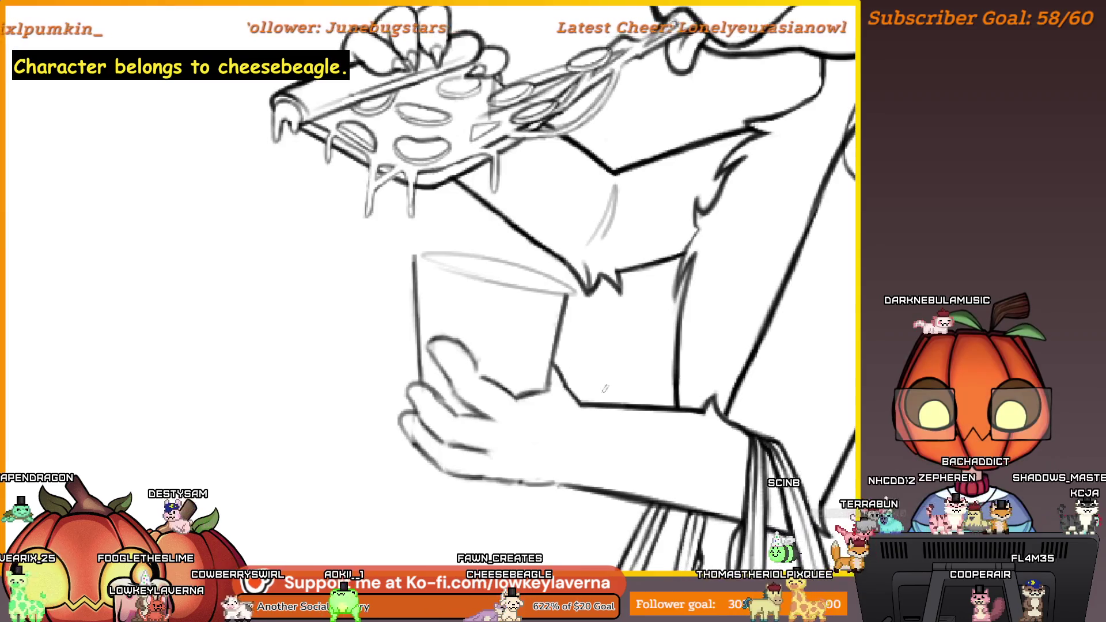
scroll(449, 553, up, 3)
drag(683, 430, 449, 399)
key(e)
mouse_move(642, 408)
mouse_down()
mouse_move(504, 403)
mouse_move(734, 390)
mouse_move(632, 370)
mouse_move(548, 403)
mouse_move(459, 363)
mouse_move(537, 340)
mouse_up()
key(e)
drag(709, 387, 518, 369)
Step: Darken the cup's lower rim line, including its right end
scroll(639, 309, down, 5)
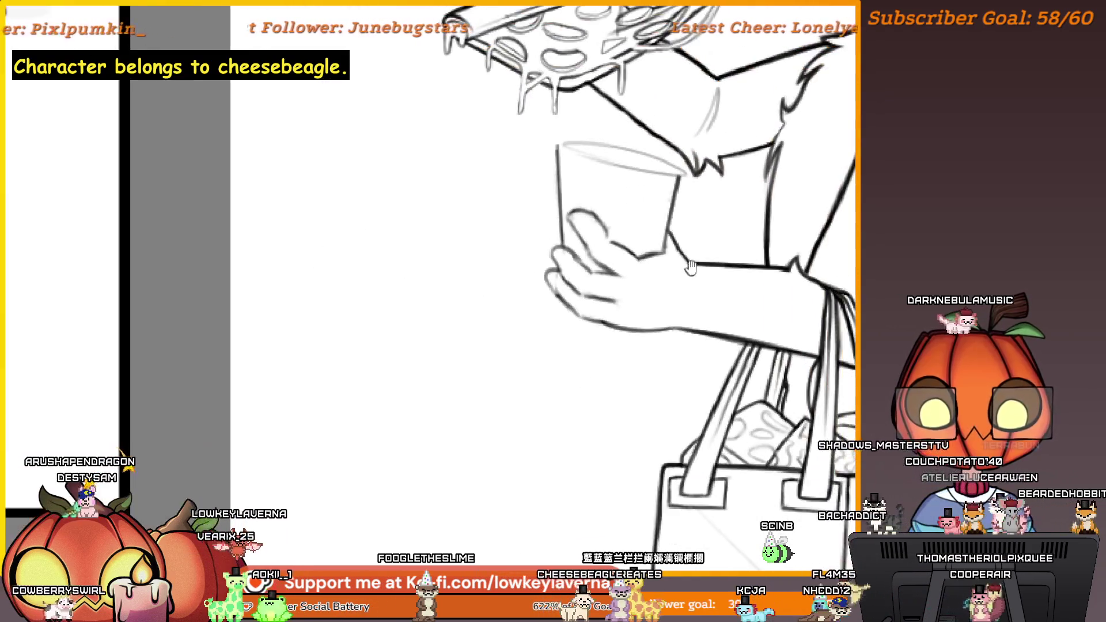
scroll(640, 309, up, 3)
scroll(558, 404, up, 8)
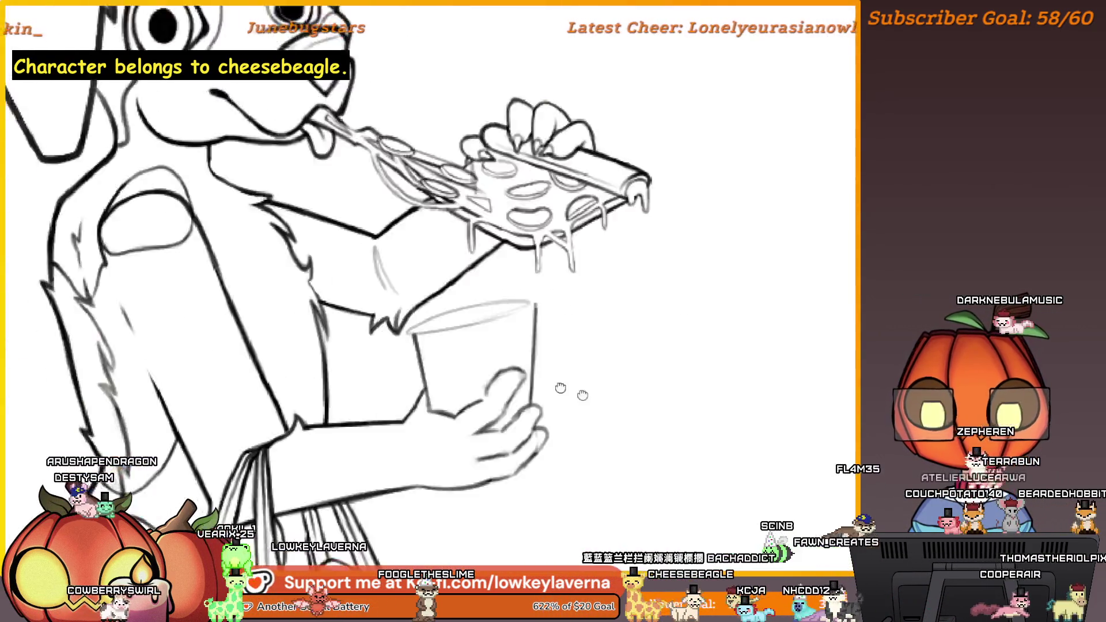
drag(802, 286, 429, 375)
mouse_move(728, 321)
mouse_down()
mouse_move(808, 275)
mouse_move(416, 371)
mouse_up()
Step: Draw a dark line along the cup's upper rim, undoing and redrawing its right end
scroll(605, 377, down, 5)
scroll(606, 377, down, 2)
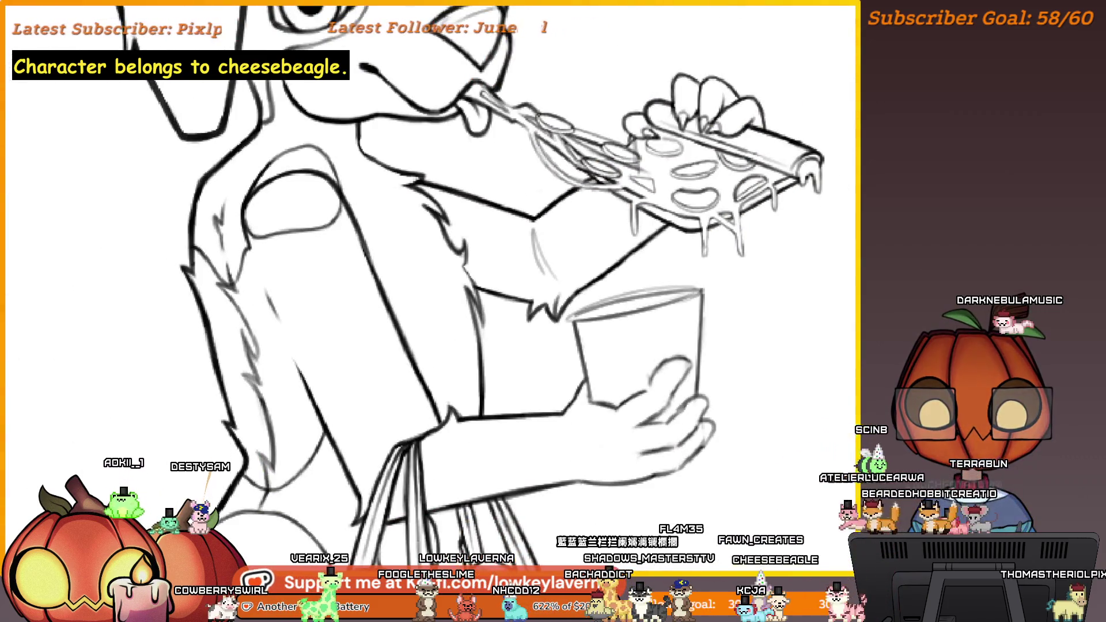
scroll(677, 316, down, 2)
drag(678, 316, 652, 275)
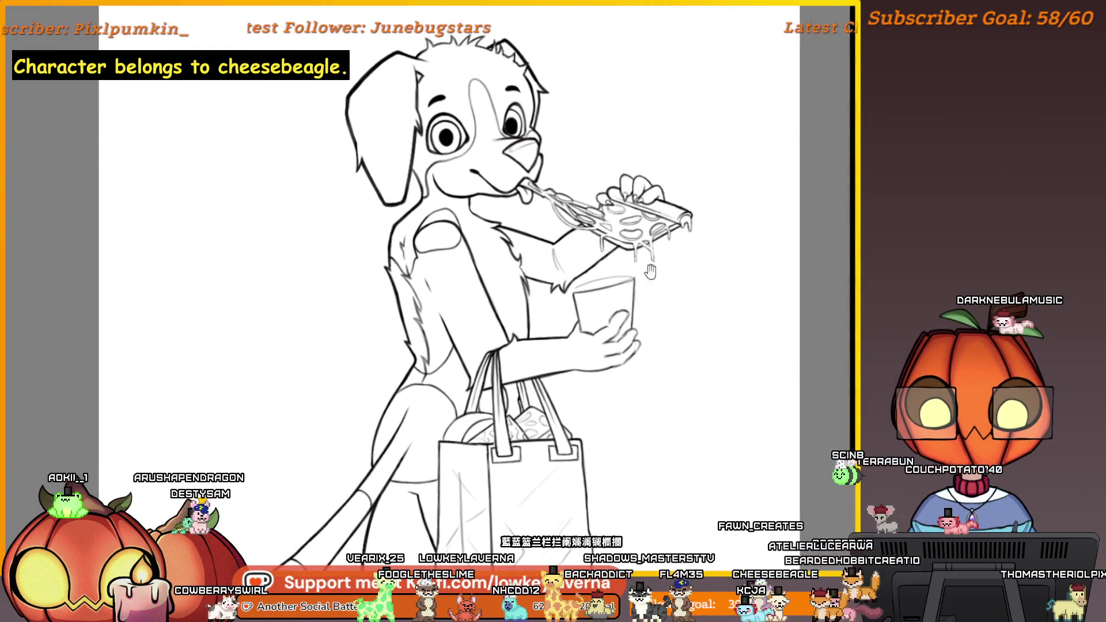
scroll(623, 294, up, 5)
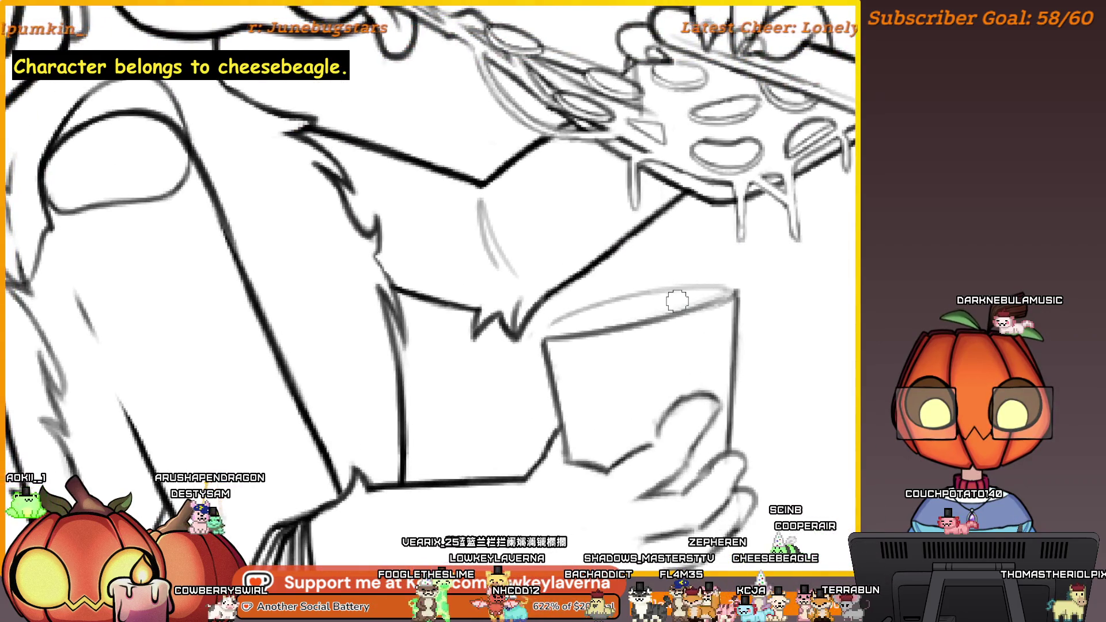
scroll(677, 300, up, 3)
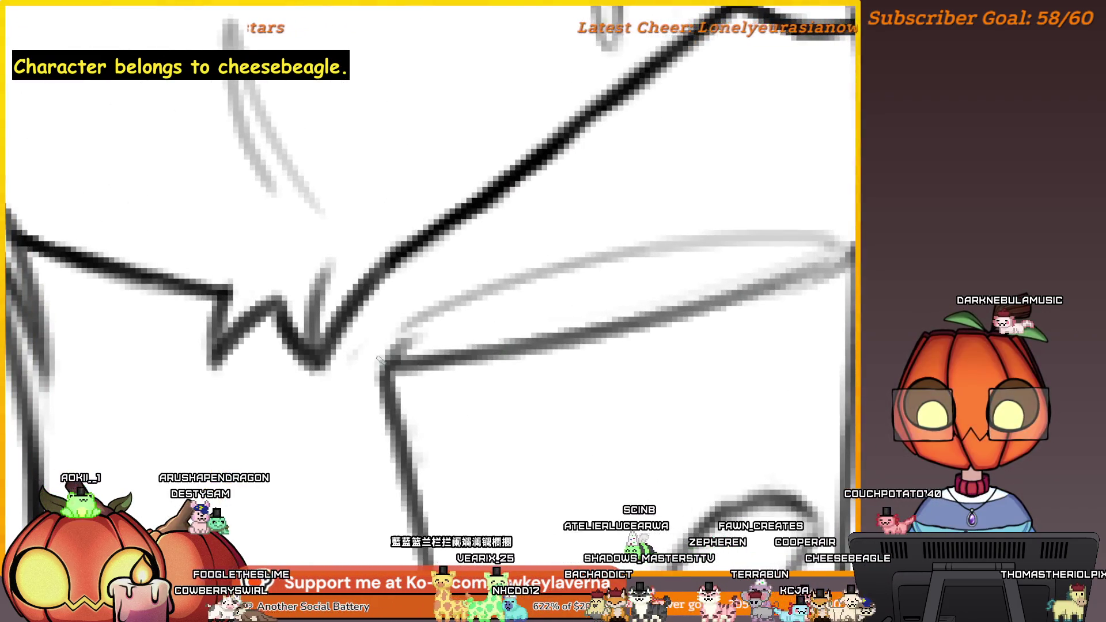
mouse_move(383, 363)
mouse_down()
mouse_move(621, 271)
mouse_move(761, 279)
mouse_move(853, 251)
mouse_move(690, 282)
mouse_up()
key(ctrl+z)
drag(833, 245, 688, 279)
Step: Mirror the canvas and zoom out to check the whole dog
scroll(749, 276, down, 3)
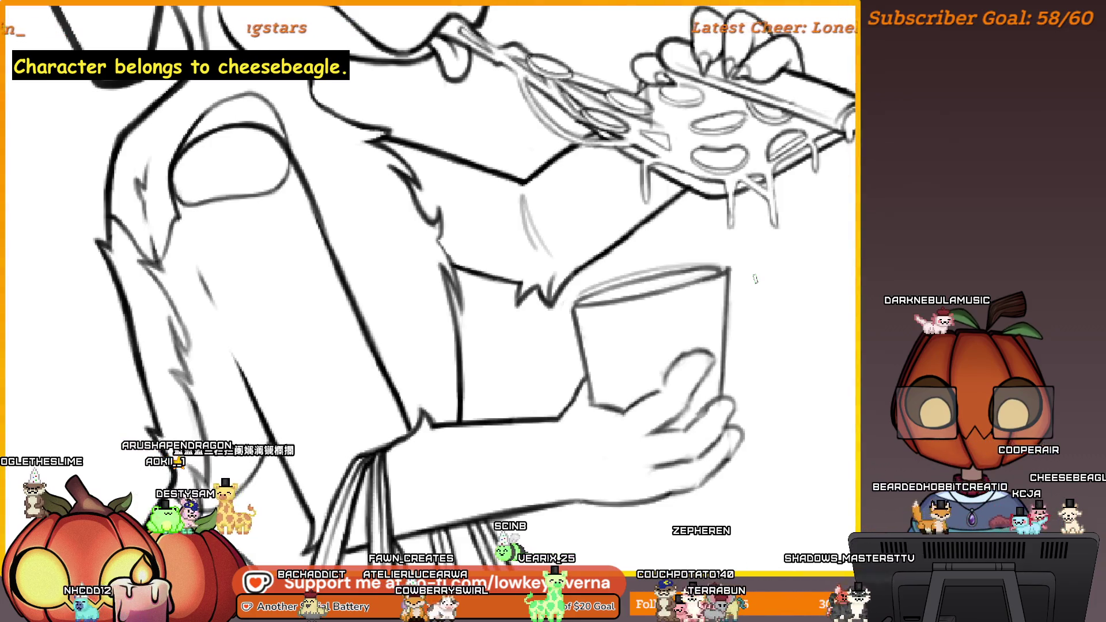
scroll(755, 279, up, 3)
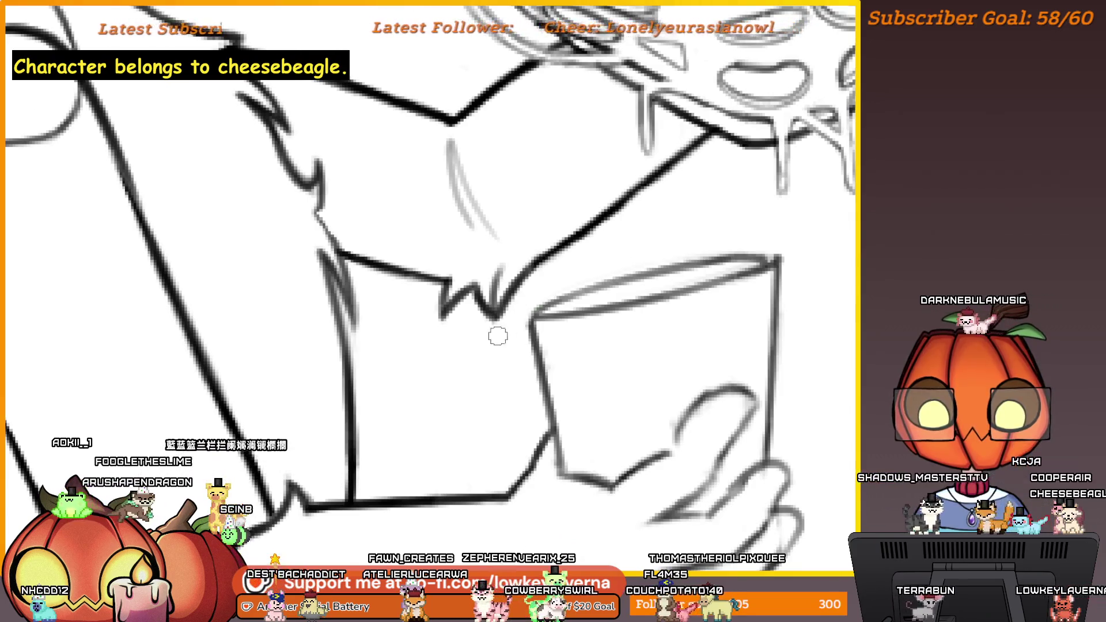
scroll(800, 214, down, 5)
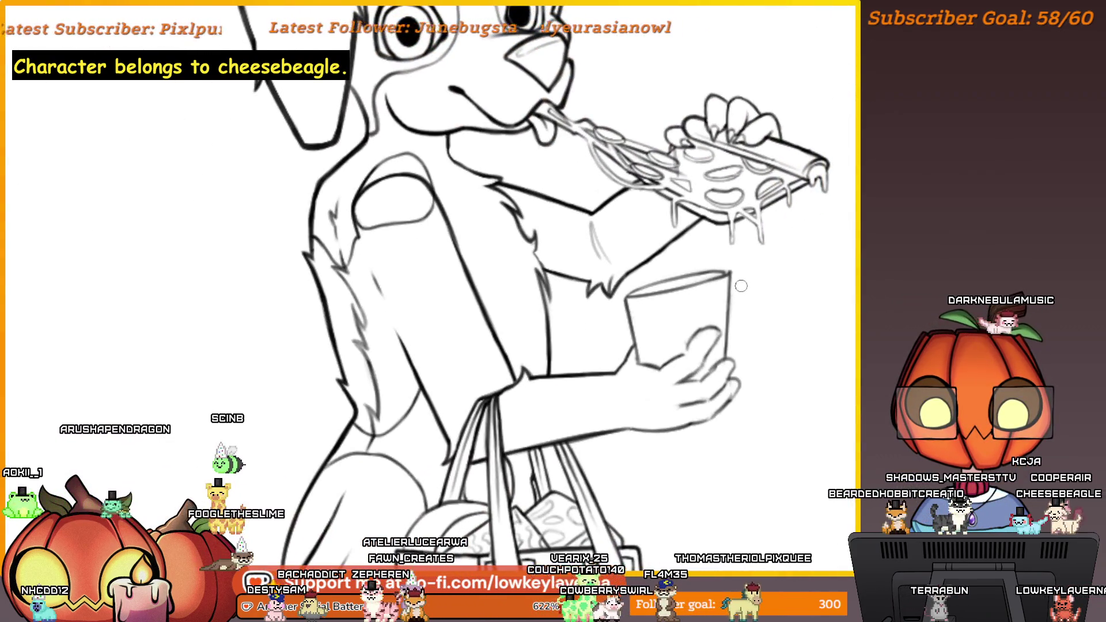
key(m)
drag(22, 266, 114, 290)
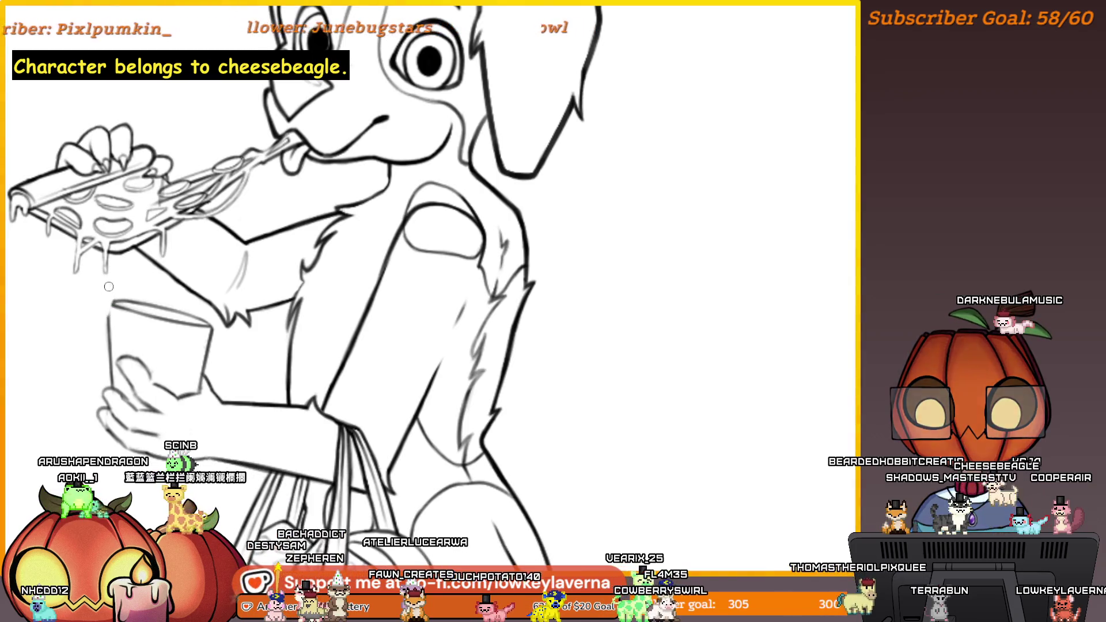
ctrl+alt+click(281, 308)
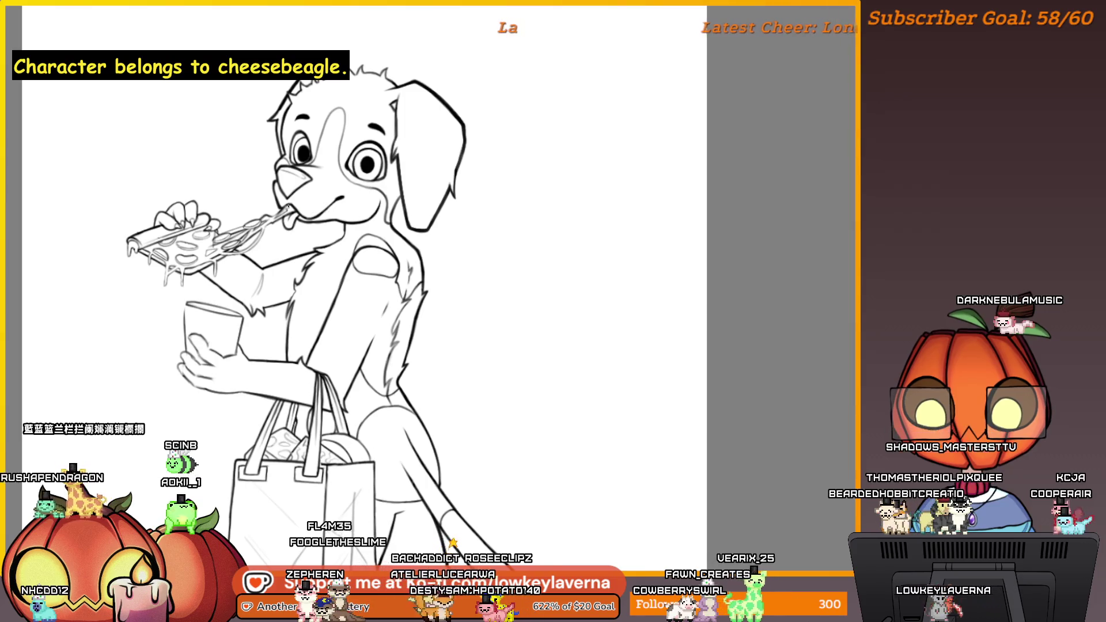
scroll(147, 313, up, 3)
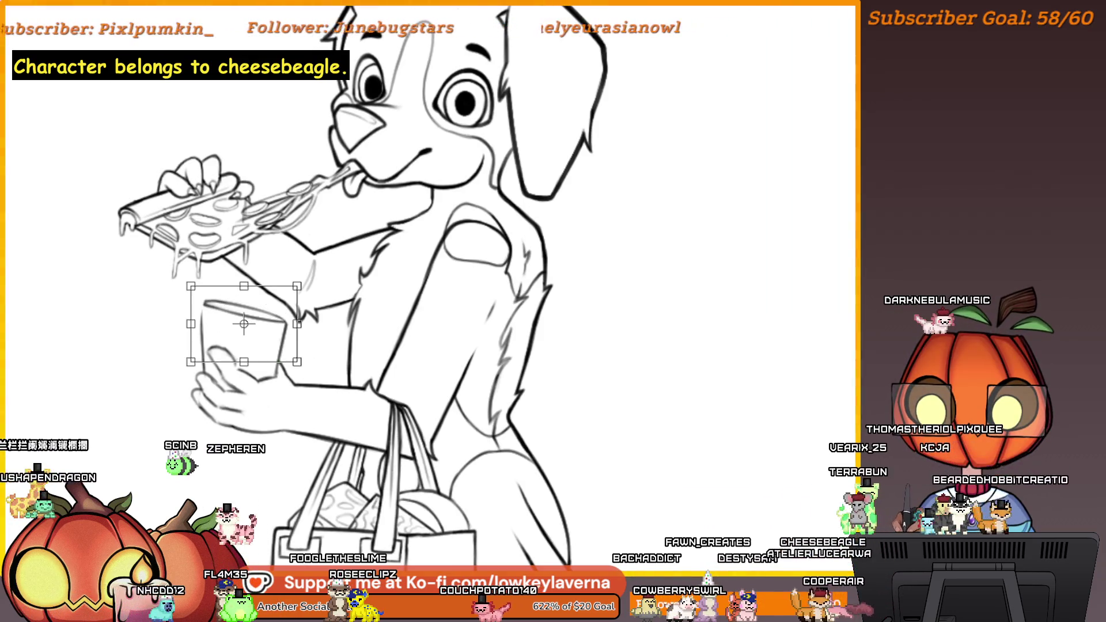
Step: Move the selected cup back onto the dog's hand and commit the transform
drag(268, 300, 266, 320)
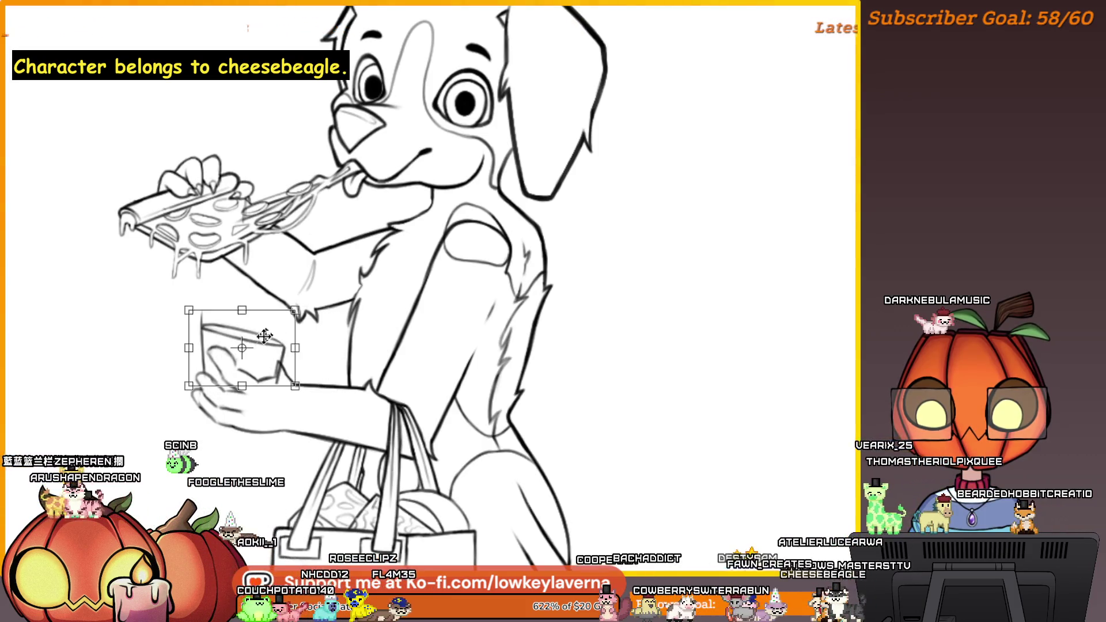
mouse_move(288, 337)
mouse_down()
mouse_move(271, 326)
mouse_move(147, 322)
mouse_up()
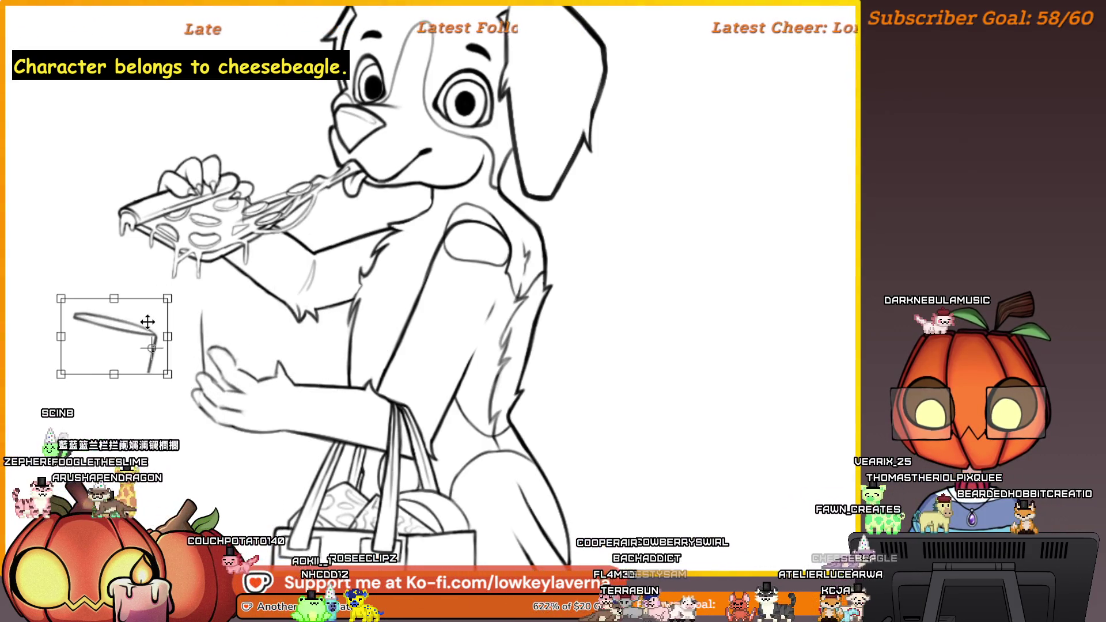
key(Return)
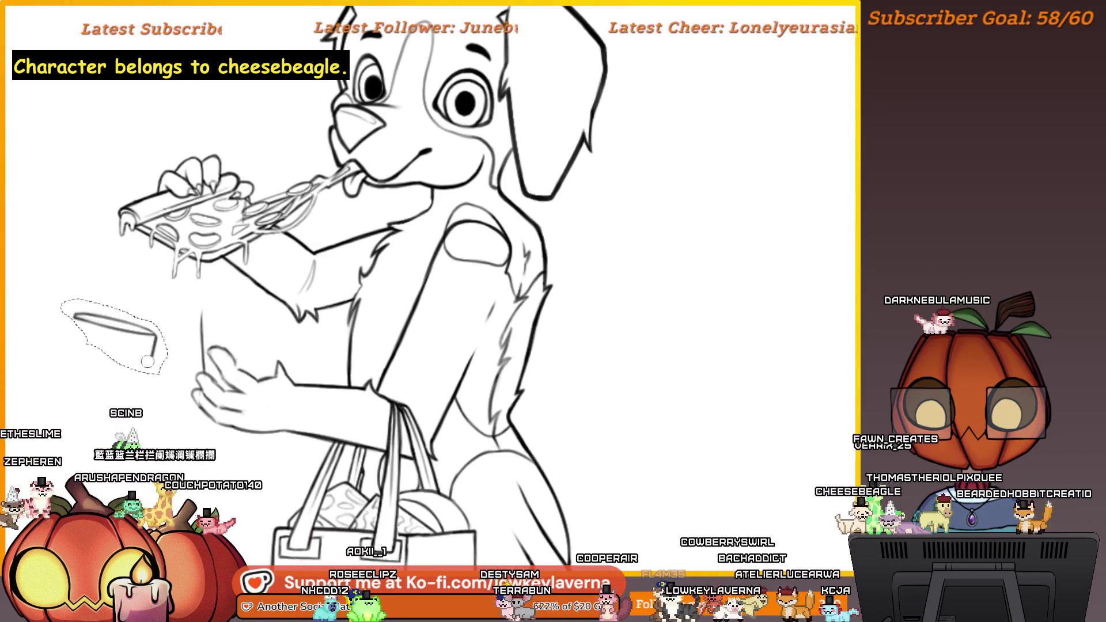
key(ctrl+t)
mouse_move(152, 320)
mouse_down()
mouse_move(199, 306)
mouse_move(253, 324)
mouse_up()
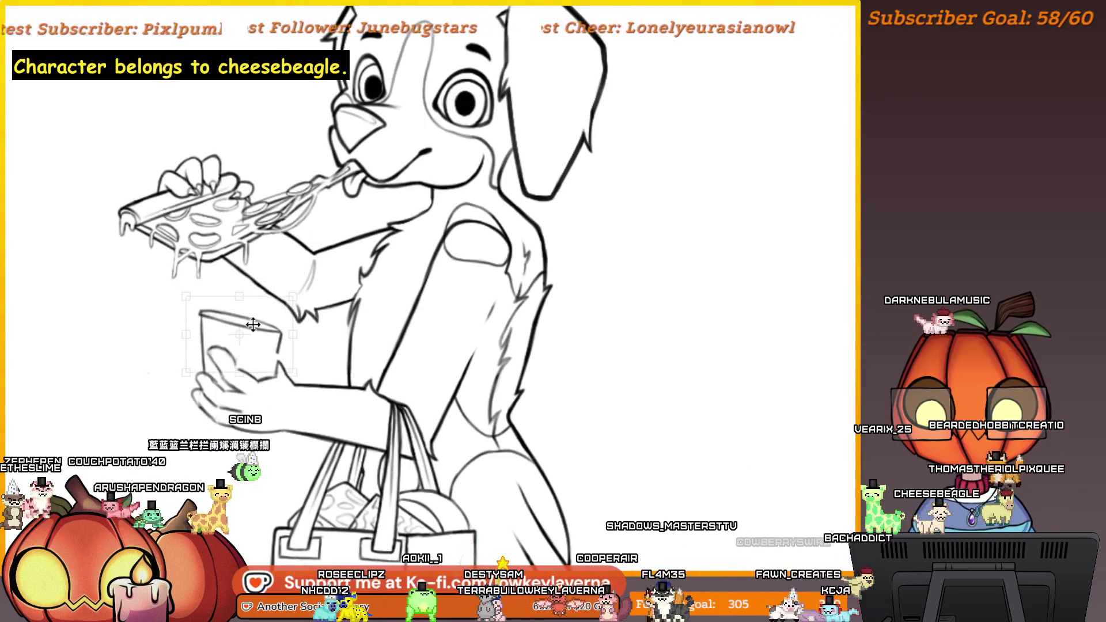
key(Return)
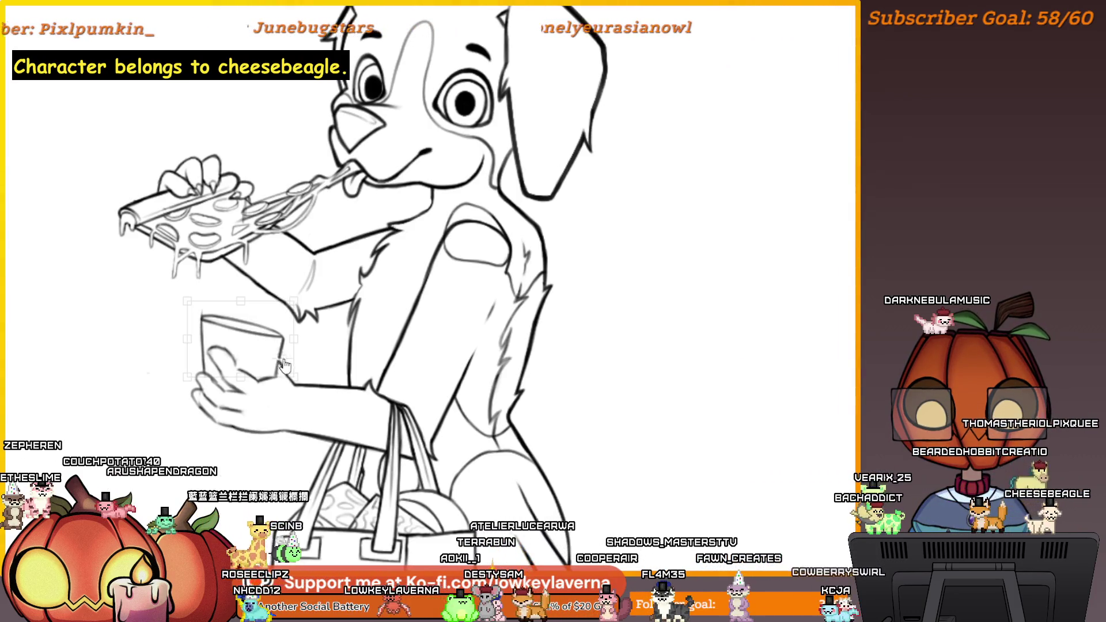
Step: Mirror the view back, recentre the drawing and recommit the cup's position
scroll(284, 364, down, 2)
drag(285, 364, 592, 298)
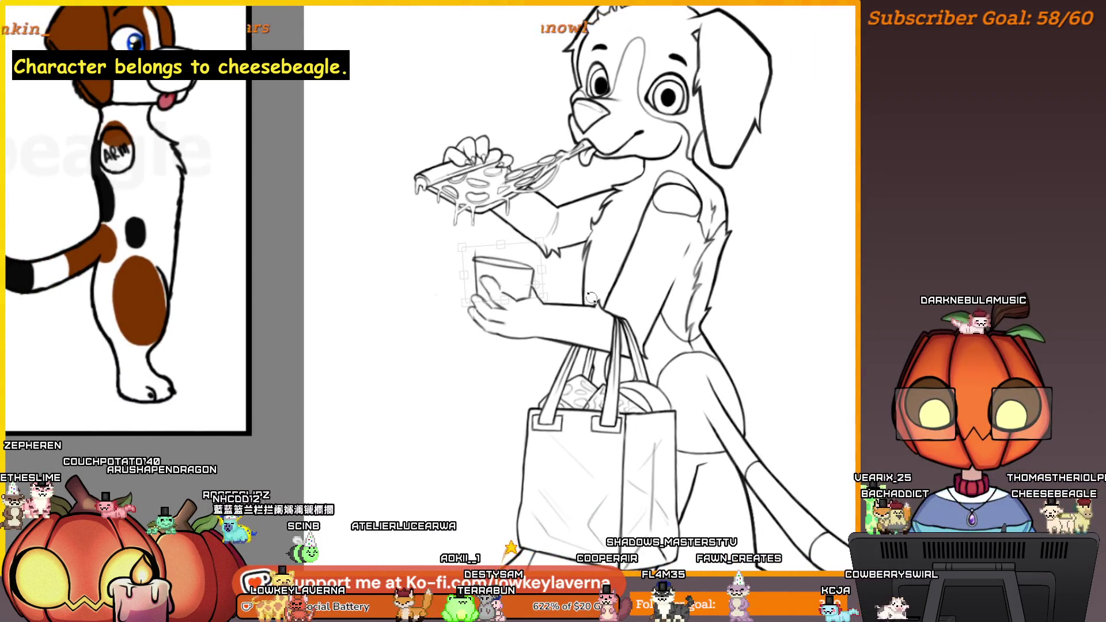
scroll(548, 249, up, 2)
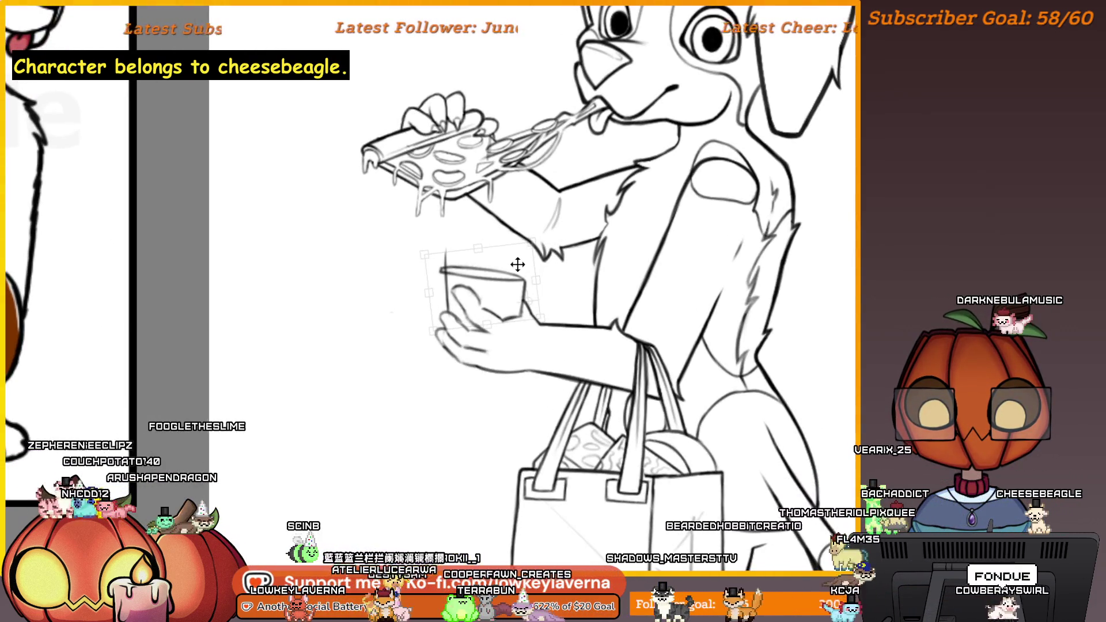
scroll(543, 235, down, 4)
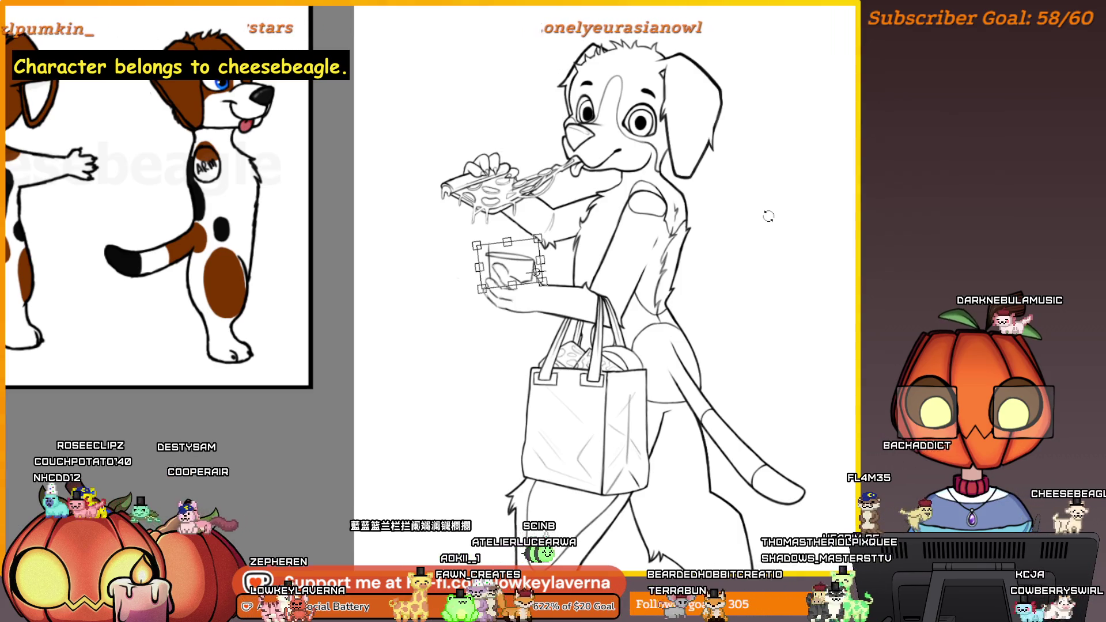
key(m)
drag(363, 338, 826, 378)
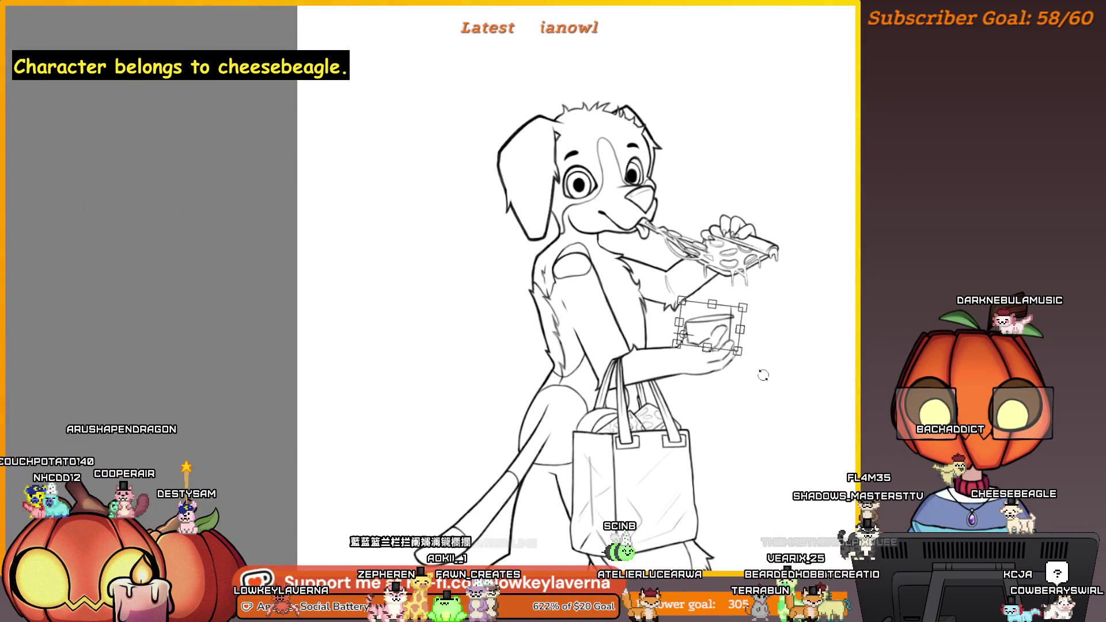
scroll(701, 324, up, 3)
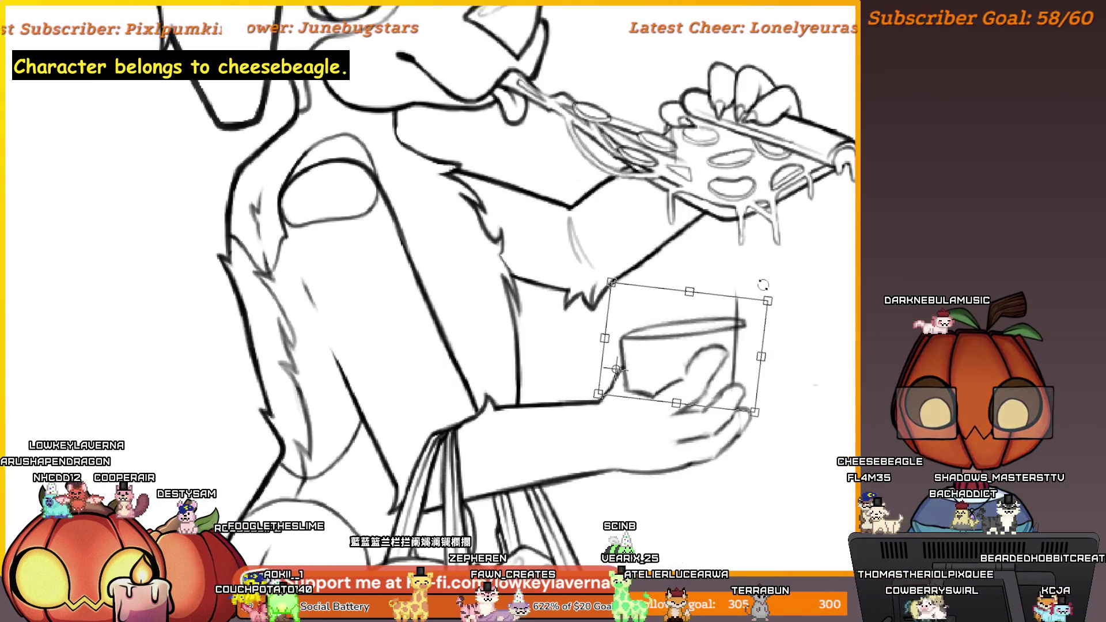
key(Return)
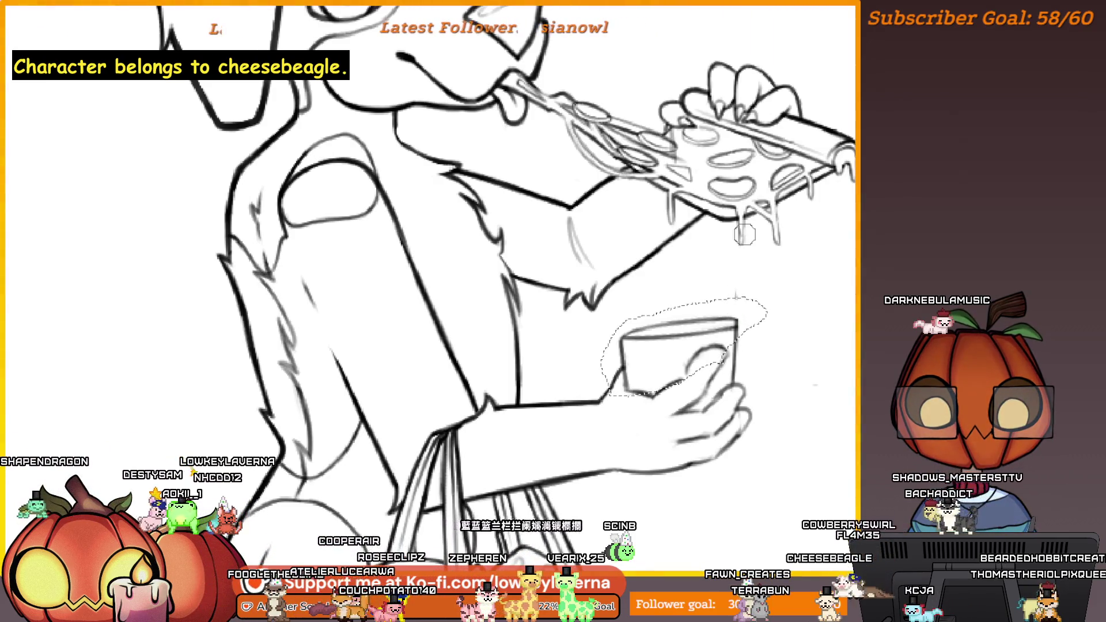
key(ctrl+t)
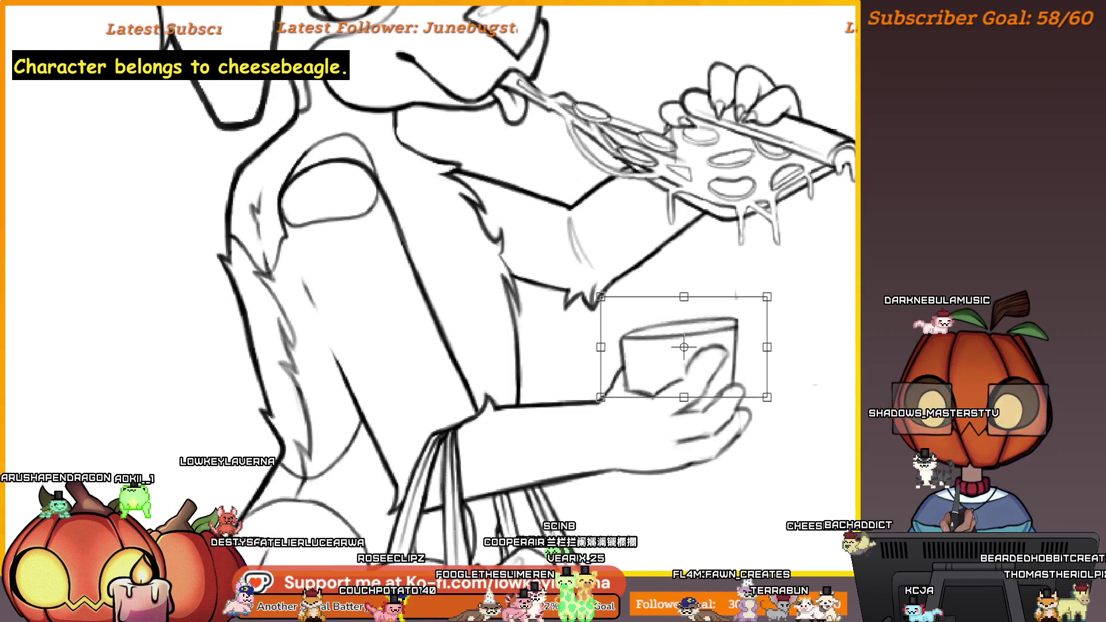
key(Return)
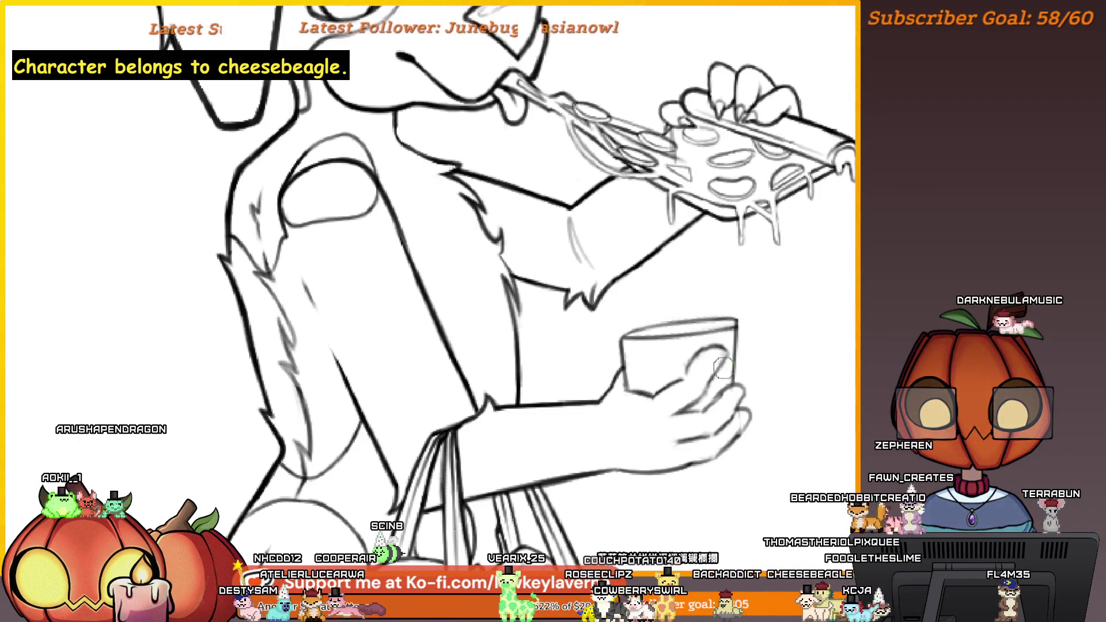
scroll(755, 344, down, 4)
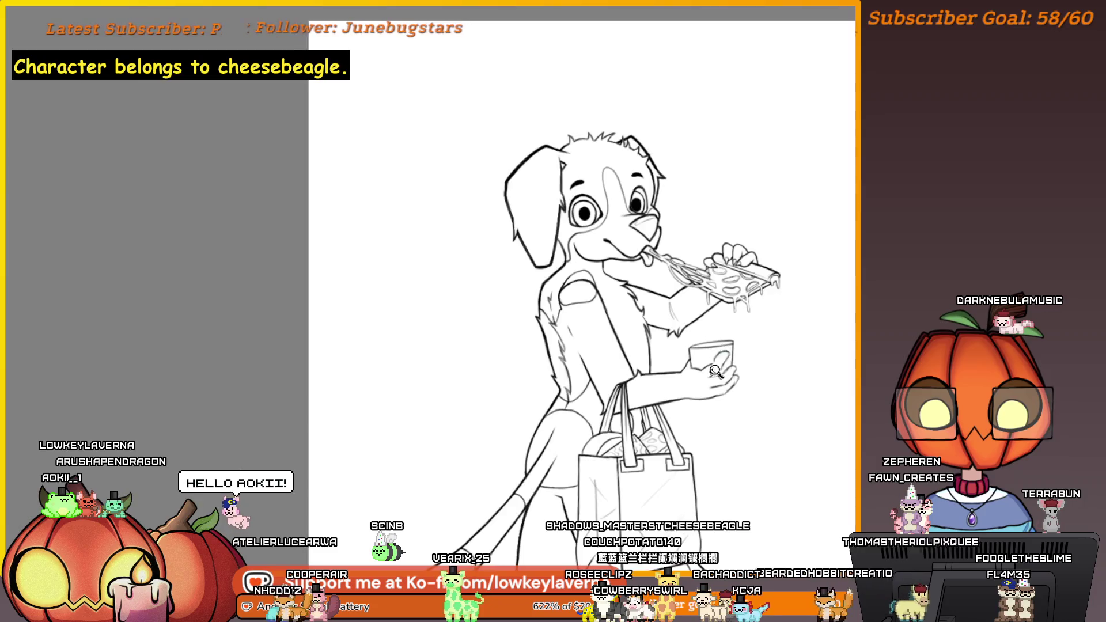
Step: Zoom in on the cup and undo the light sketch strokes across it
scroll(714, 372, up, 3)
scroll(755, 328, down, 3)
mouse_move(719, 417)
mouse_down()
mouse_move(739, 449)
mouse_move(734, 257)
mouse_move(732, 277)
mouse_up()
scroll(842, 181, up, 5)
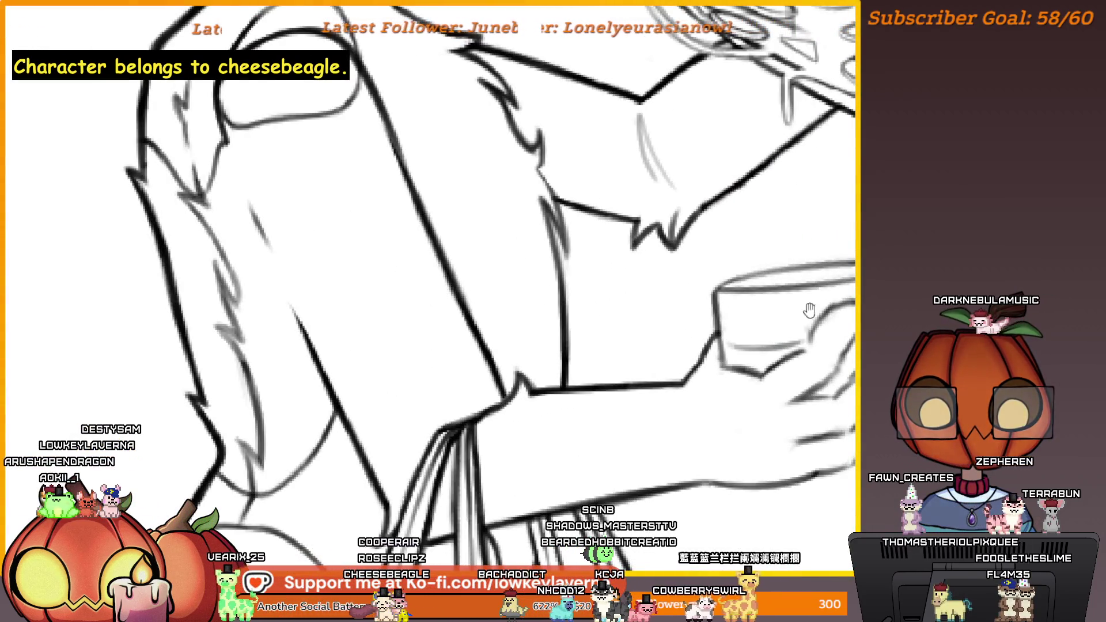
drag(809, 312, 772, 337)
scroll(785, 355, up, 4)
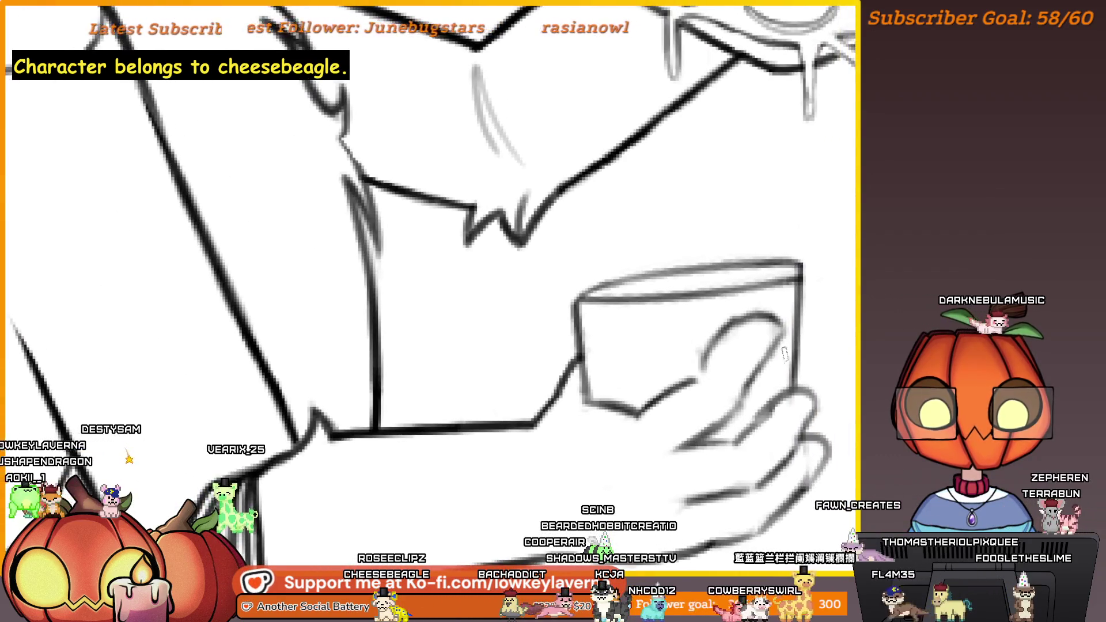
key(ctrl+z)
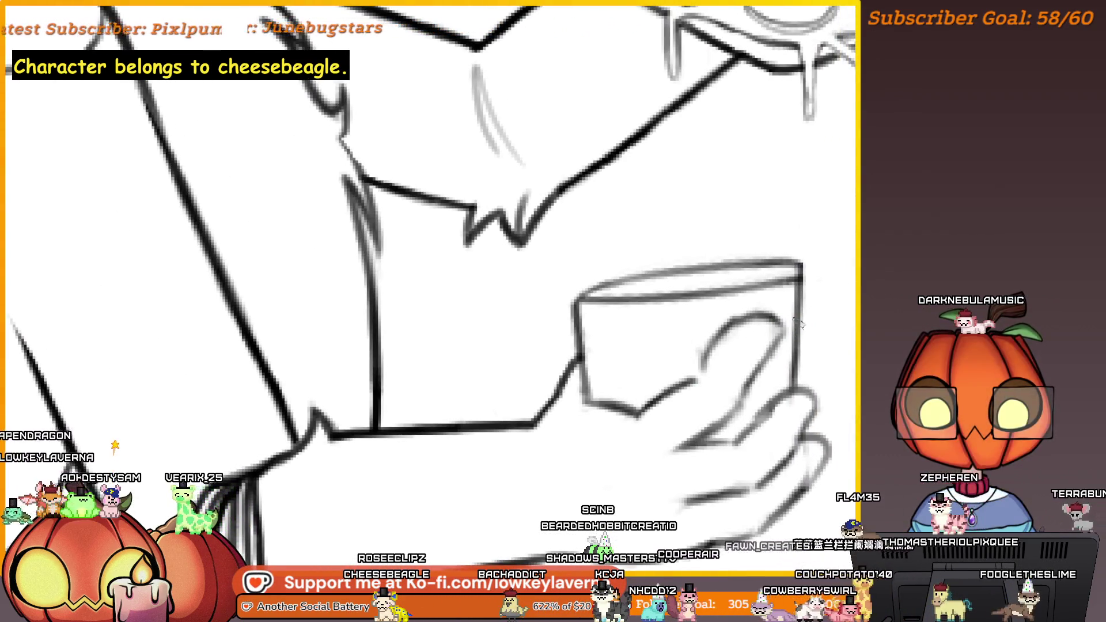
Step: Pan across the cup to check it, then fit the whole dog in view
drag(682, 372, 687, 369)
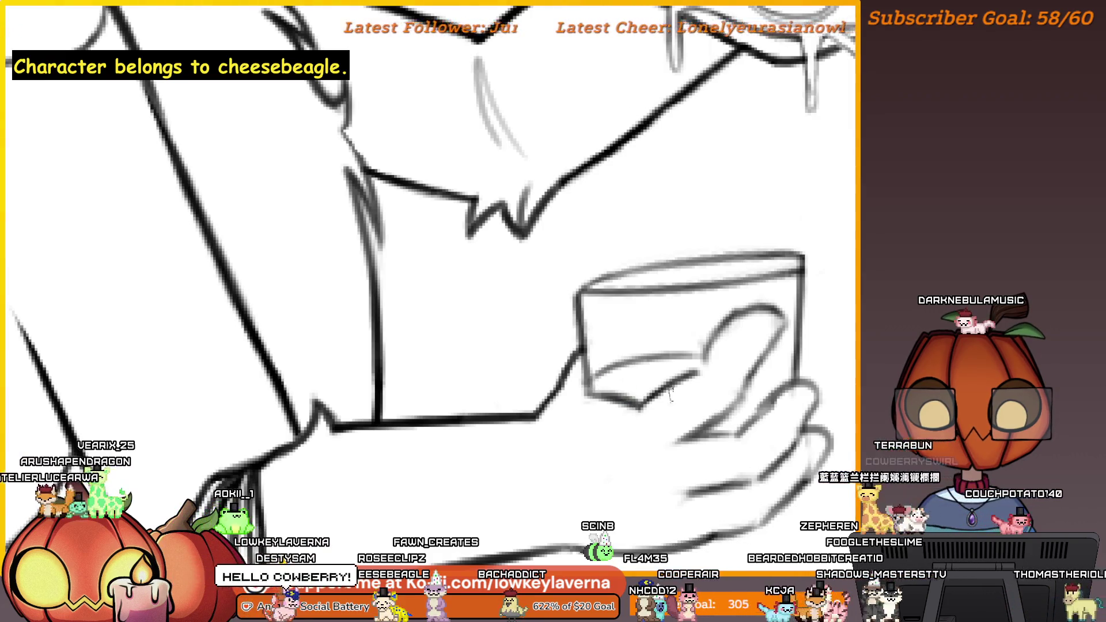
drag(645, 391, 622, 399)
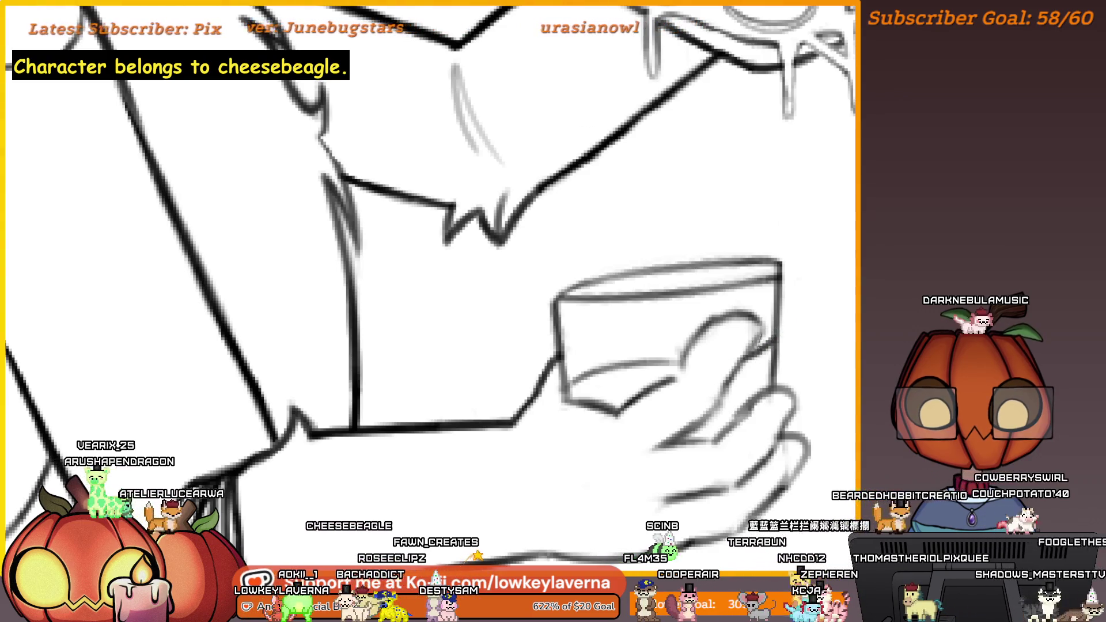
drag(709, 371, 756, 359)
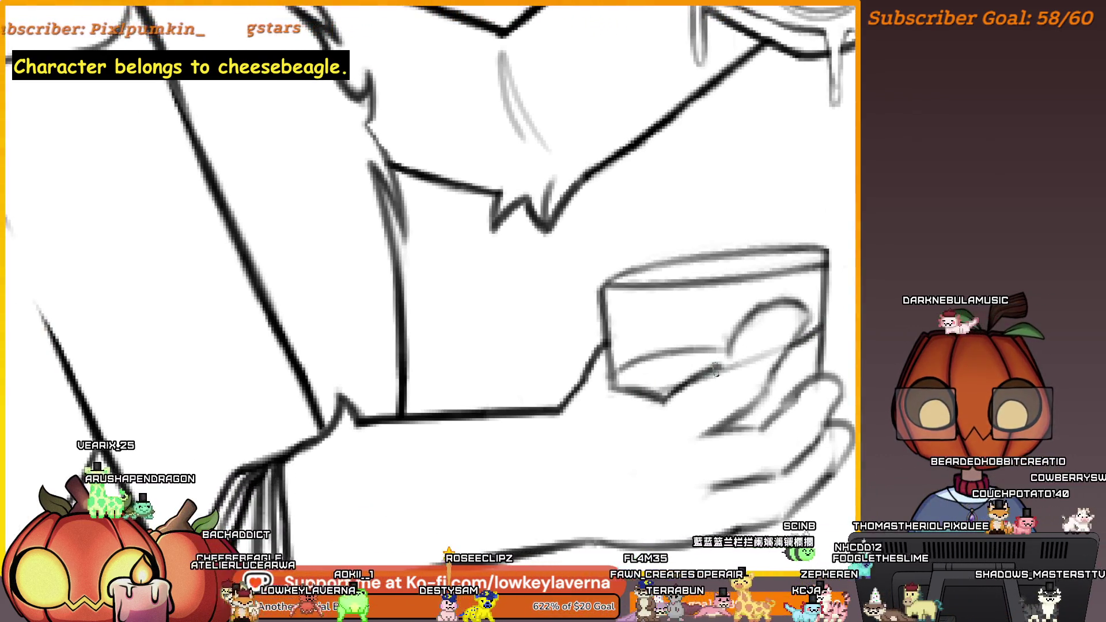
scroll(775, 354, down, 2)
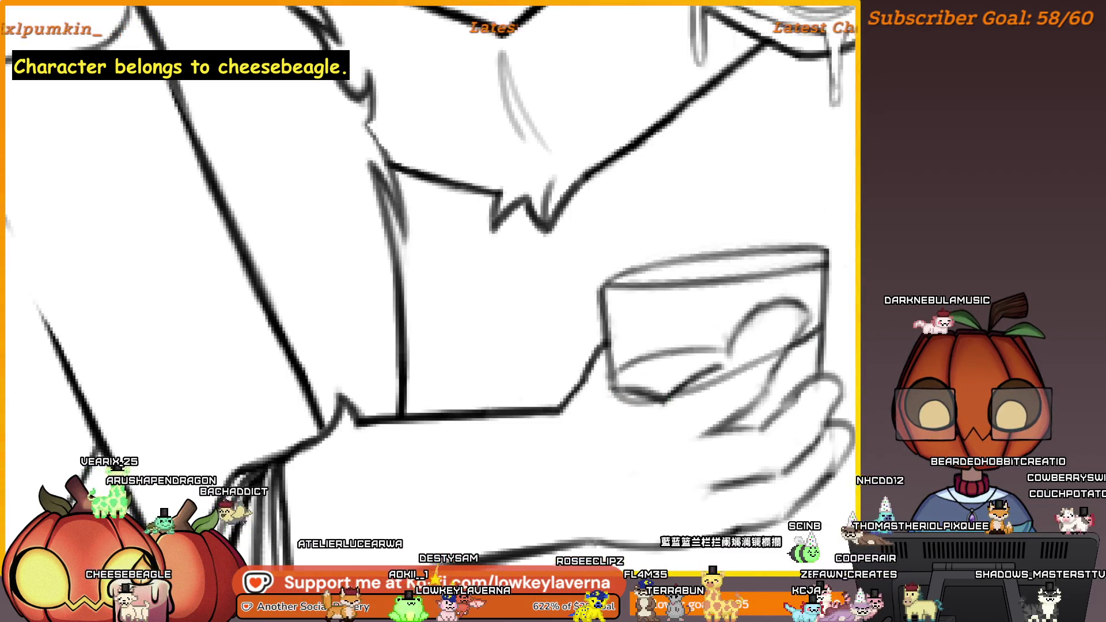
scroll(778, 353, down, 2)
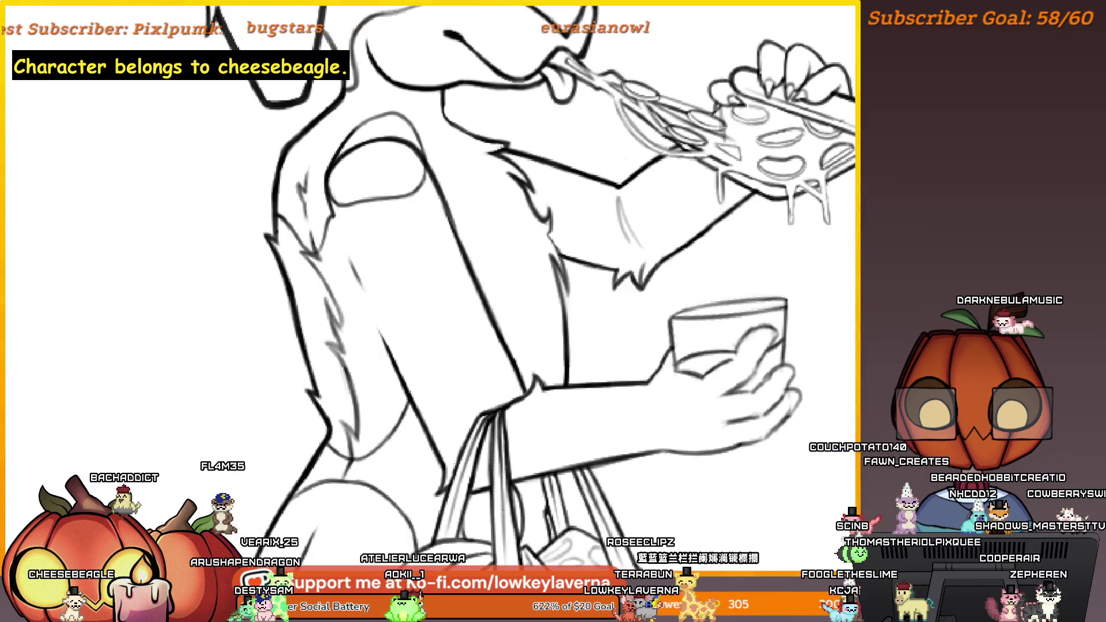
key(ctrl+0)
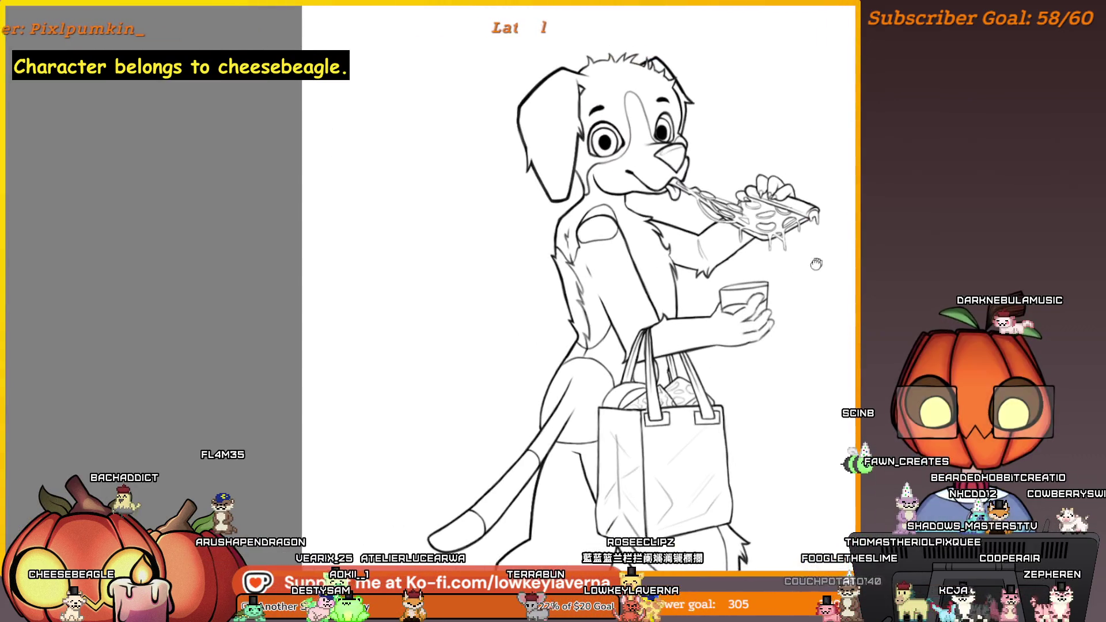
scroll(786, 286, down, 3)
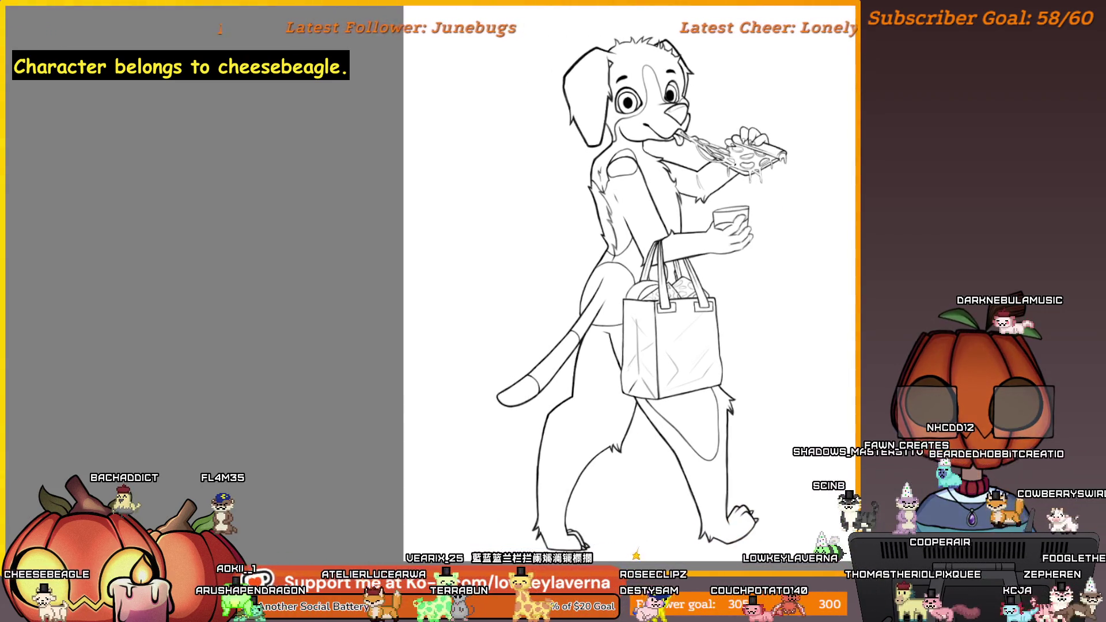
Step: Ink the cup's faint top rim as a solid dark line and mirror the view to check
scroll(758, 353, up, 5)
scroll(757, 353, up, 3)
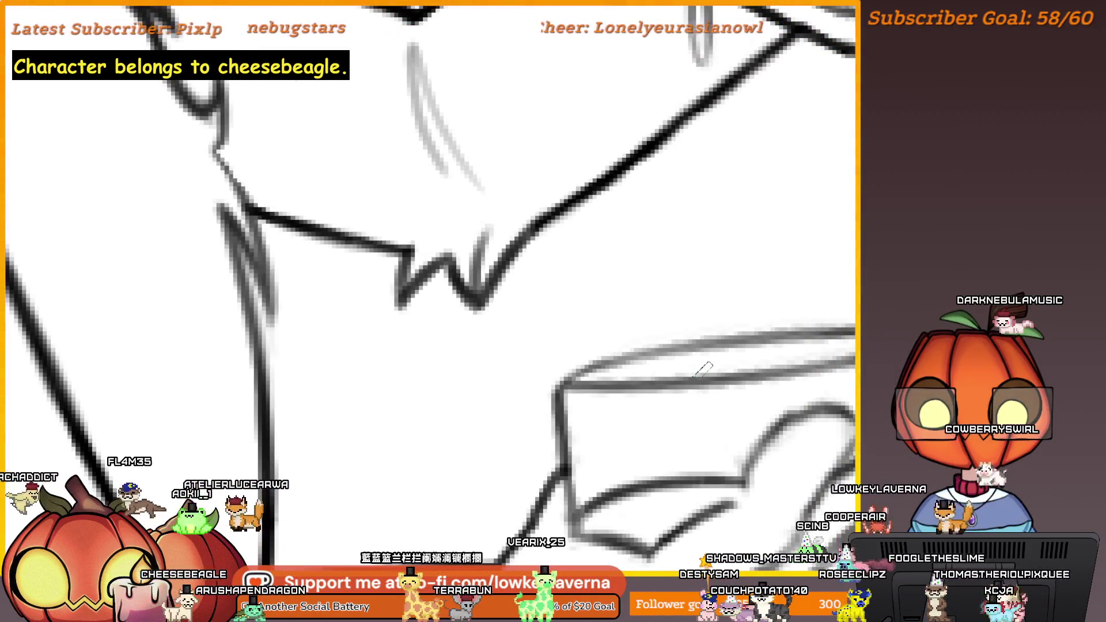
mouse_move(795, 363)
mouse_down()
mouse_move(763, 402)
mouse_move(751, 370)
mouse_move(785, 370)
mouse_up()
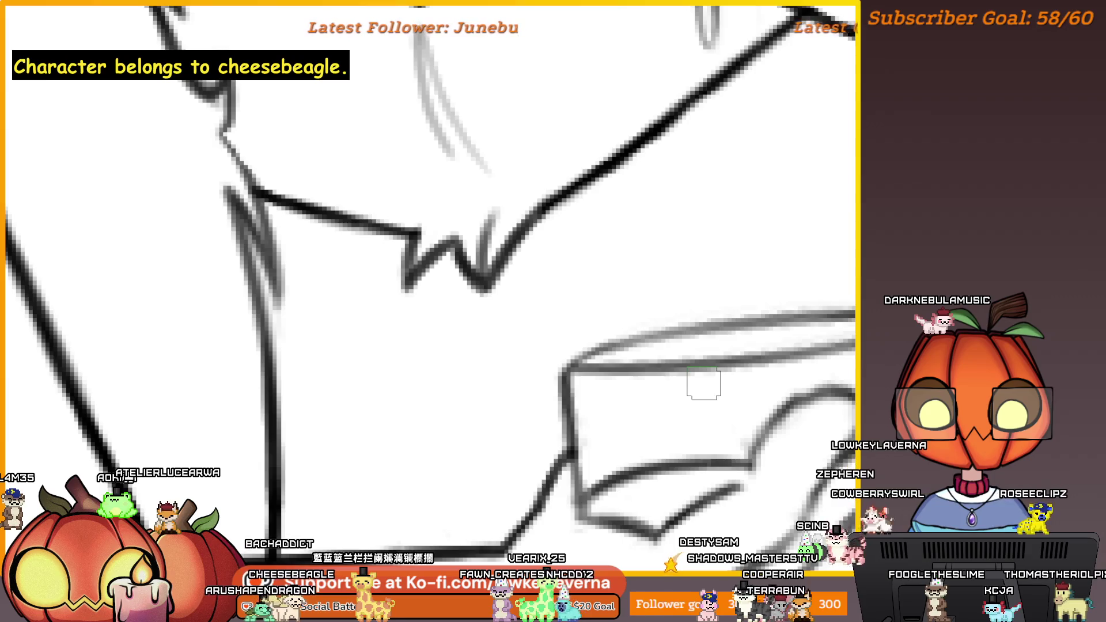
mouse_move(763, 366)
mouse_down()
mouse_move(847, 353)
mouse_move(780, 383)
mouse_move(824, 346)
mouse_move(720, 354)
mouse_move(624, 338)
mouse_up()
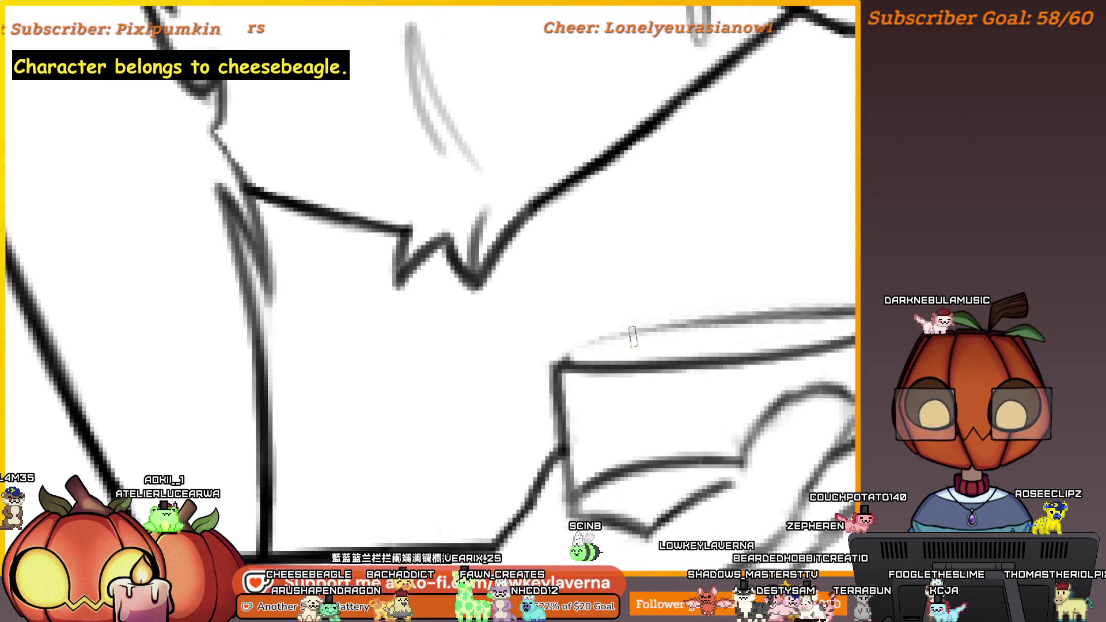
drag(806, 339, 791, 352)
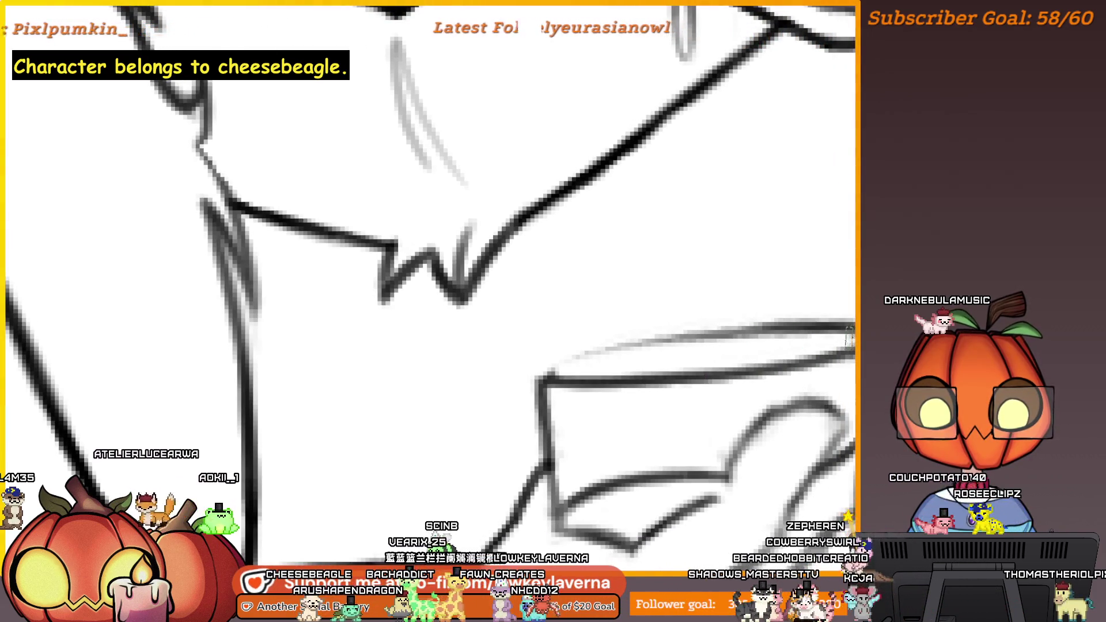
mouse_move(853, 327)
mouse_down()
mouse_move(577, 354)
mouse_move(539, 377)
mouse_up()
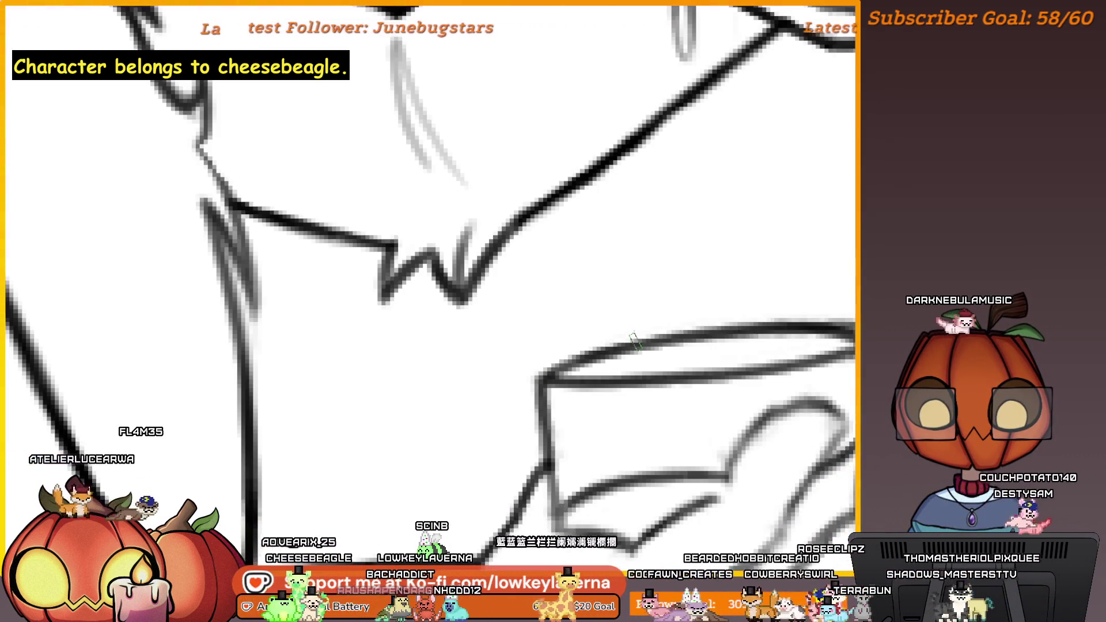
key(m)
key(m)
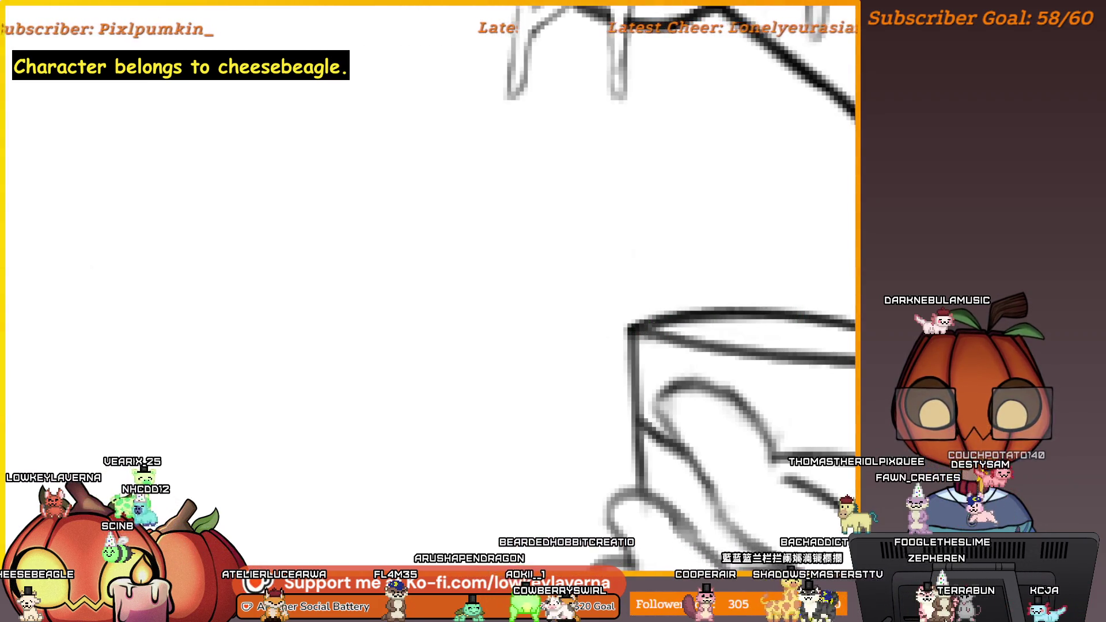
scroll(654, 326, down, 3)
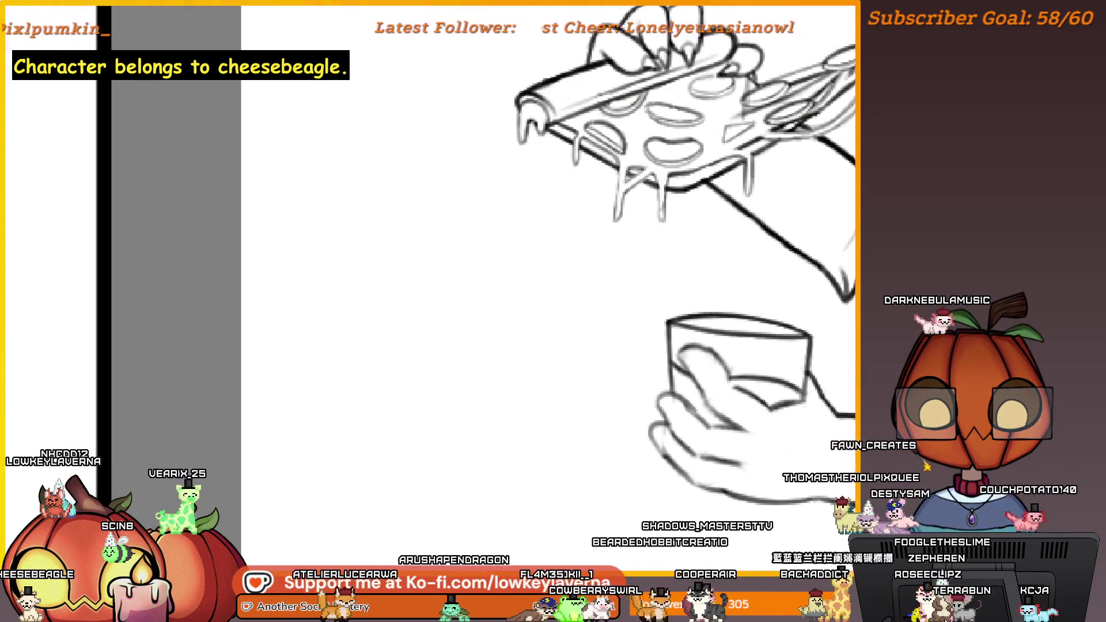
scroll(808, 298, down, 1)
scroll(809, 298, down, 2)
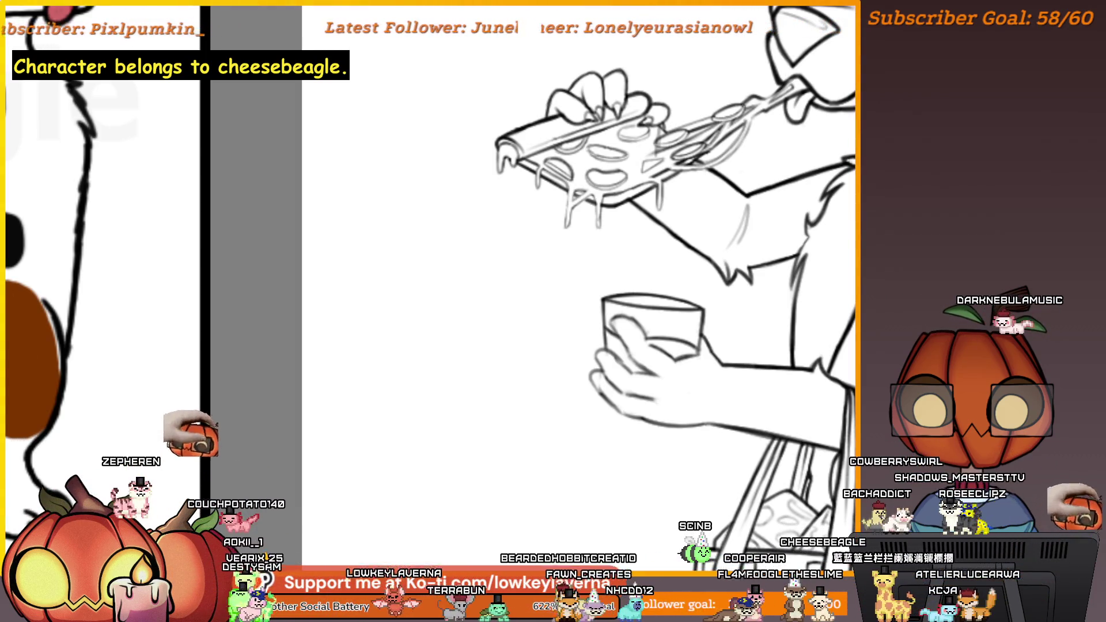
scroll(636, 303, up, 3)
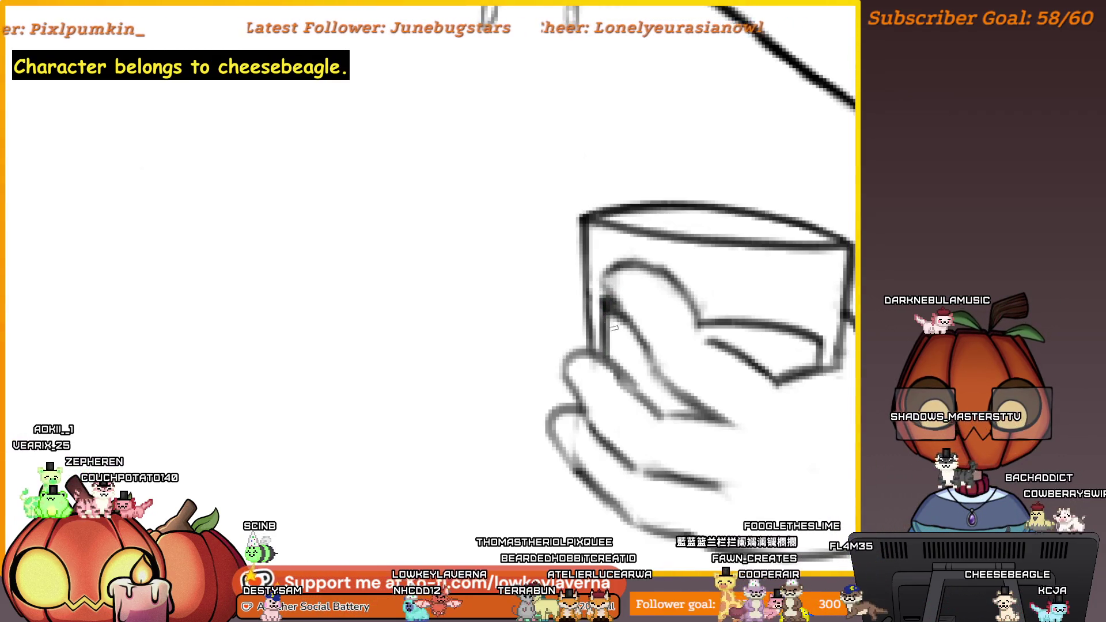
Step: Add a short stroke to the fingertip outline of the hand holding the cup
scroll(695, 333, down, 3)
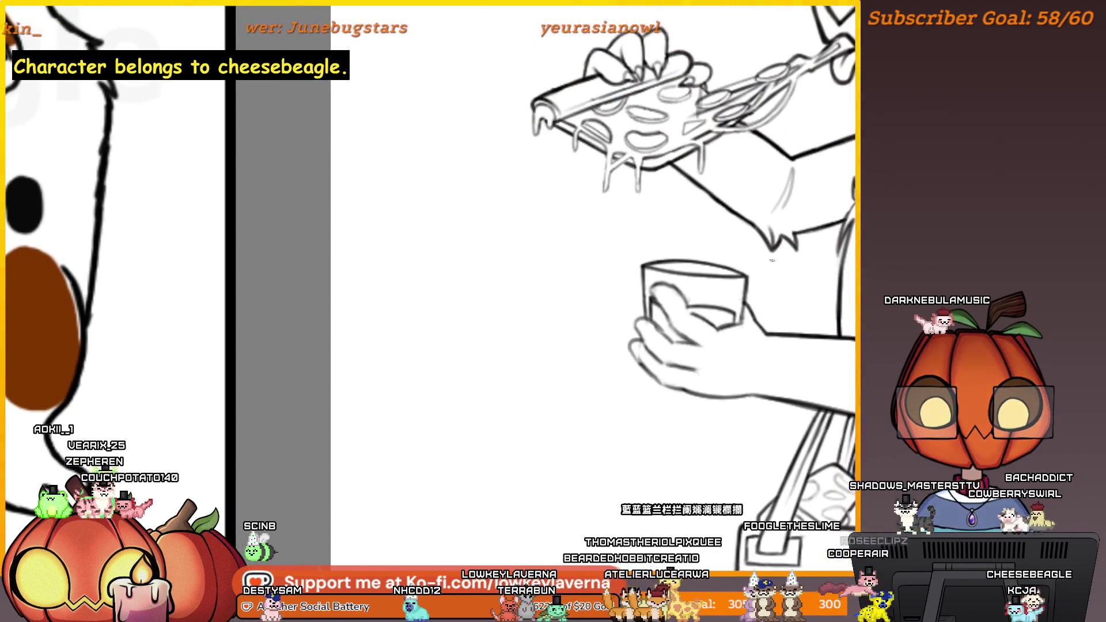
key(m)
key(m)
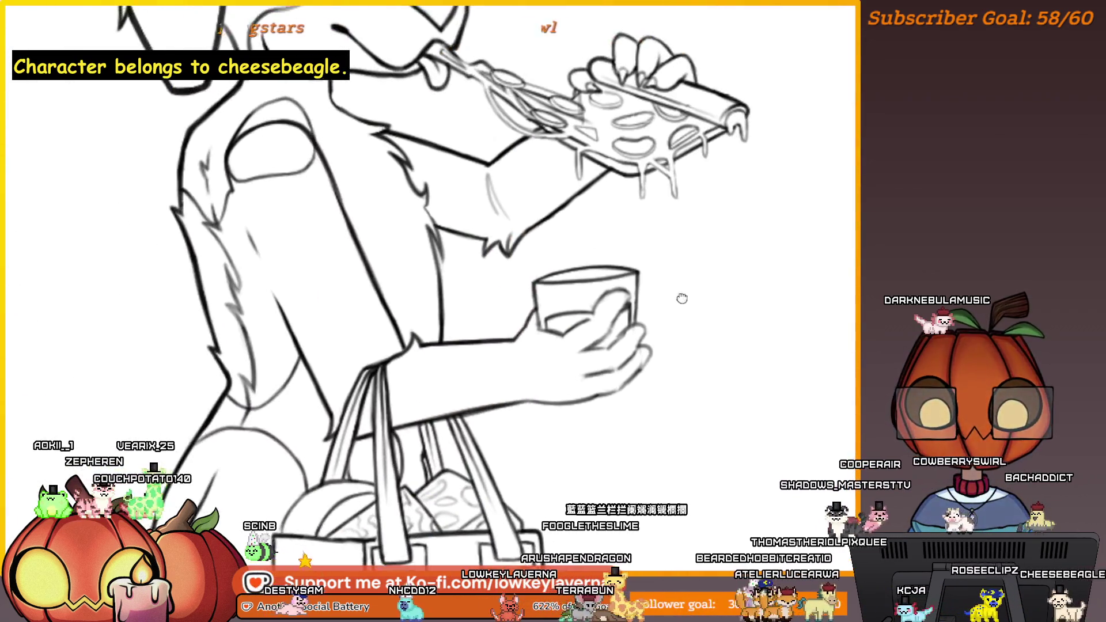
scroll(678, 358, up, 3)
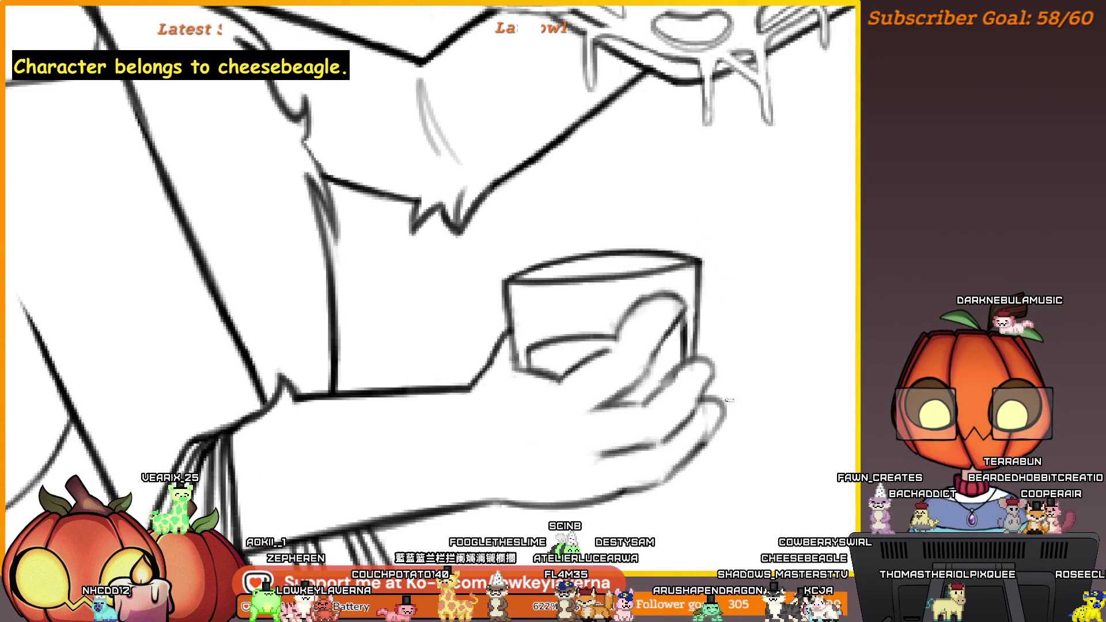
drag(699, 426, 703, 342)
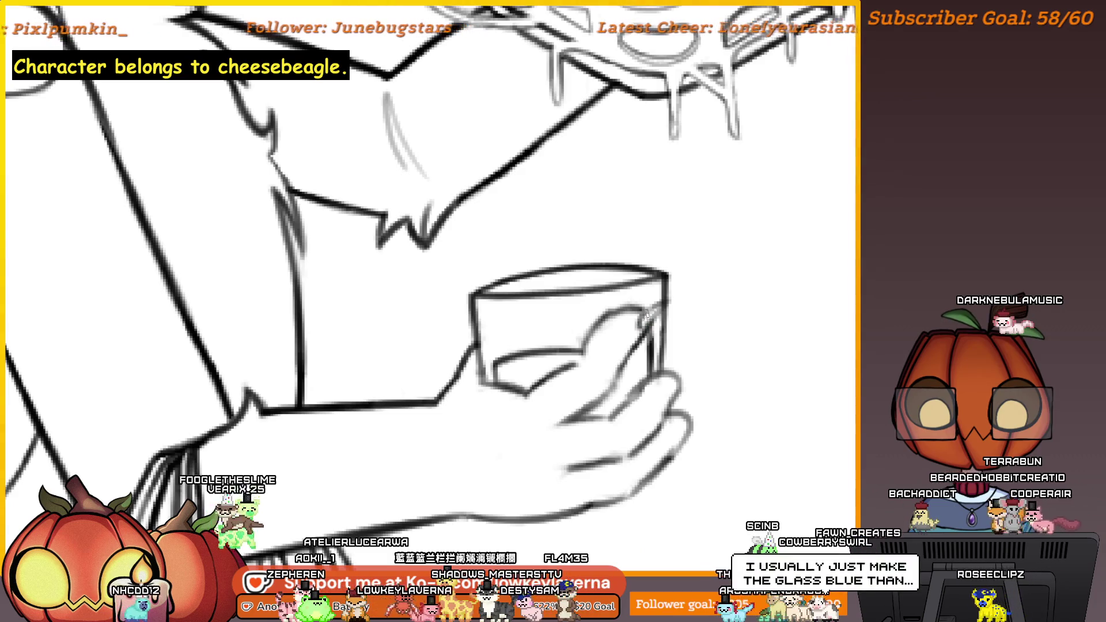
drag(709, 319, 655, 357)
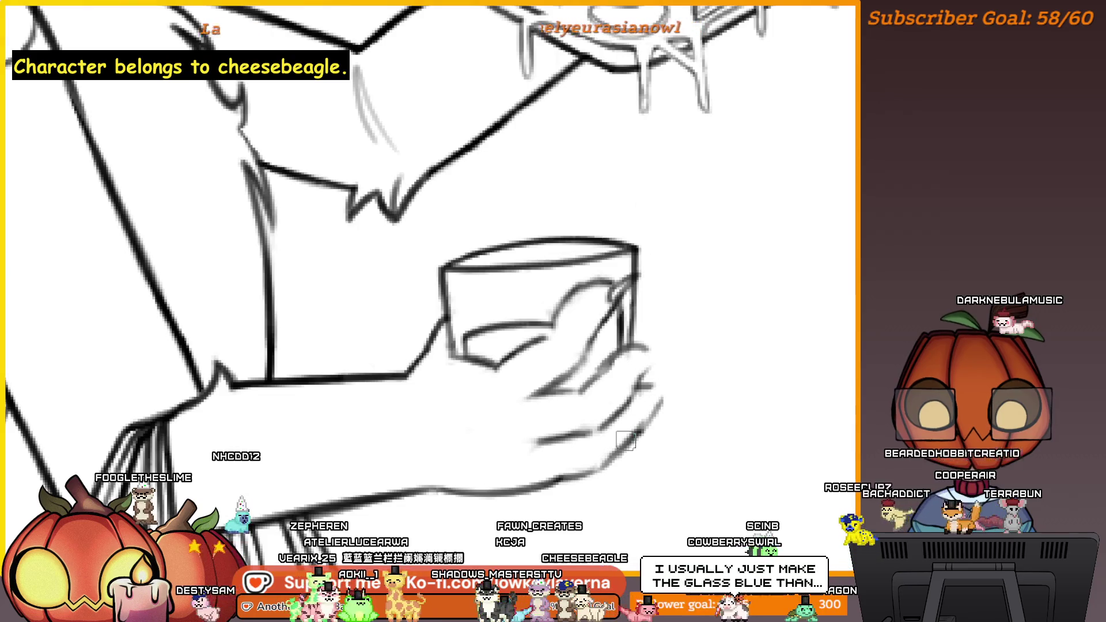
drag(668, 375, 652, 395)
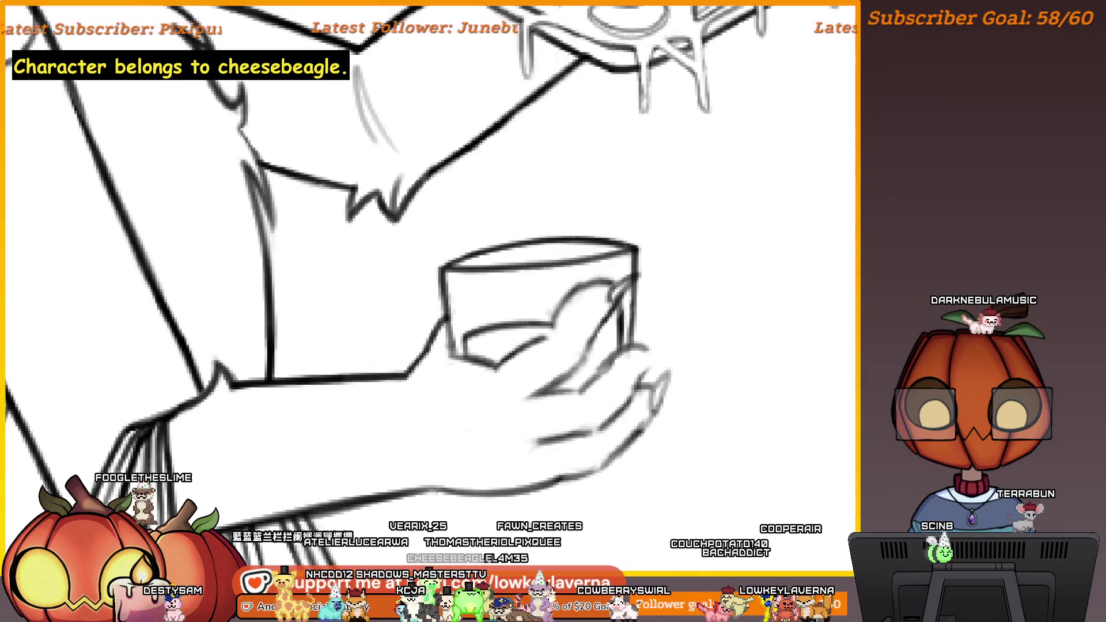
Step: Look over the cup and hand, then mirror the view to check the whole figure
mouse_move(684, 306)
mouse_down()
mouse_move(622, 306)
mouse_move(686, 302)
mouse_up()
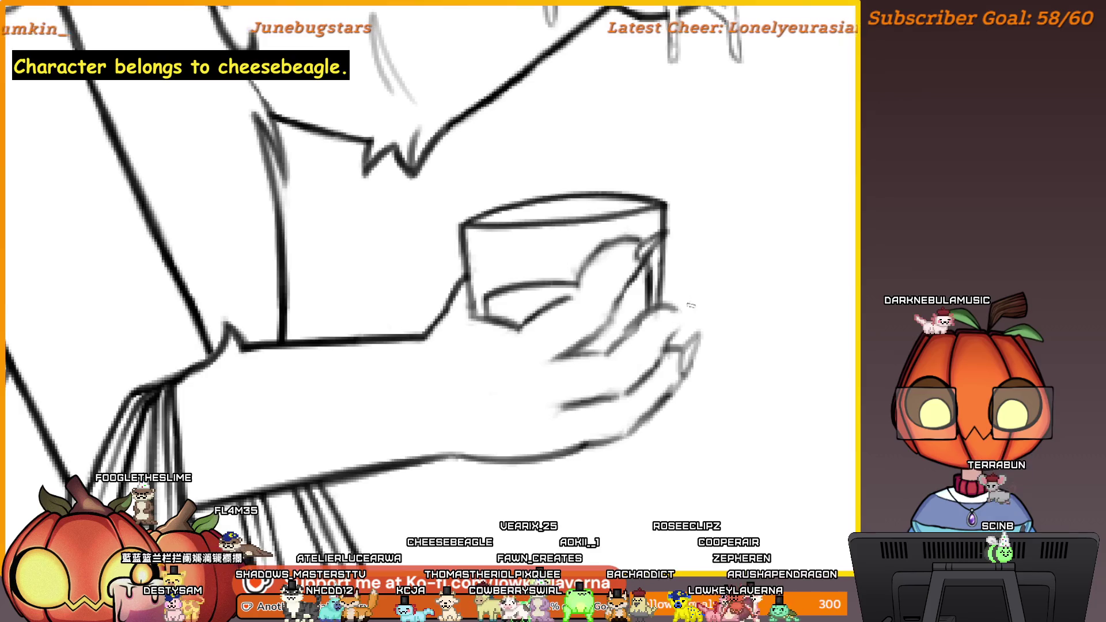
mouse_move(668, 327)
mouse_down()
mouse_move(611, 326)
mouse_move(731, 316)
mouse_up()
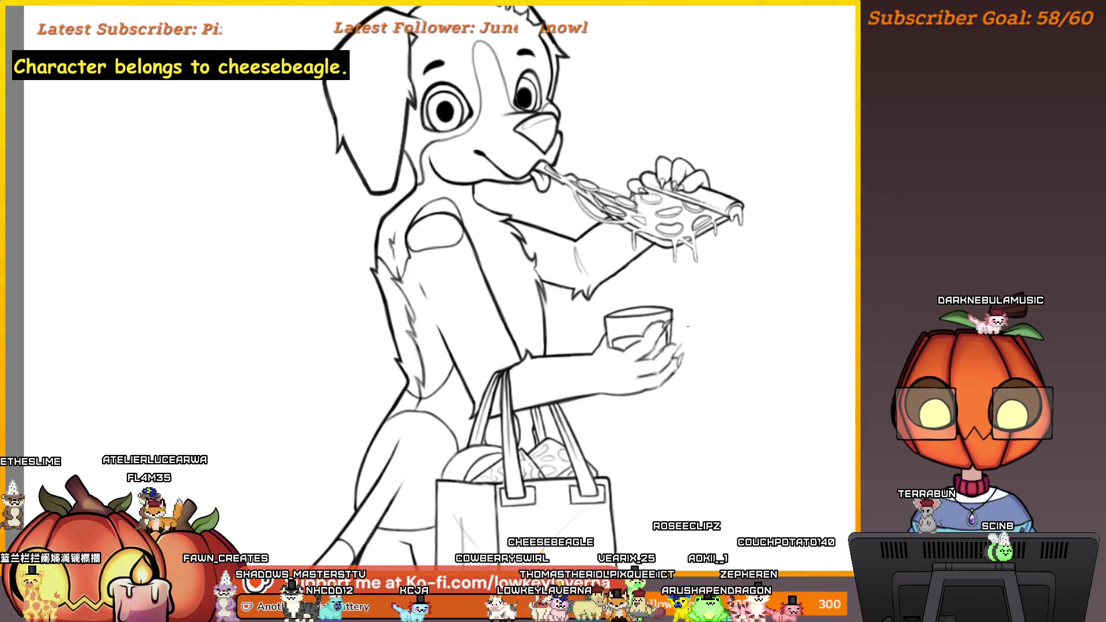
scroll(688, 342, up, 5)
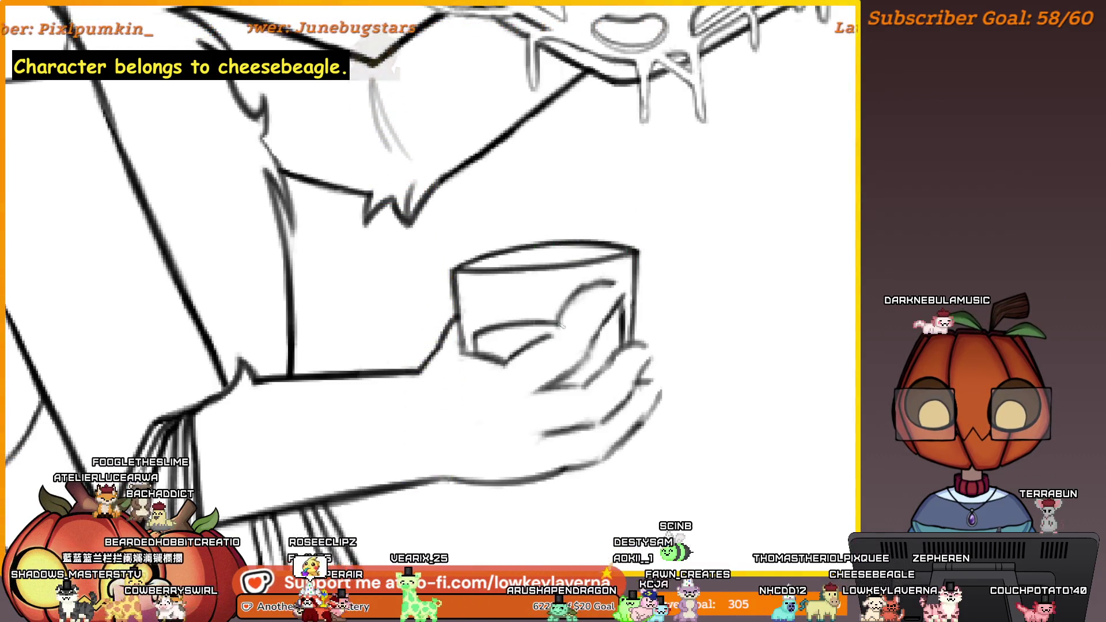
drag(561, 331, 663, 314)
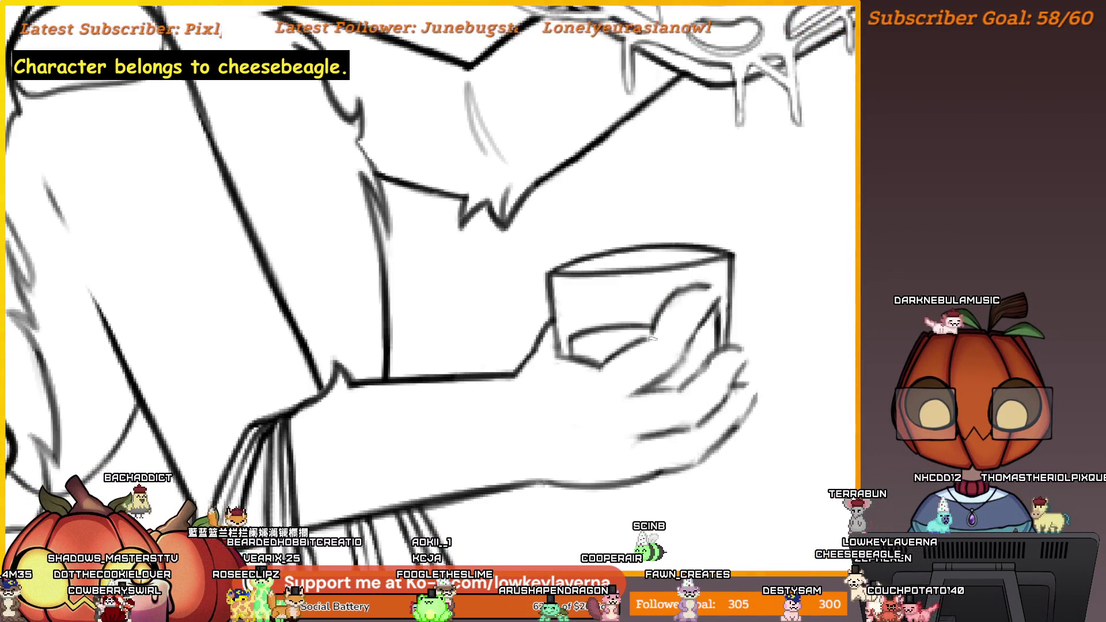
mouse_move(728, 288)
mouse_down()
mouse_move(684, 311)
mouse_move(712, 327)
mouse_up()
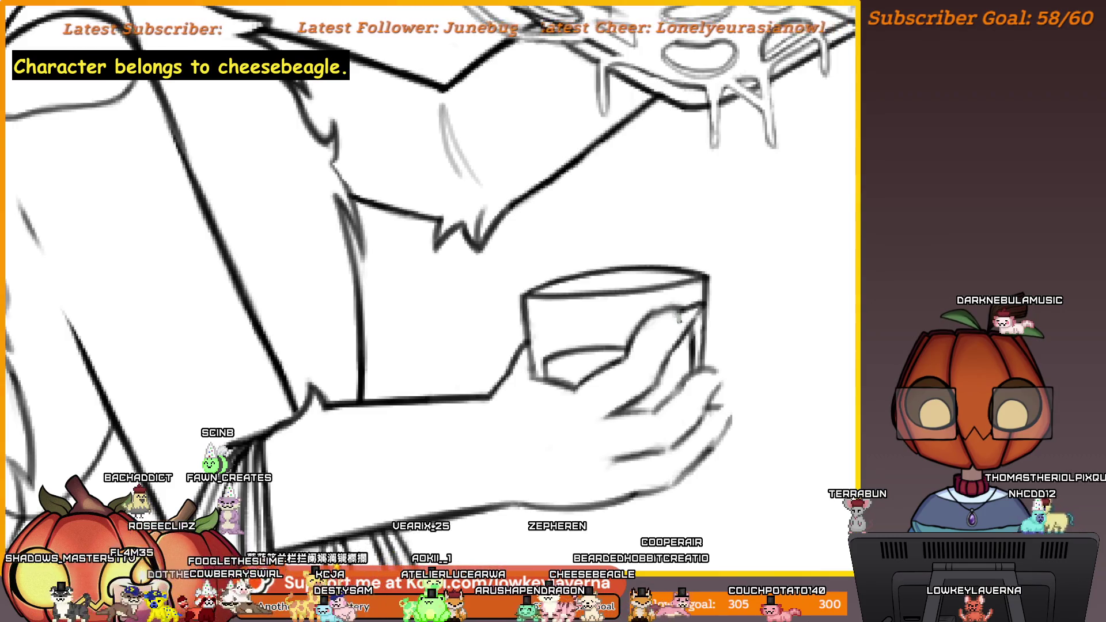
drag(713, 375, 653, 359)
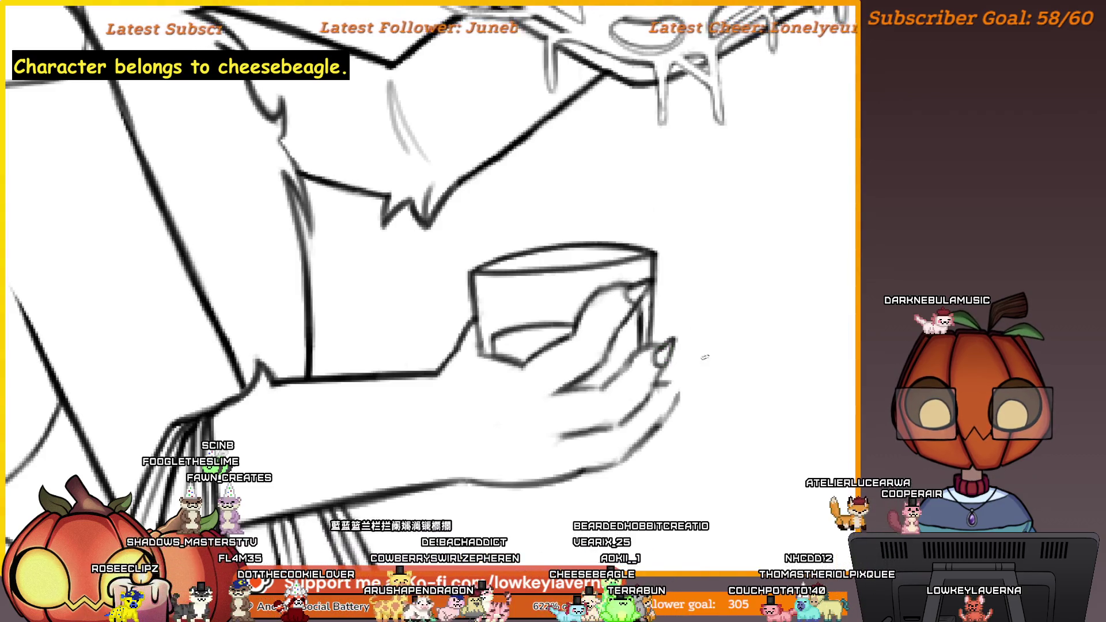
drag(703, 345, 670, 350)
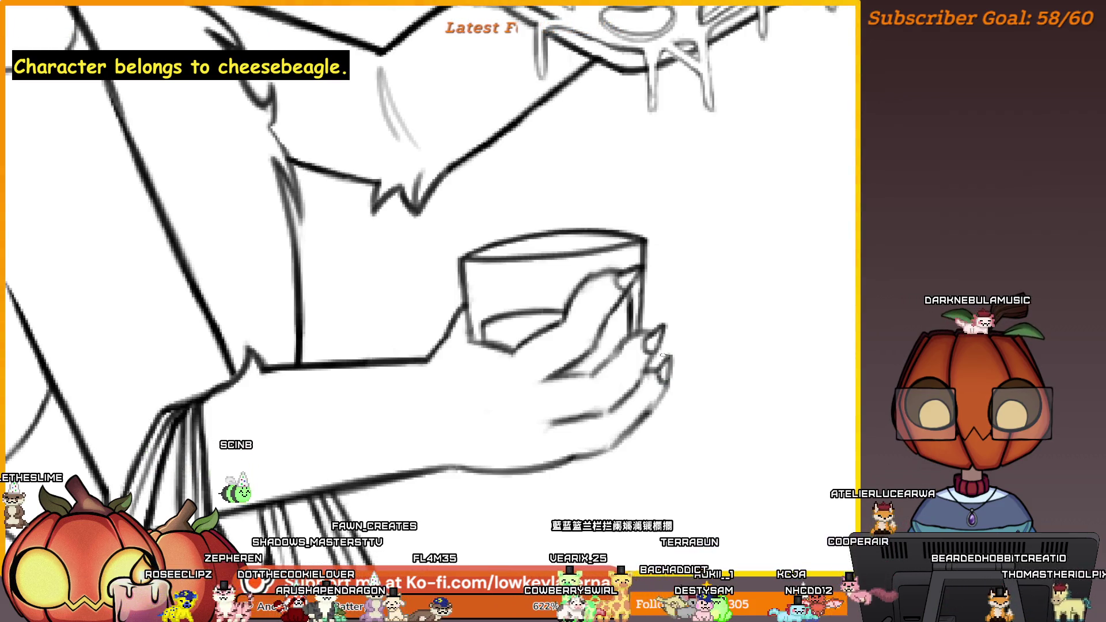
scroll(650, 385, down, 5)
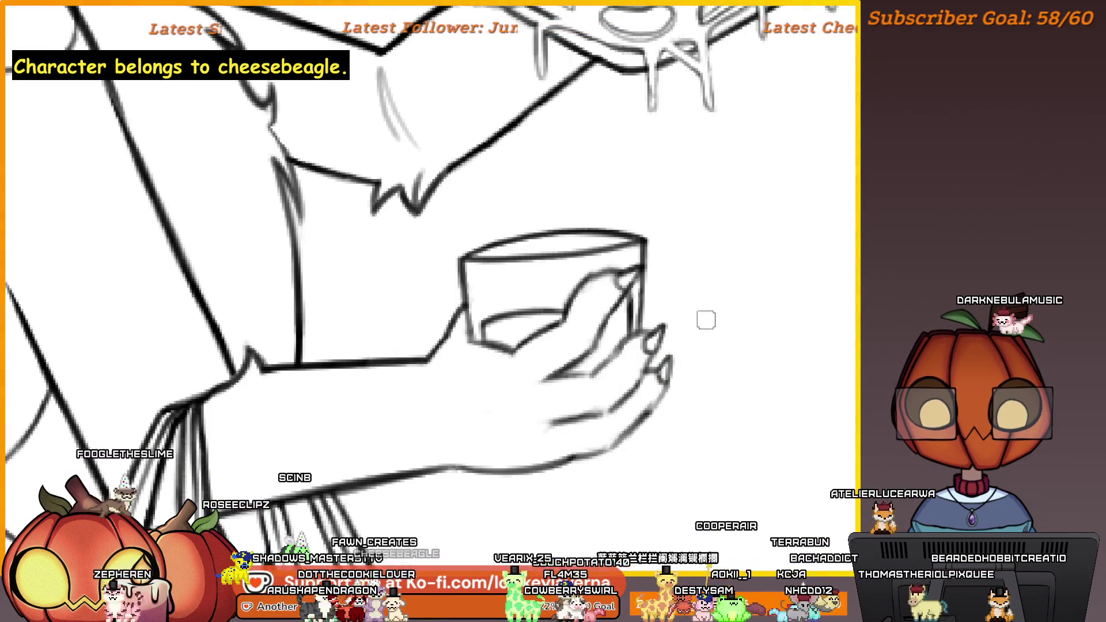
key(m)
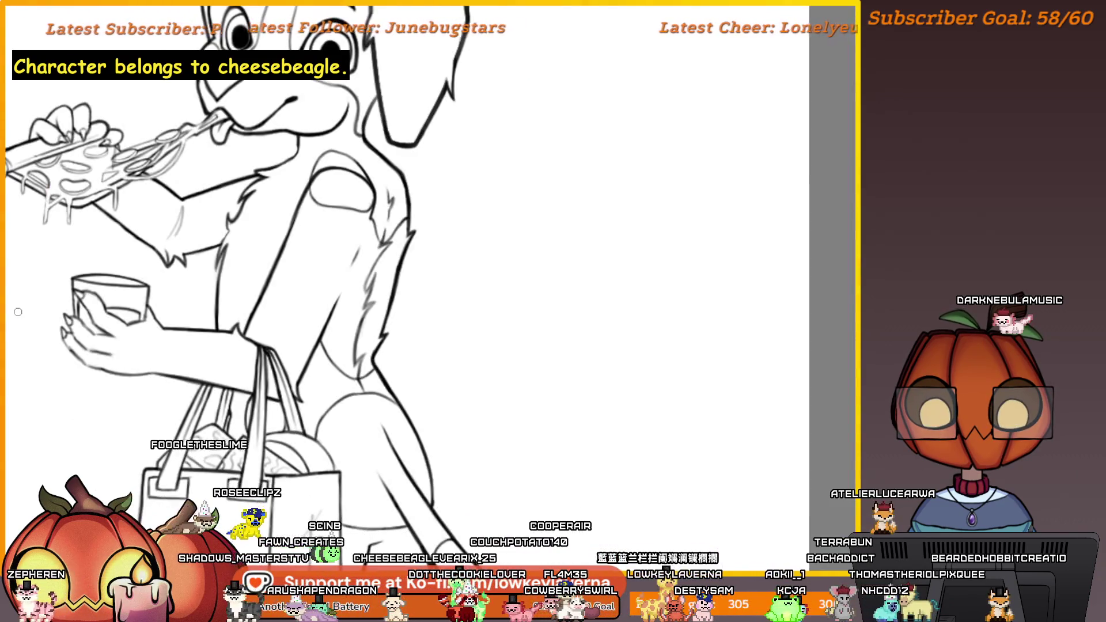
scroll(712, 302, up, 4)
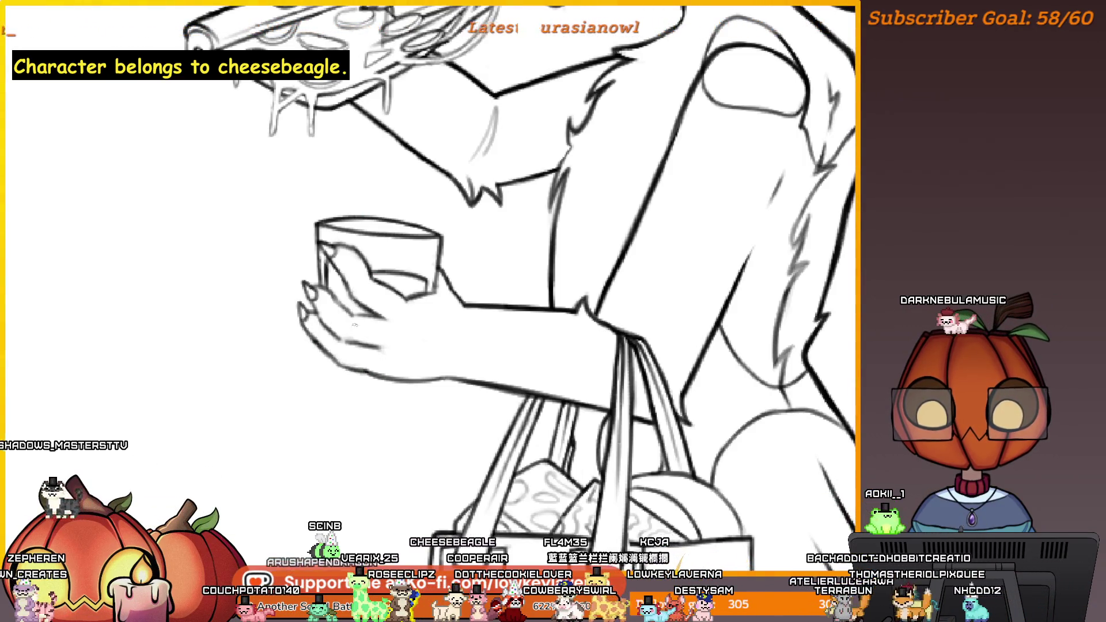
drag(346, 301, 351, 310)
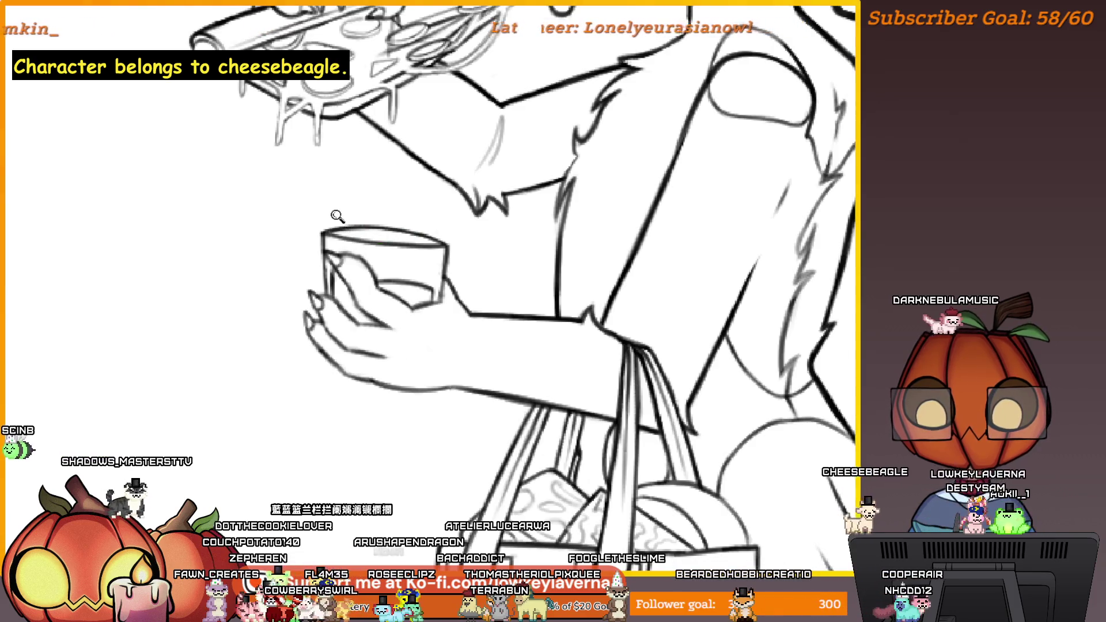
scroll(346, 219, down, 1)
scroll(327, 210, up, 2)
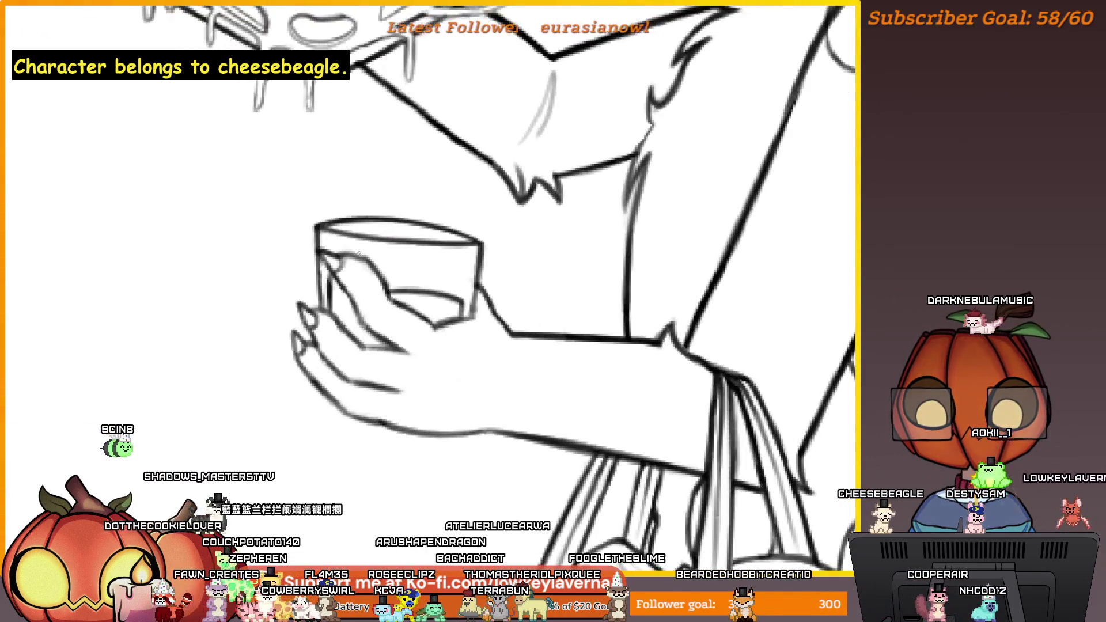
scroll(469, 196, down, 5)
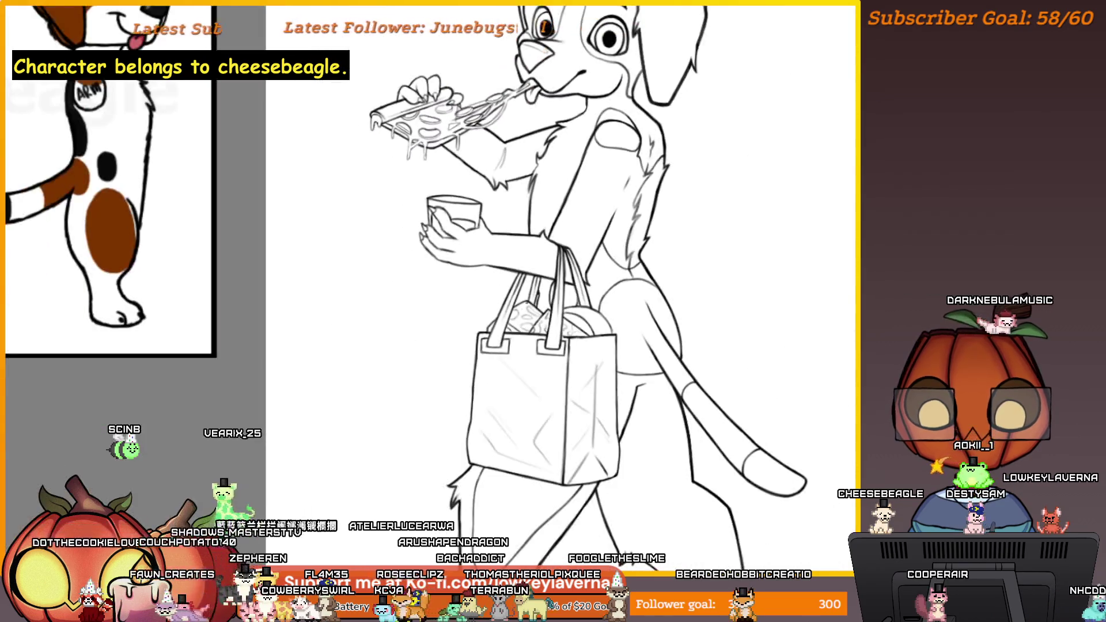
drag(736, 320, 733, 290)
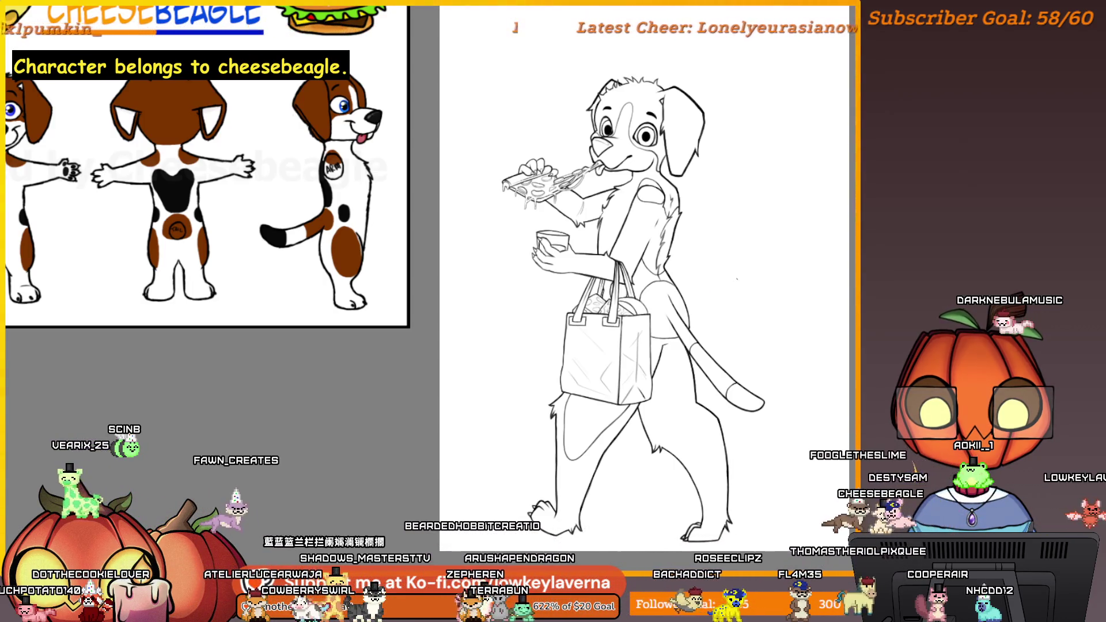
scroll(576, 238, up, 5)
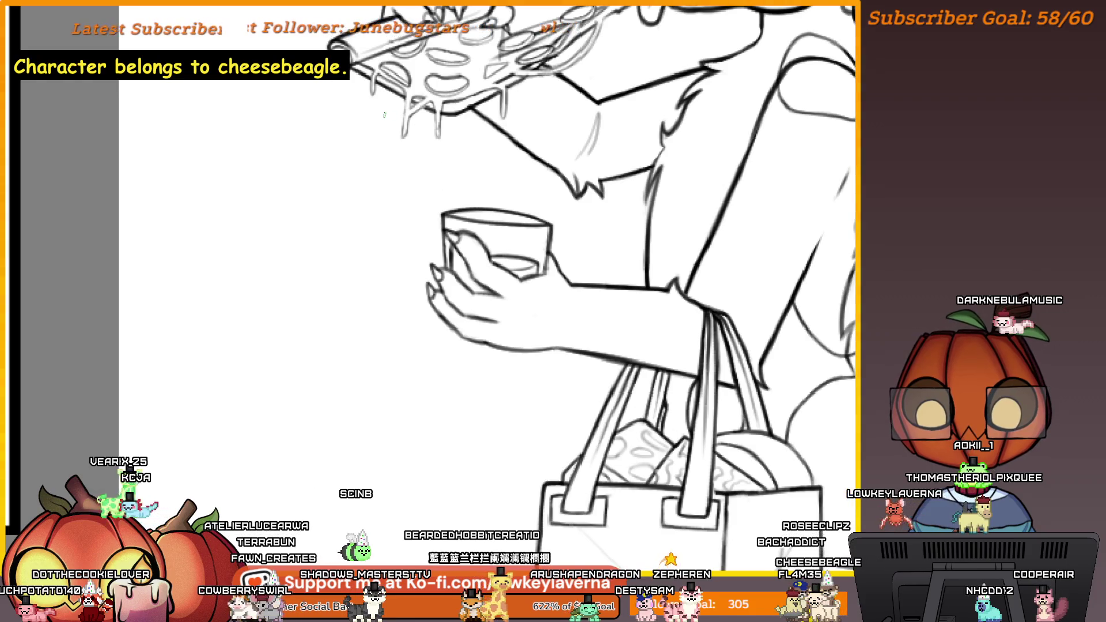
scroll(443, 357, down, 5)
drag(711, 352, 751, 295)
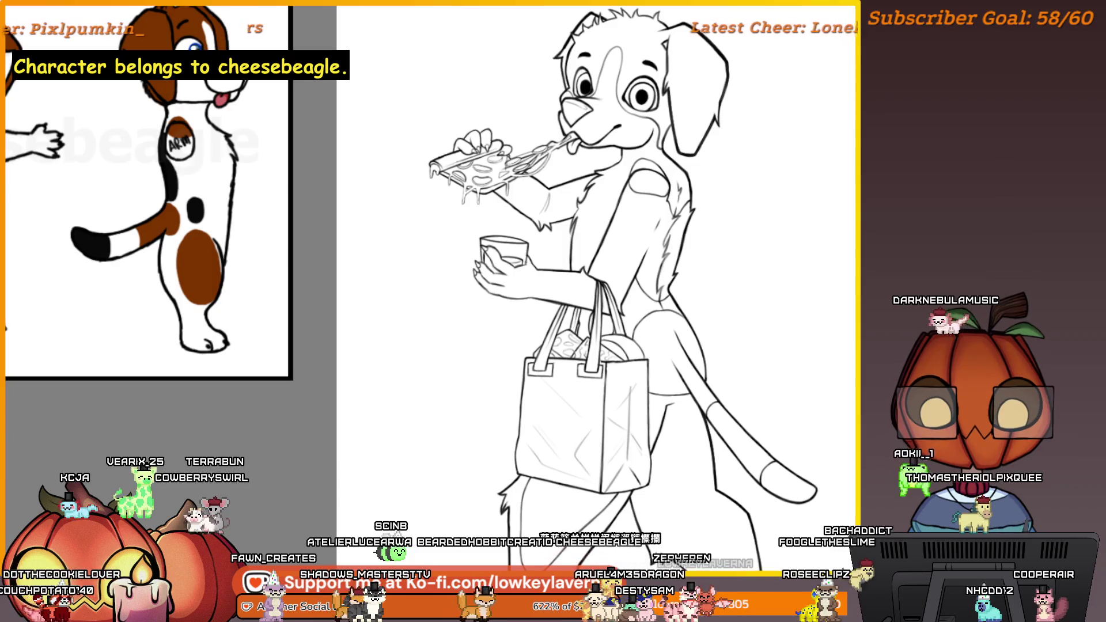
scroll(550, 248, down, 2)
scroll(550, 248, up, 6)
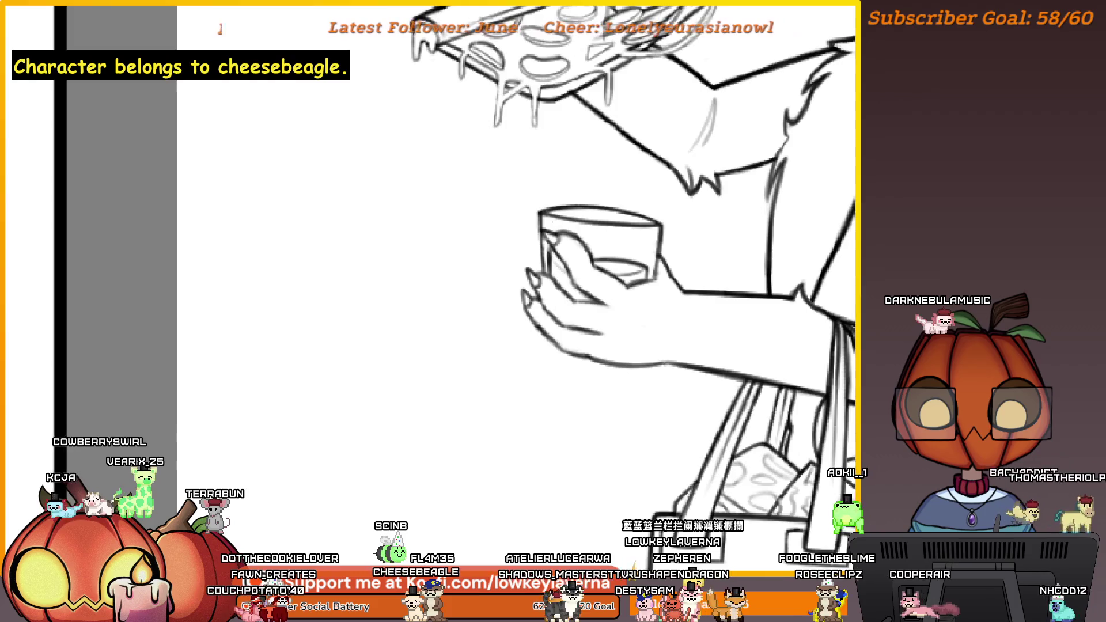
drag(573, 261, 532, 272)
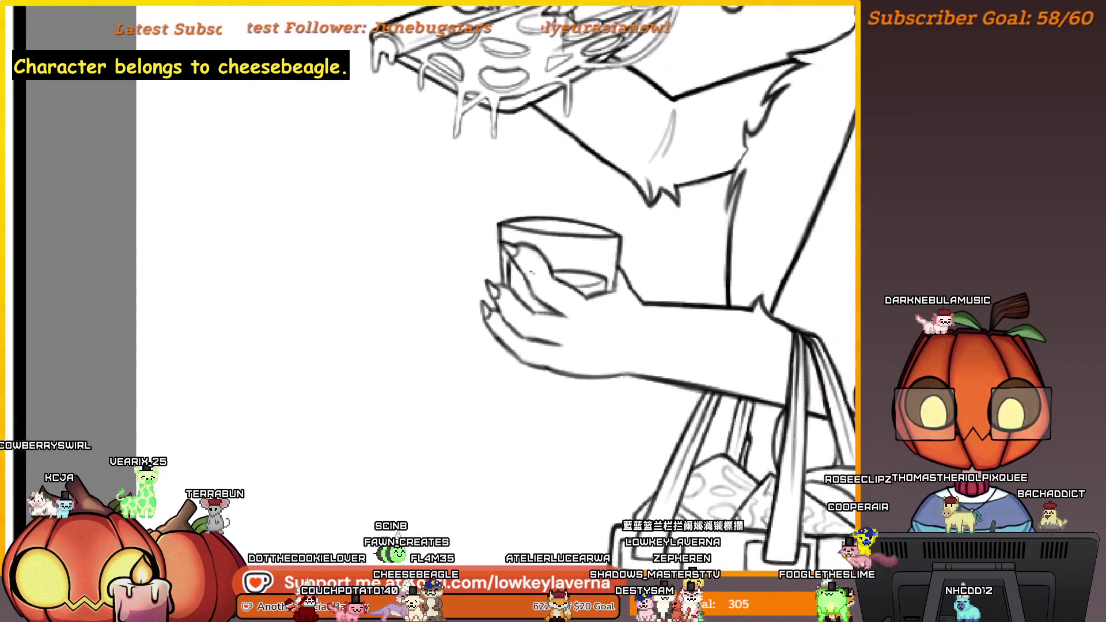
scroll(608, 298, down, 3)
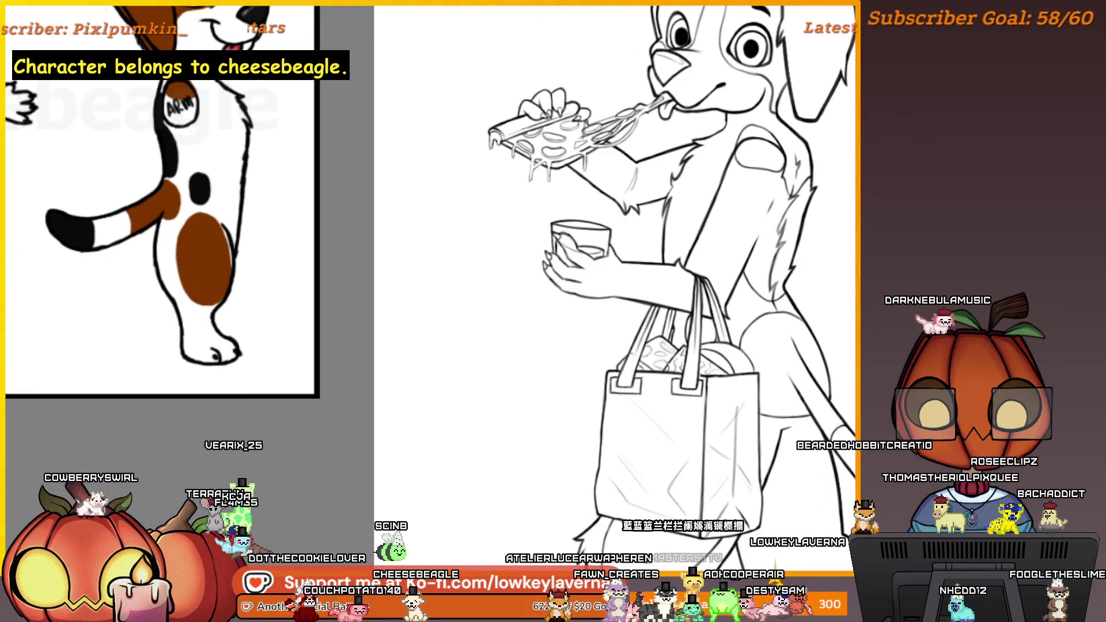
scroll(645, 288, down, 3)
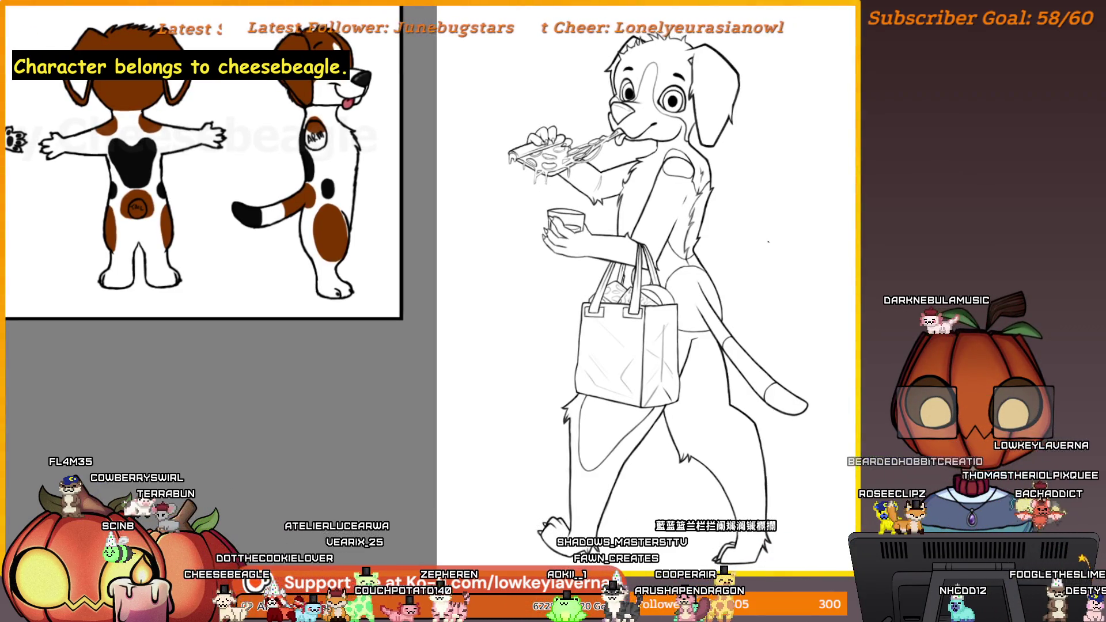
scroll(576, 224, up, 5)
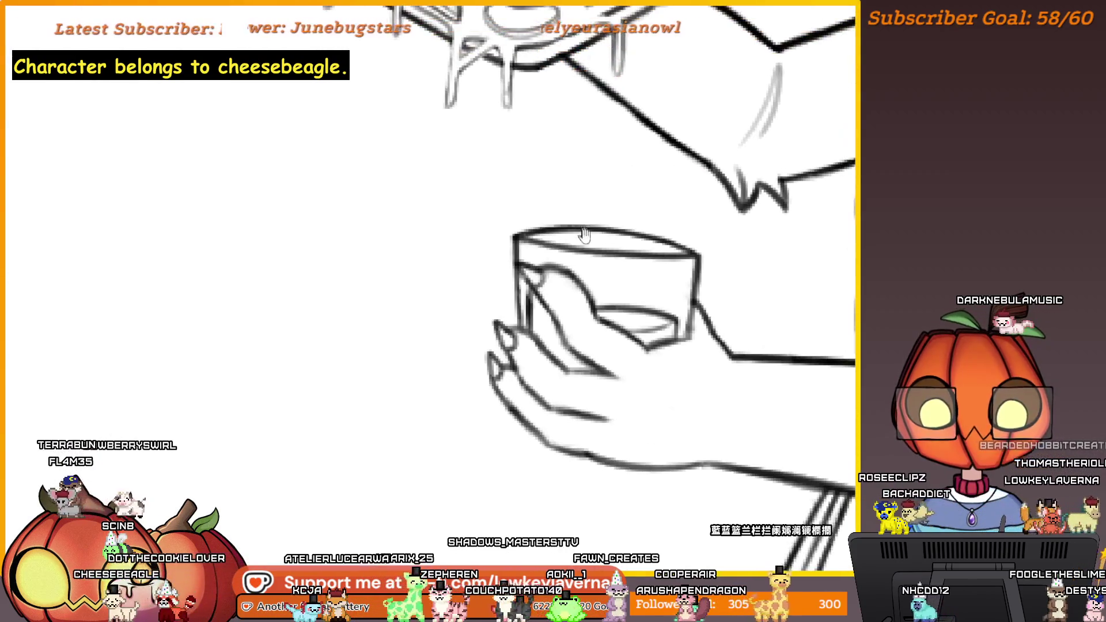
scroll(608, 335, up, 4)
drag(683, 345, 572, 346)
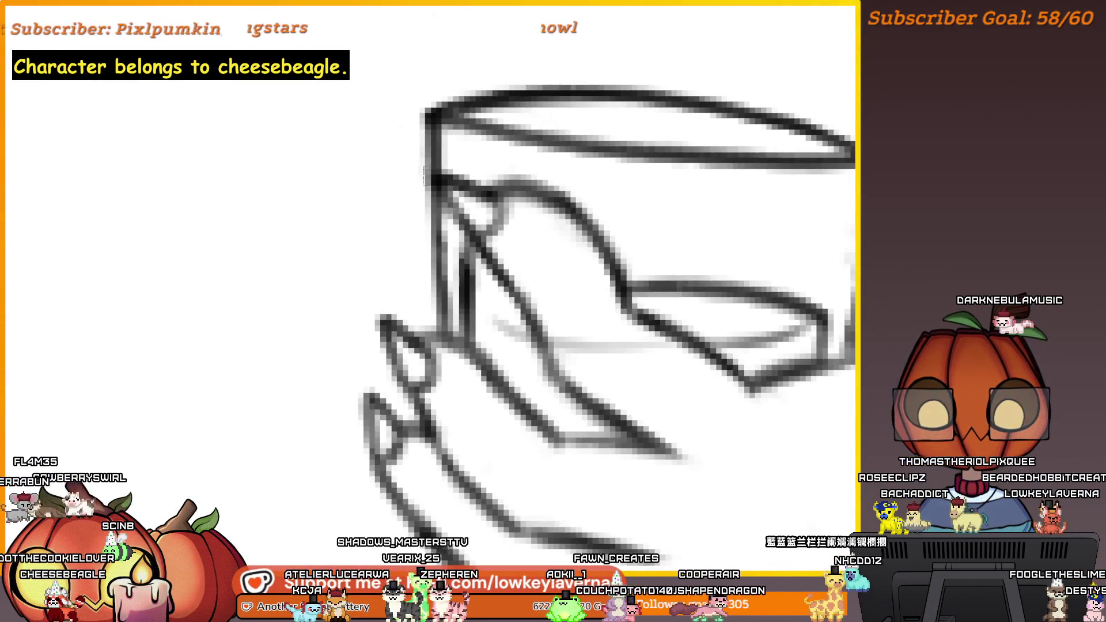
key(ctrl+z)
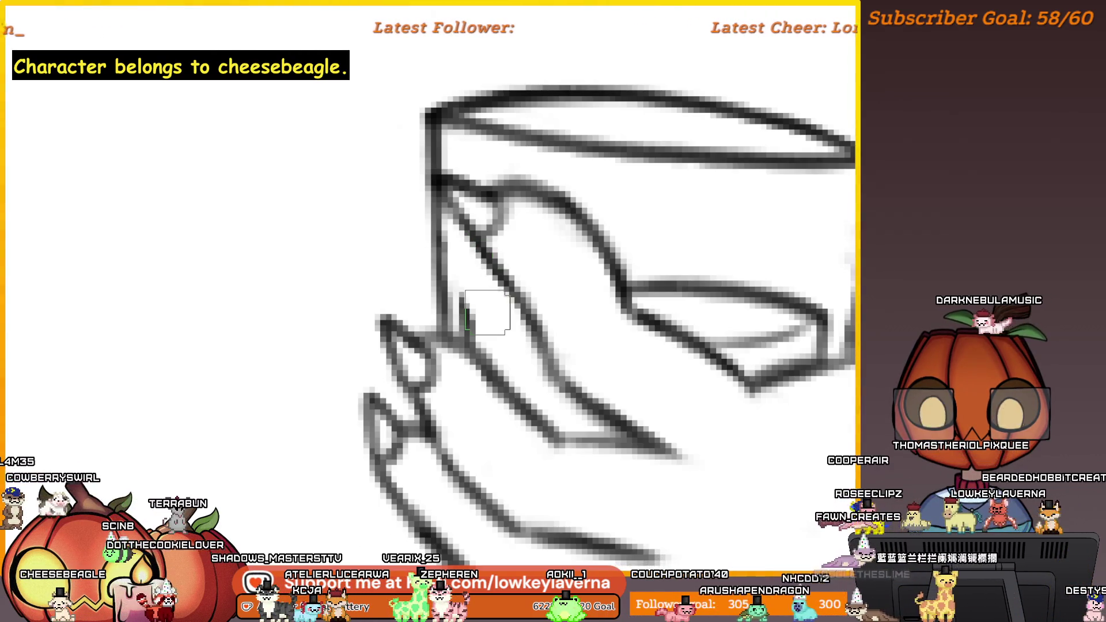
mouse_move(689, 333)
mouse_down()
mouse_move(518, 346)
mouse_move(510, 328)
mouse_up()
key(ctrl+z)
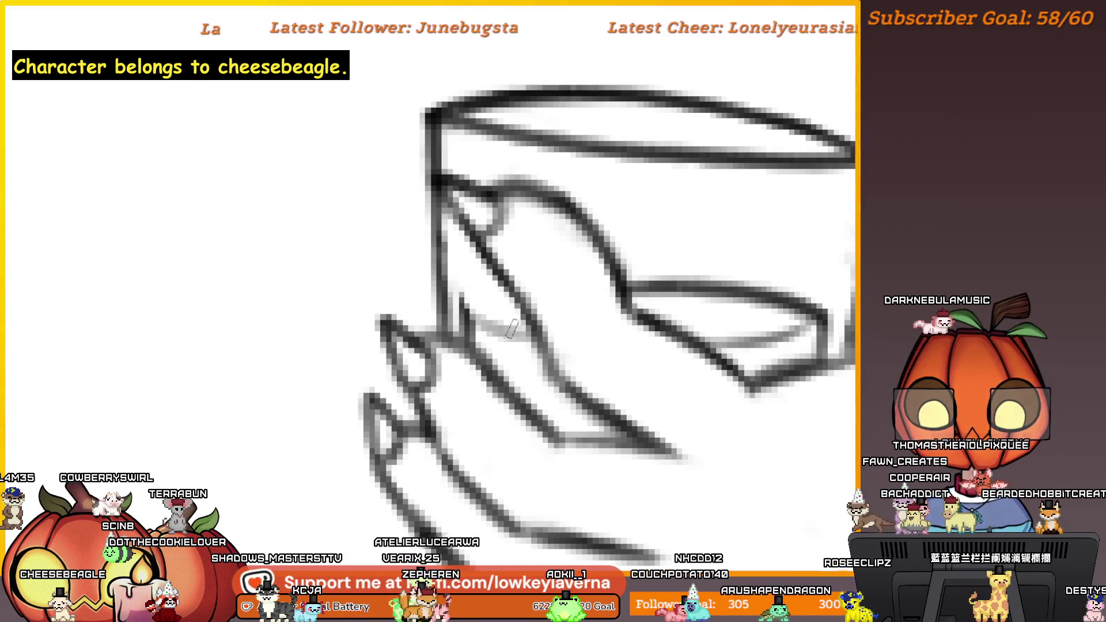
drag(463, 297, 503, 287)
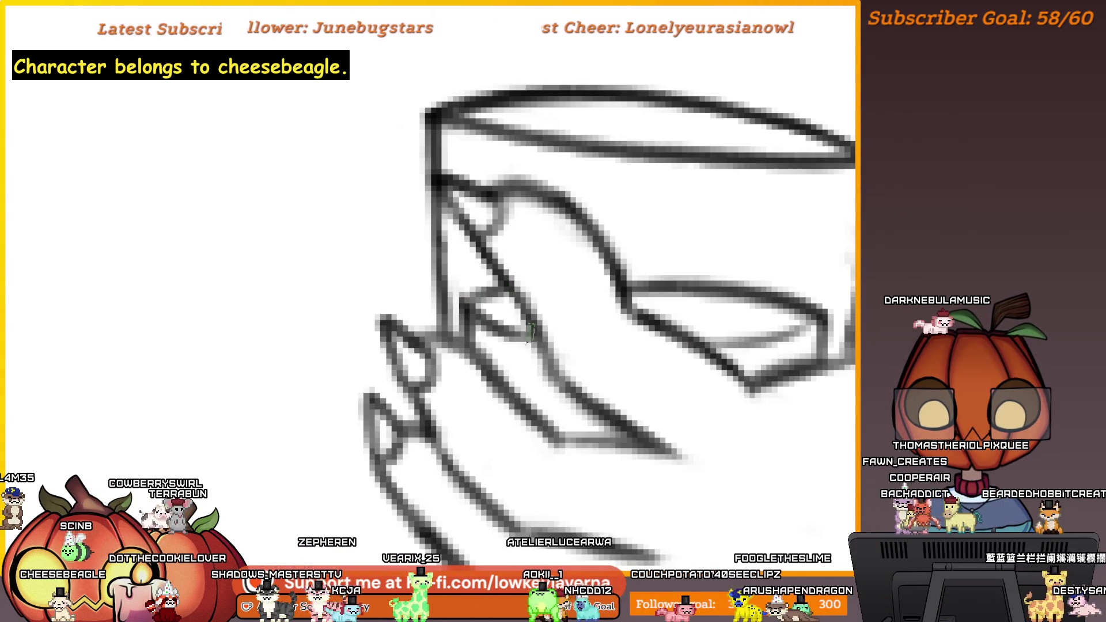
scroll(683, 233, down, 2)
scroll(683, 233, down, 3)
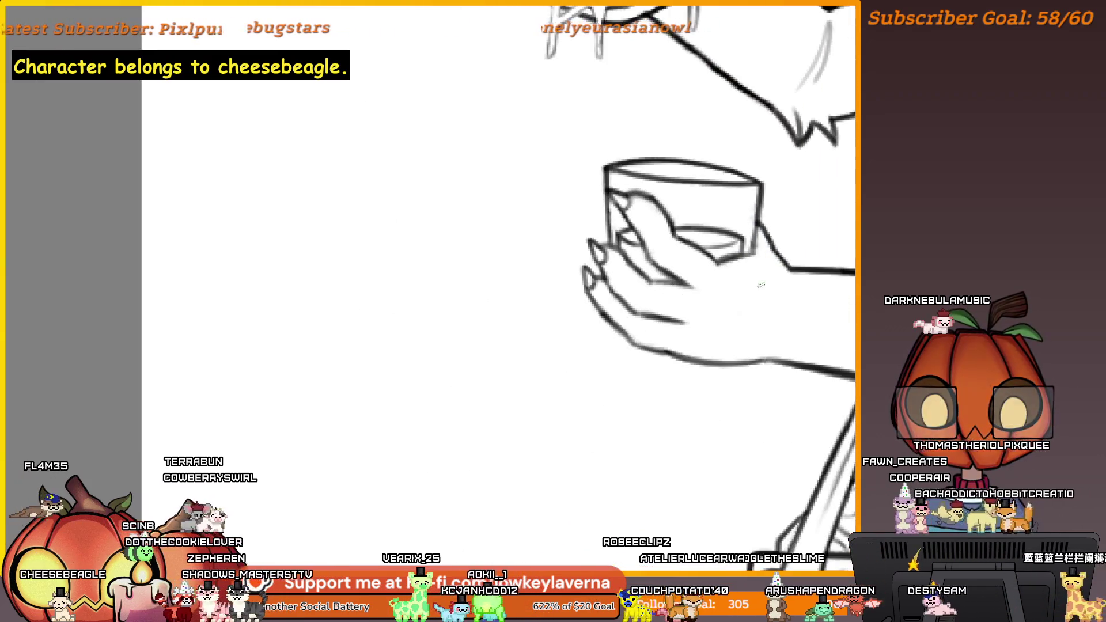
mouse_move(683, 233)
mouse_down()
mouse_move(304, 257)
mouse_move(847, 355)
mouse_up()
scroll(795, 244, up, 5)
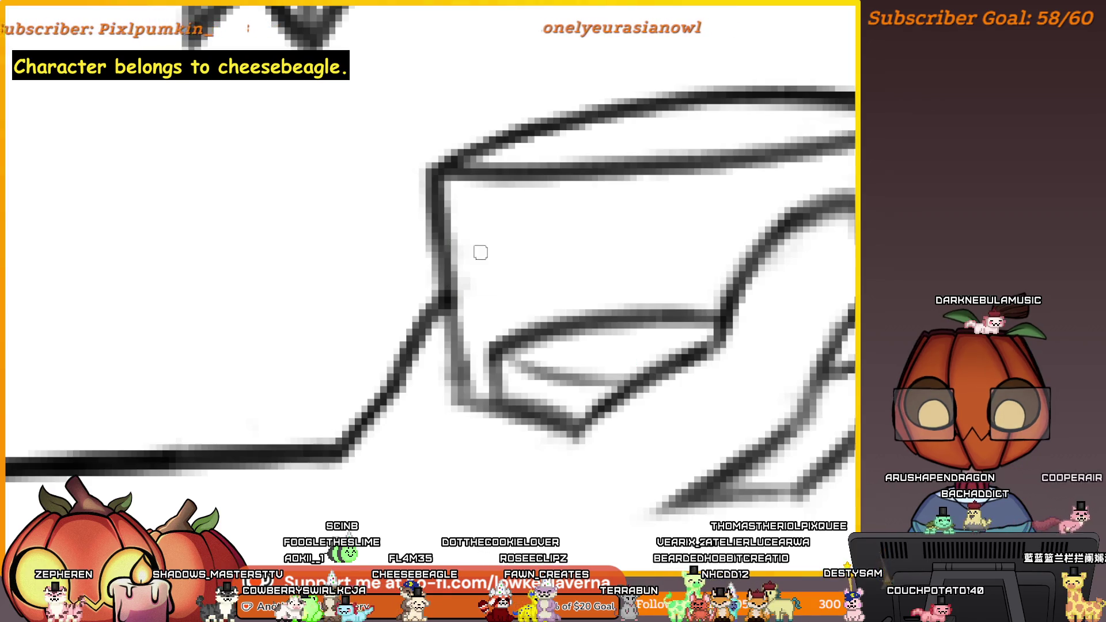
mouse_move(596, 381)
mouse_down()
mouse_move(543, 371)
mouse_move(492, 314)
mouse_move(546, 346)
mouse_move(657, 343)
mouse_up()
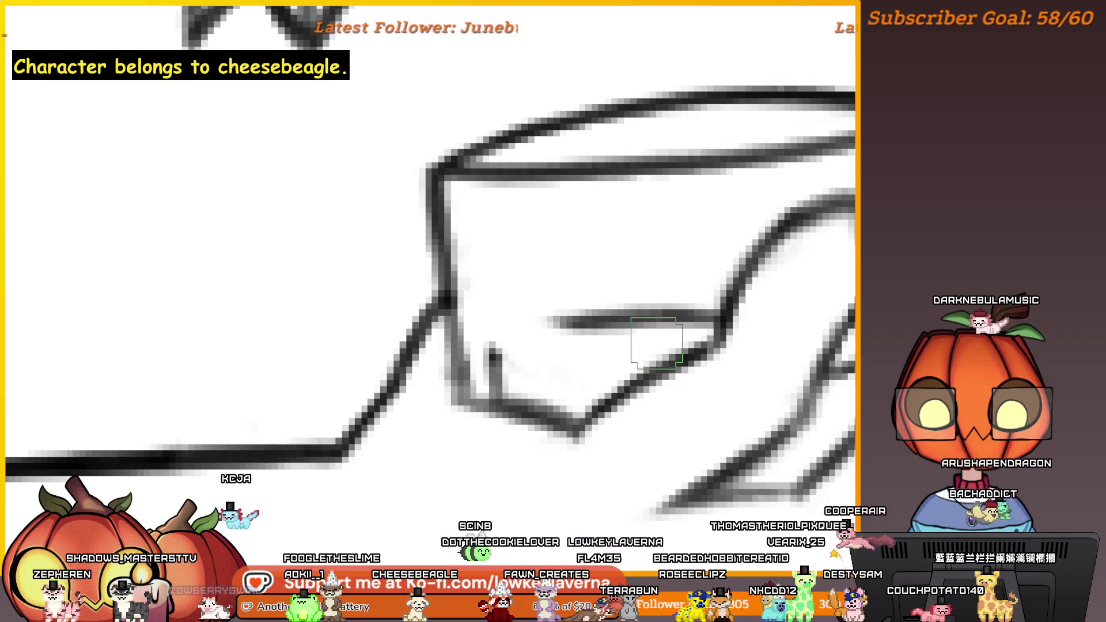
key(ctrl+z)
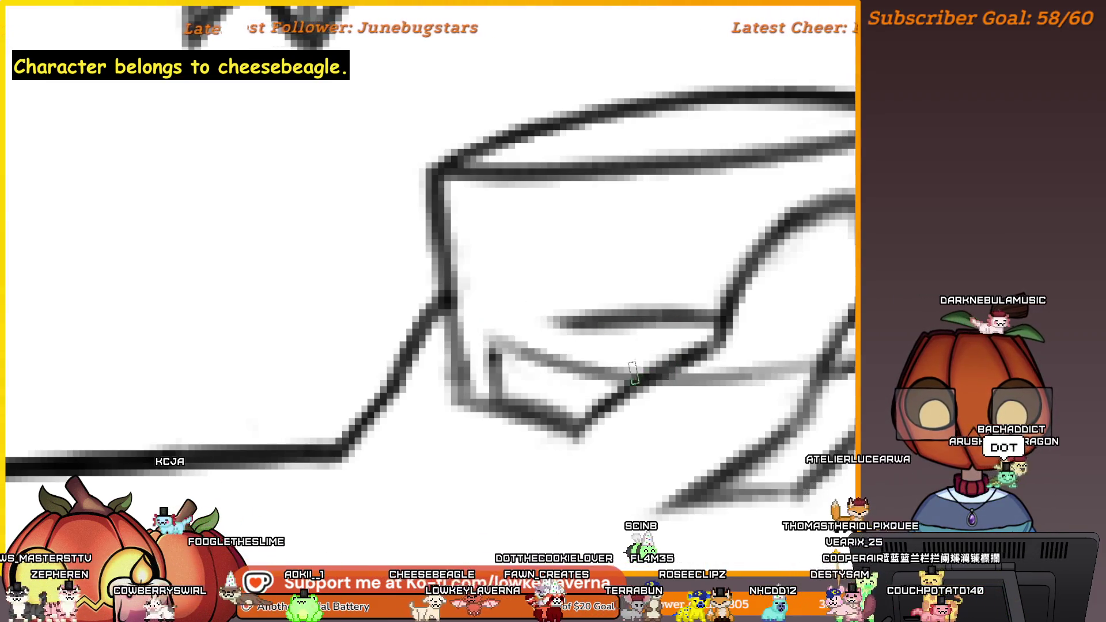
key(ctrl+y)
key(ctrl+z)
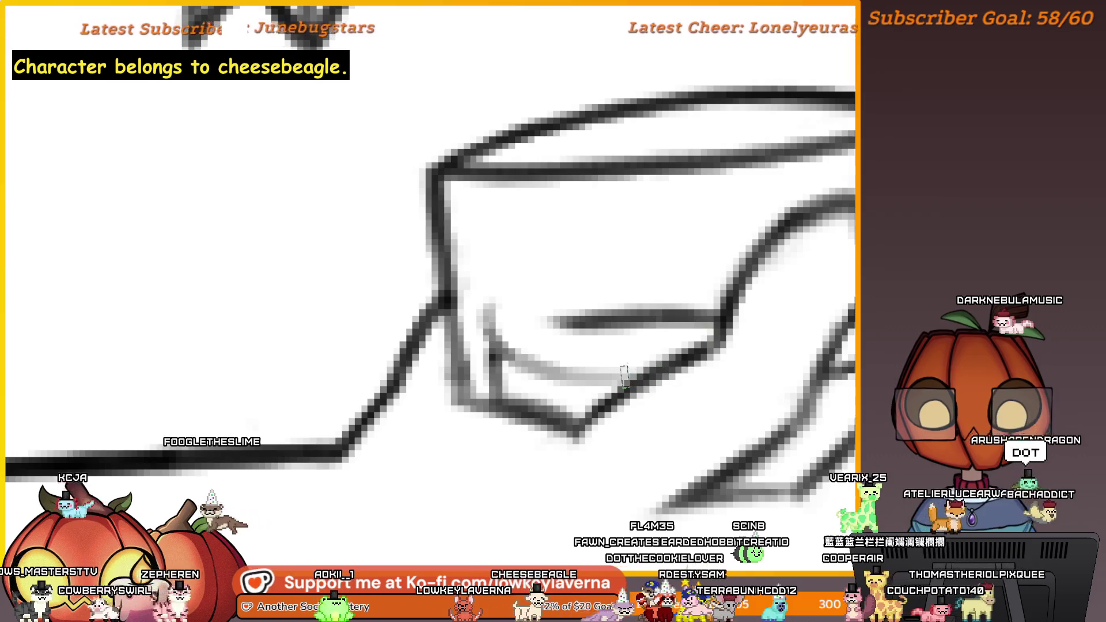
key(ctrl+z)
scroll(631, 305, left, 3)
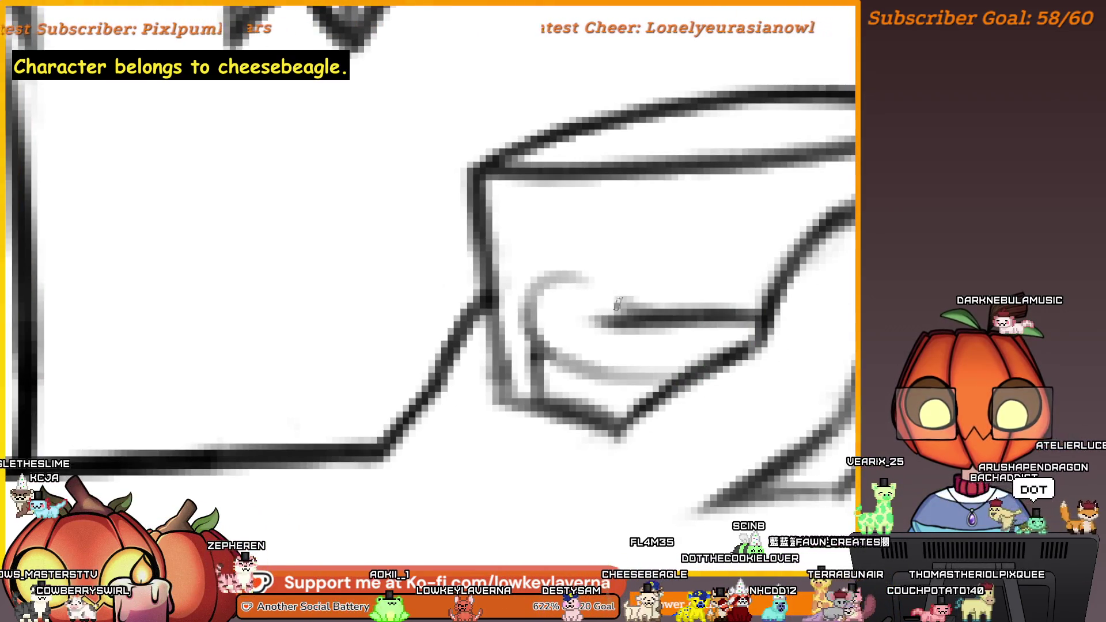
key(ctrl+z)
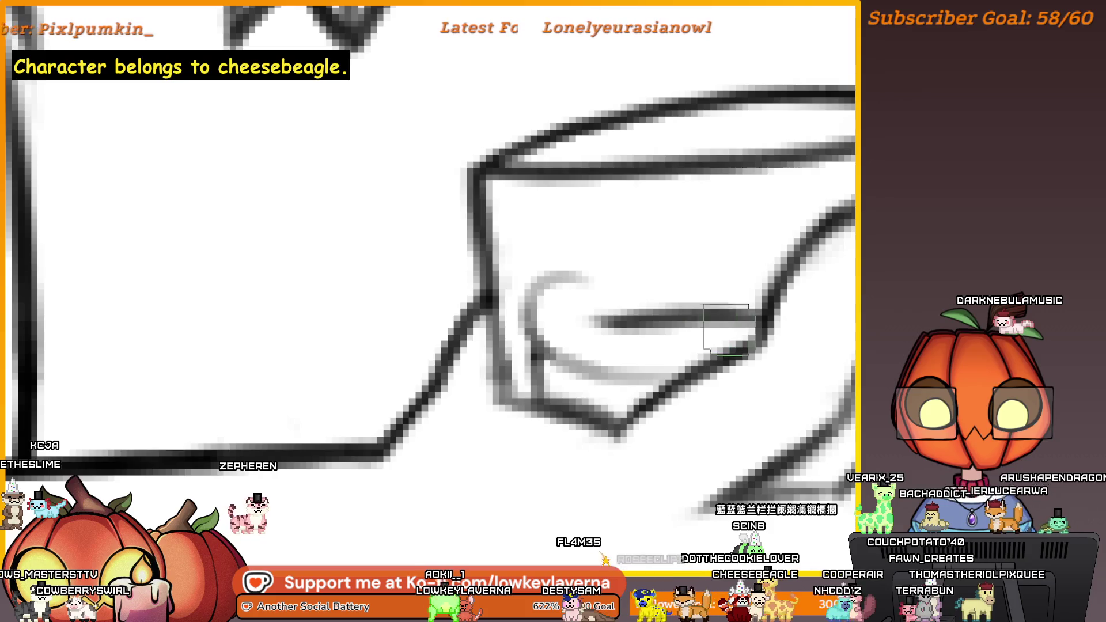
key(ctrl+z)
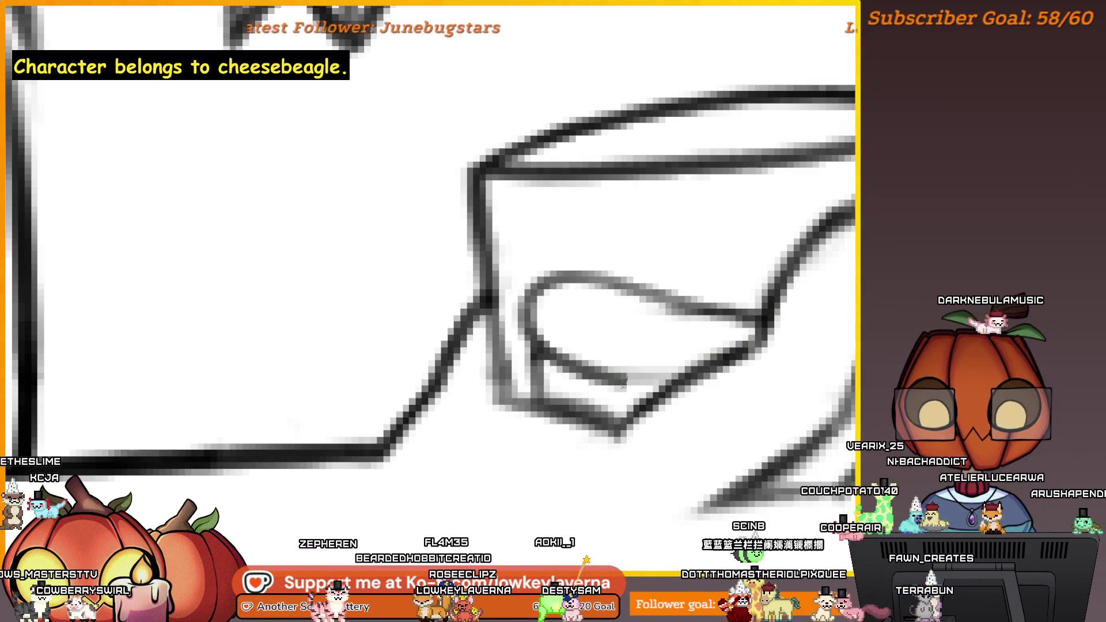
scroll(604, 378, down, 5)
scroll(572, 332, up, 5)
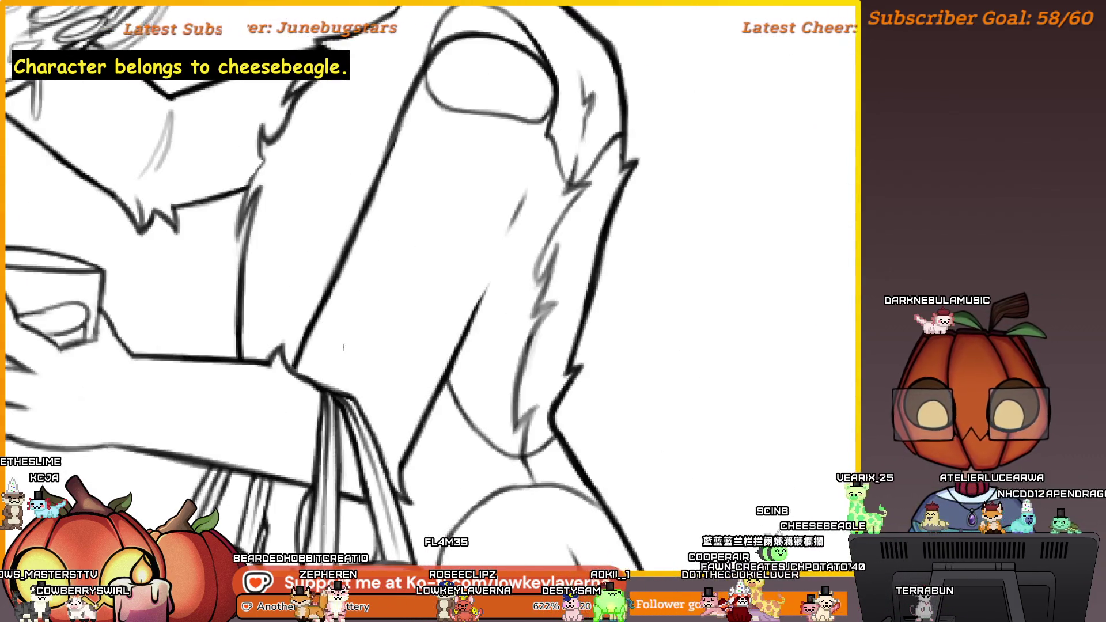
click(518, 349)
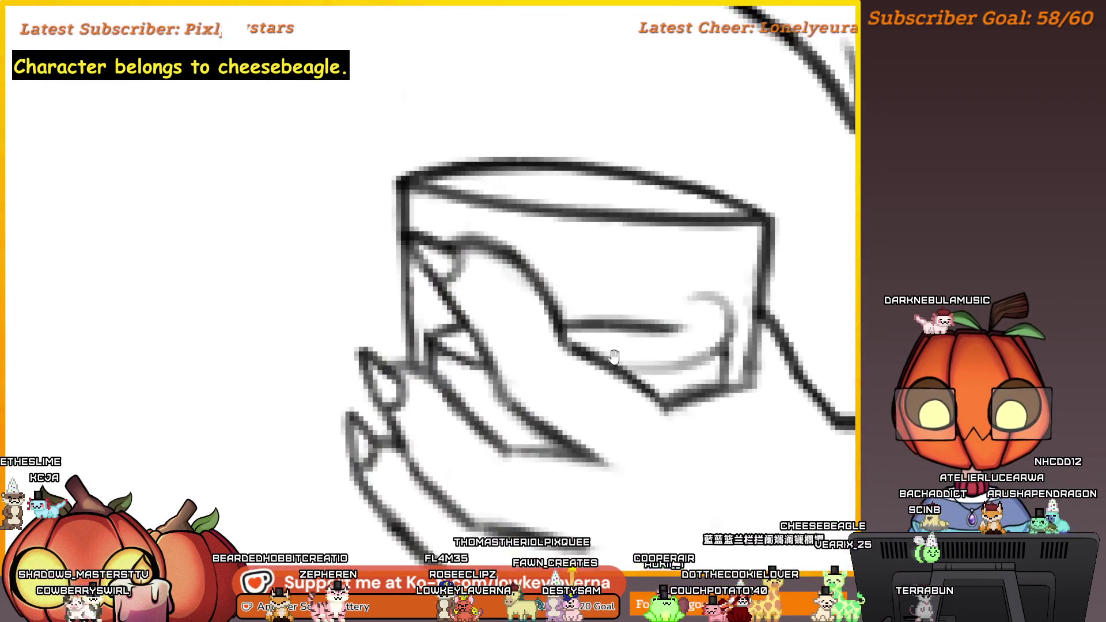
mouse_move(493, 364)
mouse_down()
mouse_move(752, 292)
mouse_move(695, 355)
mouse_up()
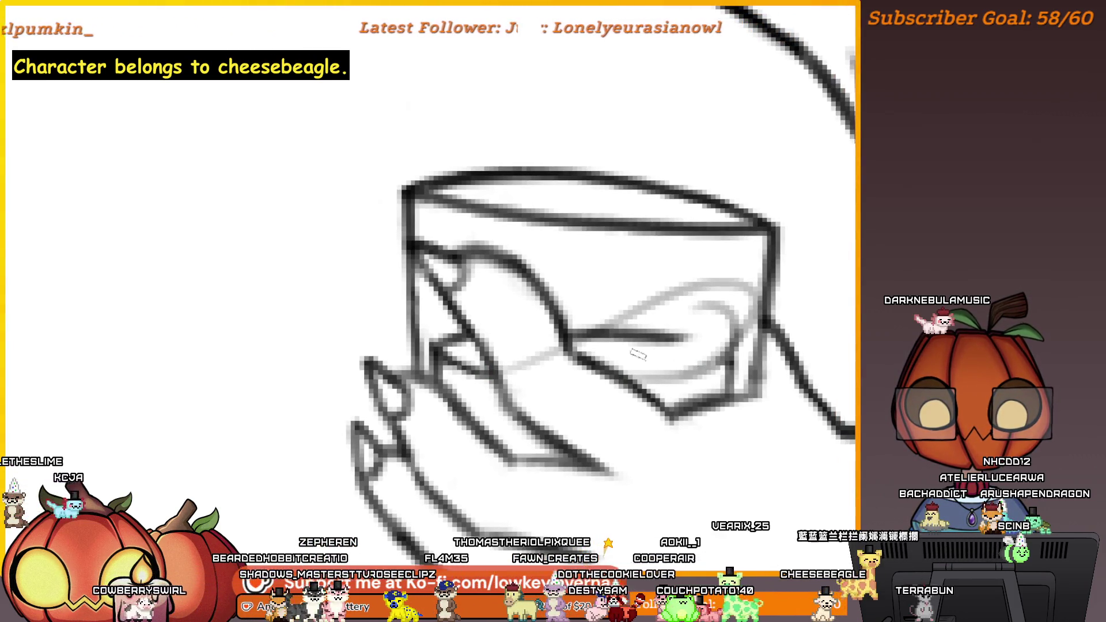
key(ctrl+z)
mouse_move(499, 374)
mouse_down()
mouse_move(741, 323)
mouse_move(736, 362)
mouse_up()
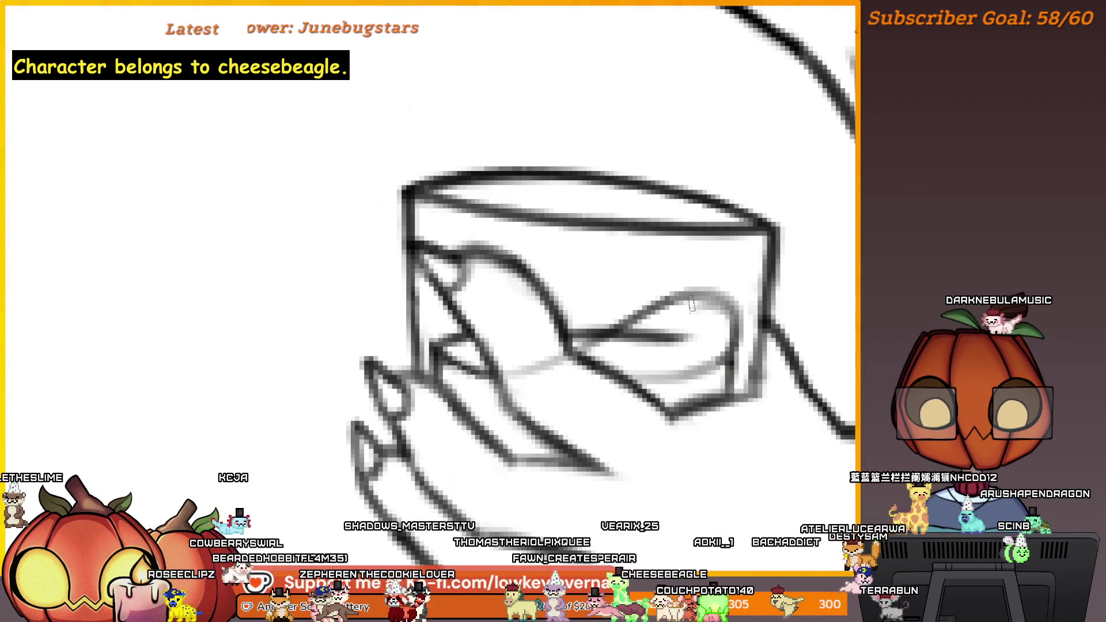
key(e)
drag(689, 339, 649, 340)
scroll(698, 375, down, 5)
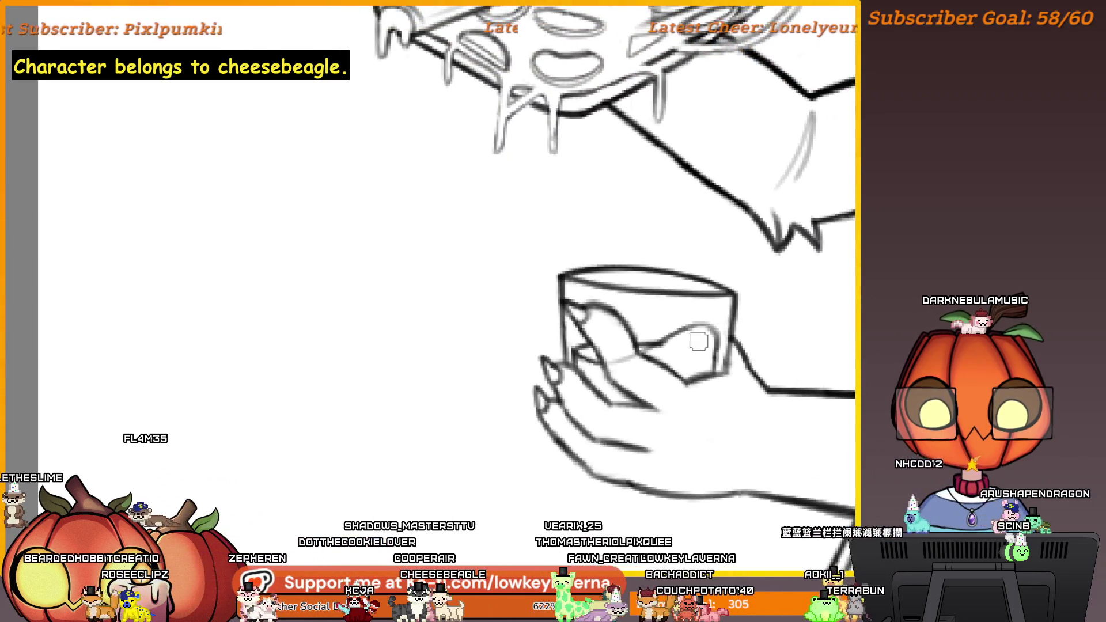
drag(712, 343, 639, 346)
scroll(719, 295, up, 3)
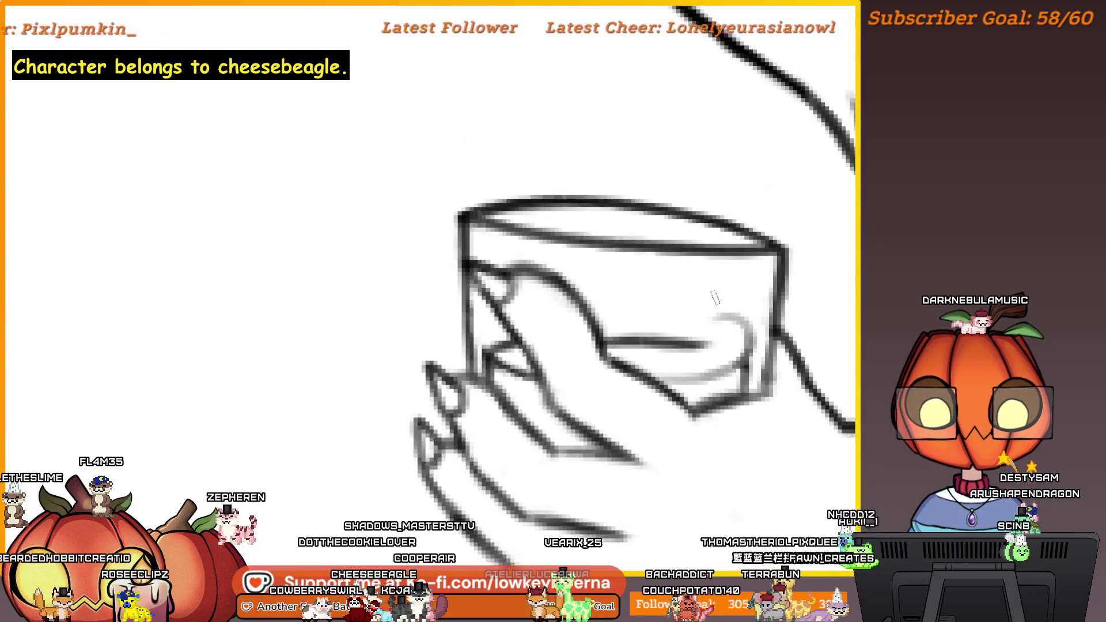
drag(551, 369, 752, 334)
key(ctrl+z)
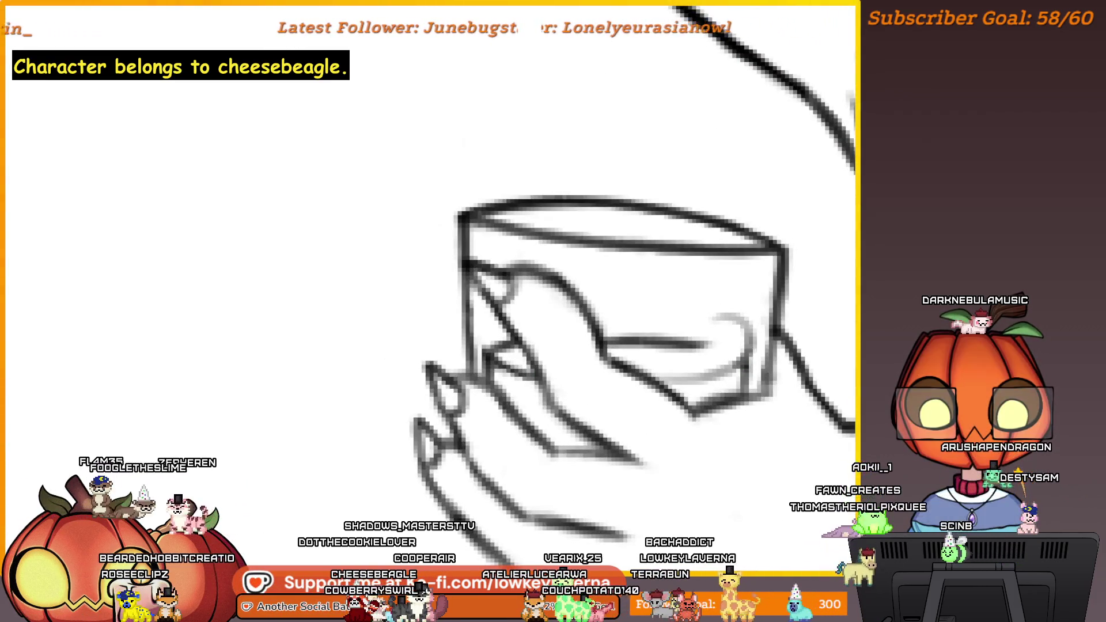
key(ctrl+z)
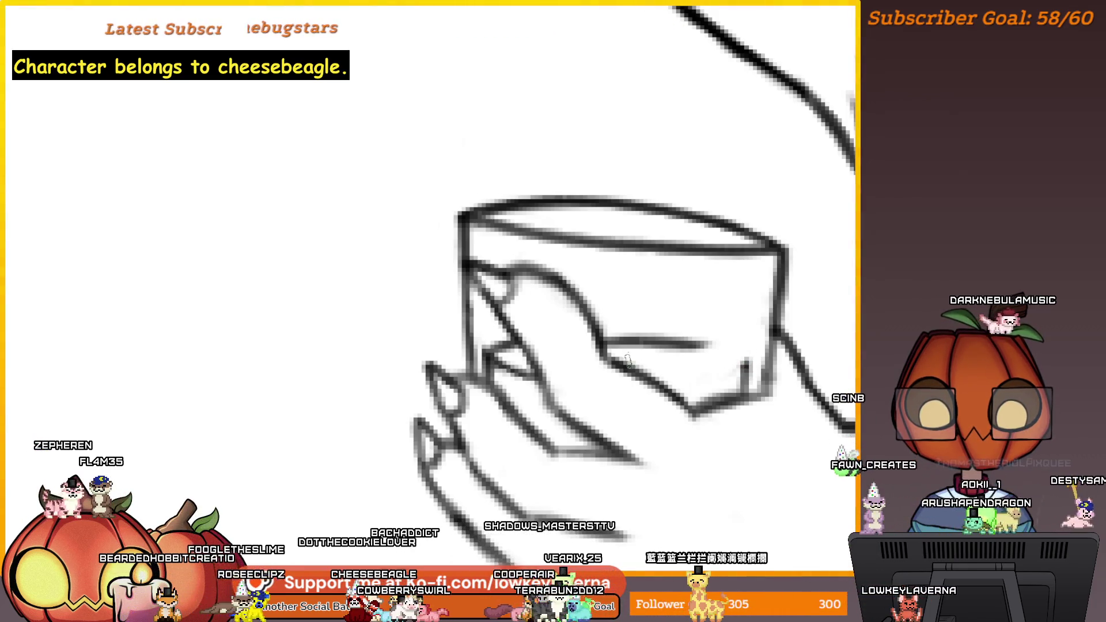
drag(645, 361, 751, 394)
key(ctrl+z)
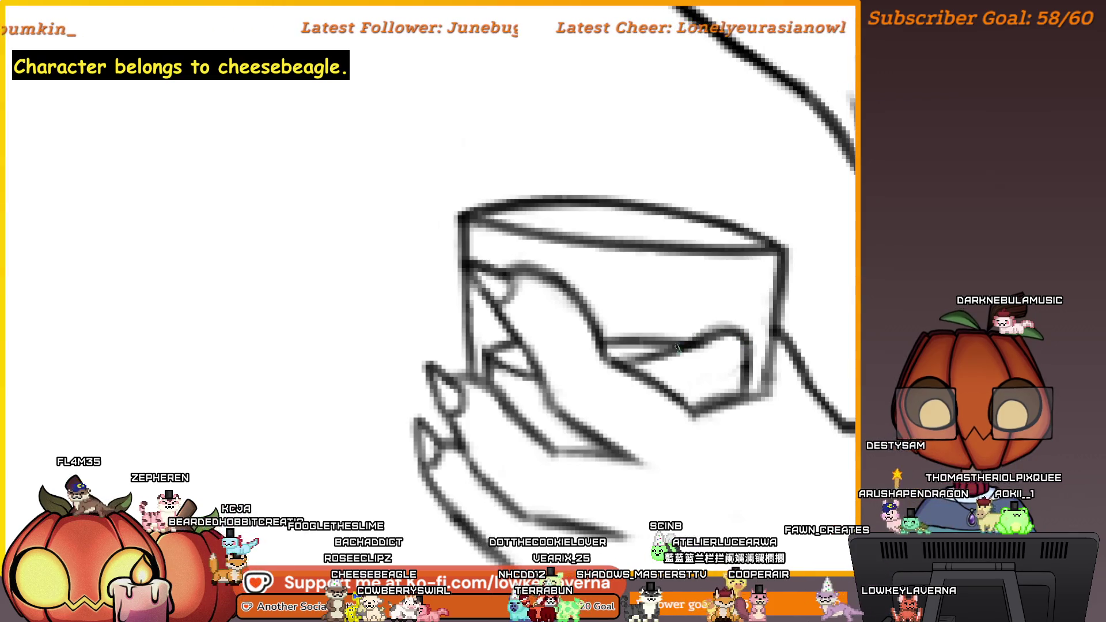
scroll(689, 345, down, 5)
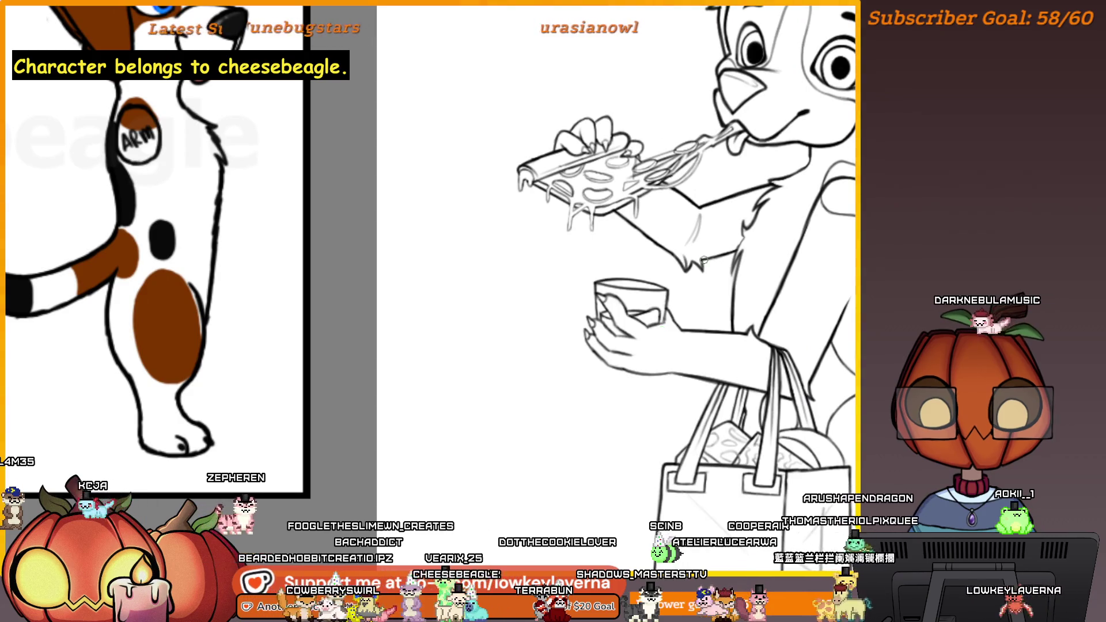
scroll(703, 260, up, 5)
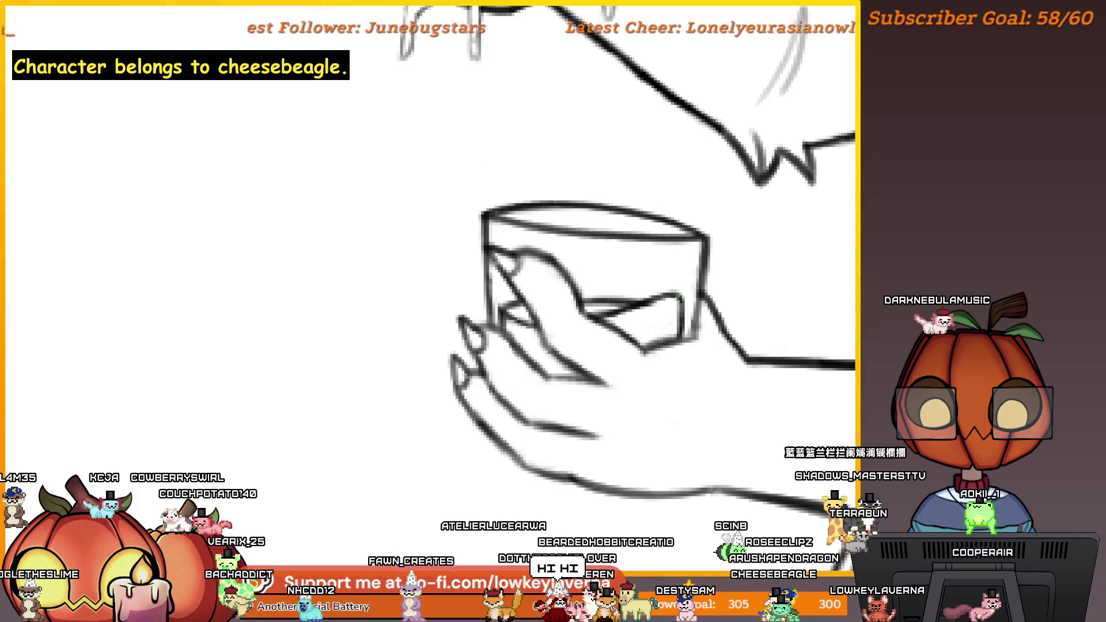
scroll(661, 255, down, 5)
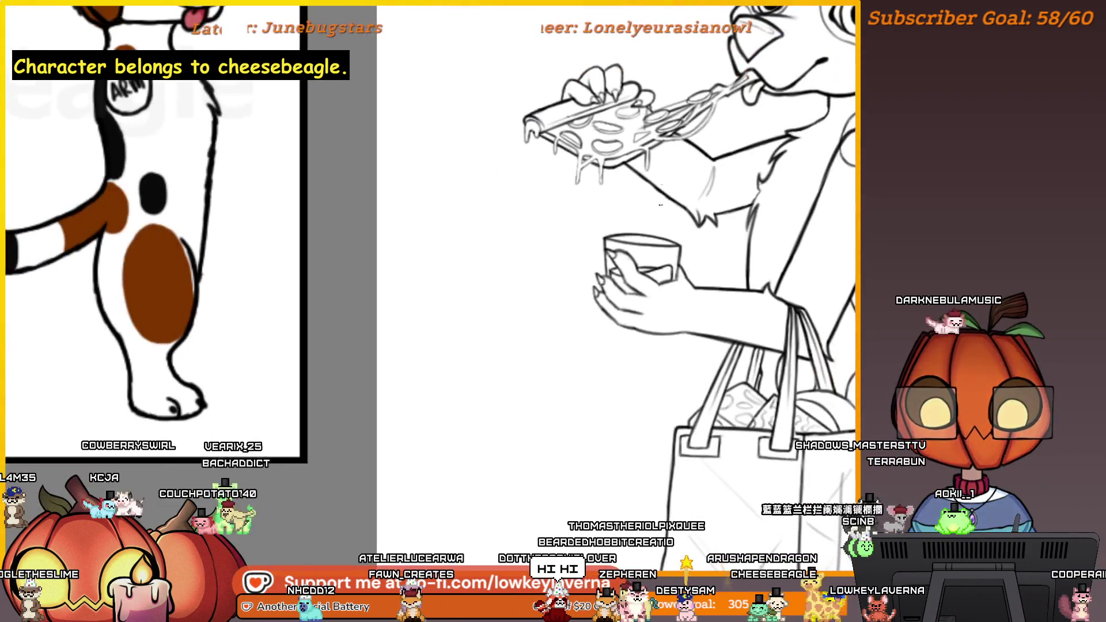
scroll(611, 189, up, 4)
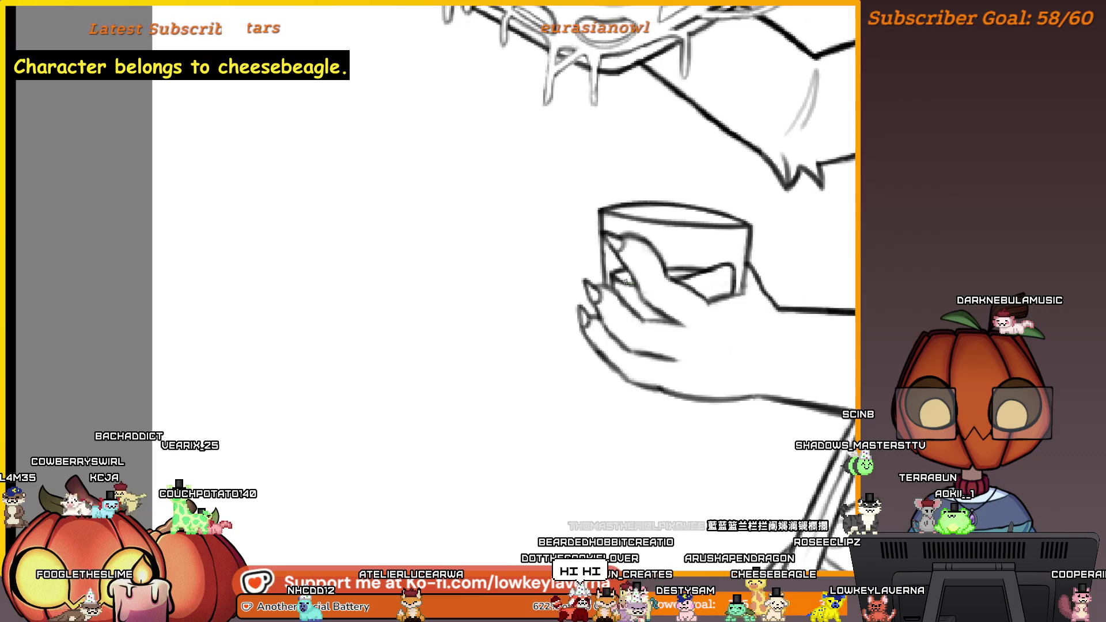
scroll(655, 288, down, 5)
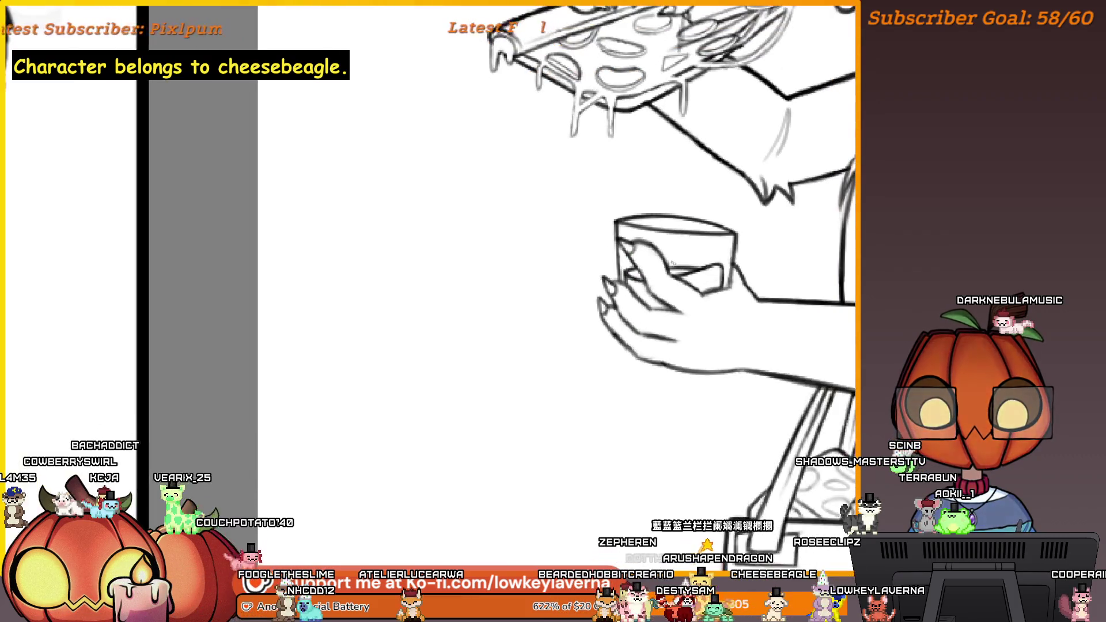
scroll(505, 335, up, 2)
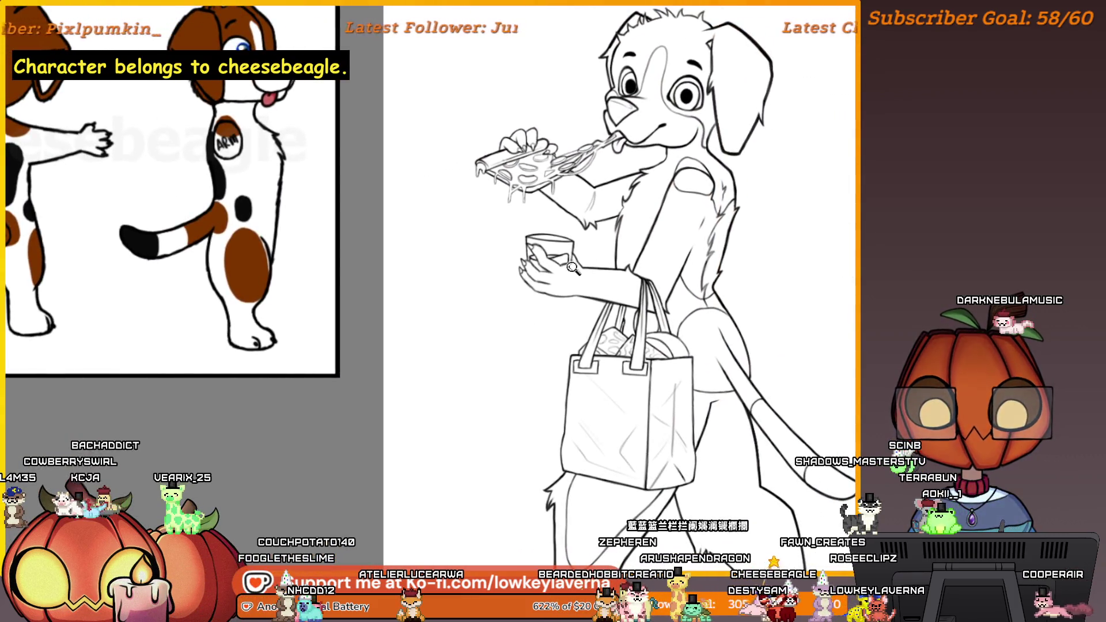
scroll(579, 267, up, 3)
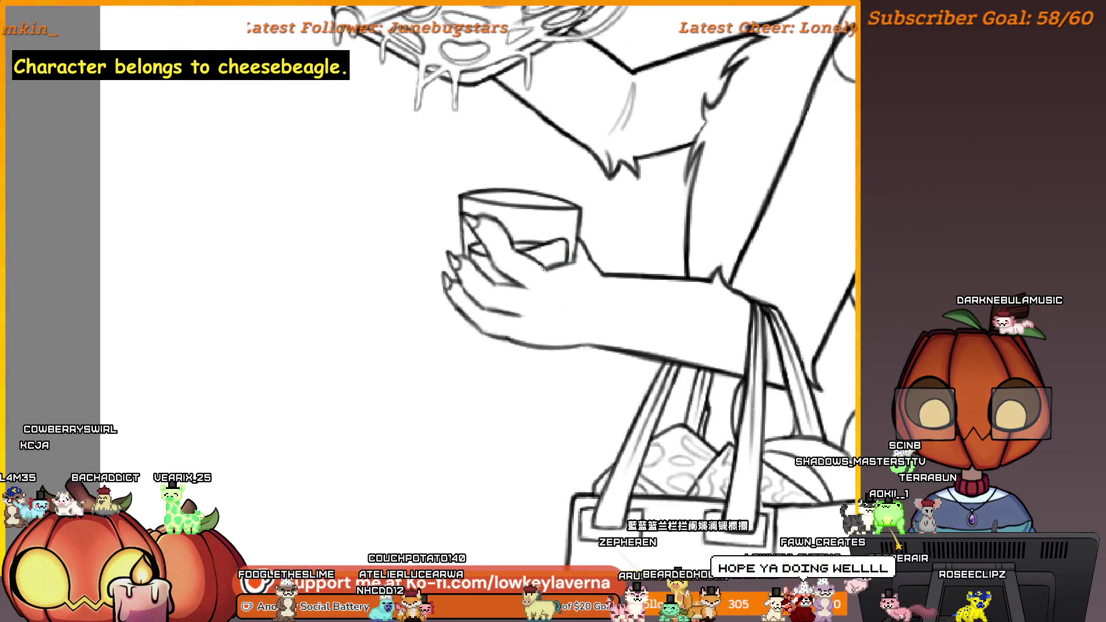
scroll(581, 228, down, 5)
scroll(581, 313, right, 2)
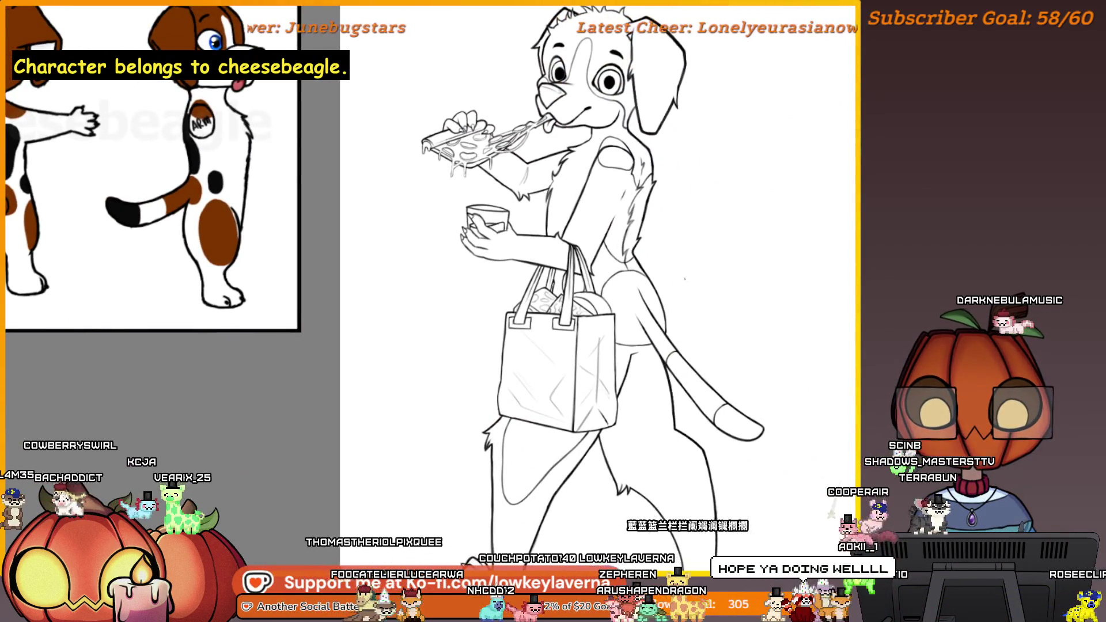
scroll(480, 256, down, 2)
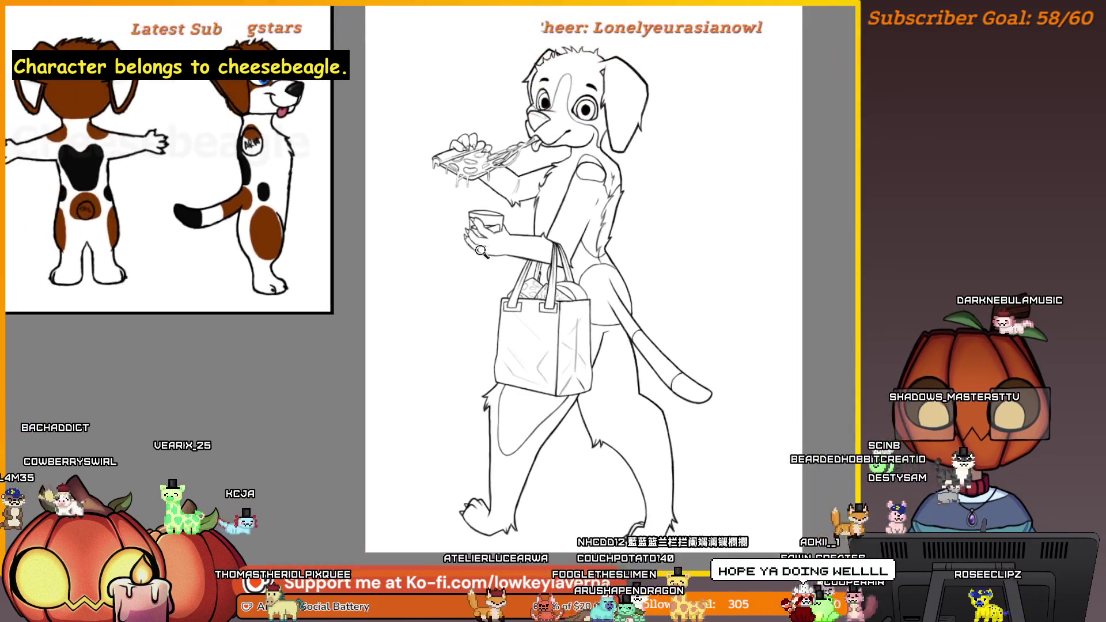
drag(667, 238, 702, 254)
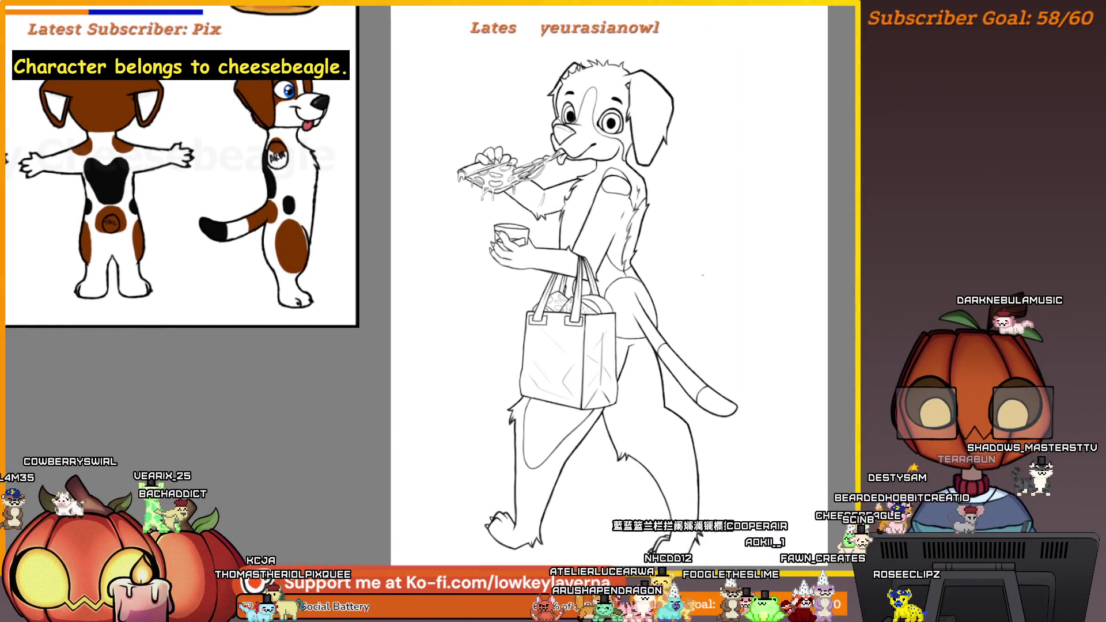
Step: Tilt the small stroke on the cup rim slightly, apply it, and select the white background
scroll(492, 185, up, 5)
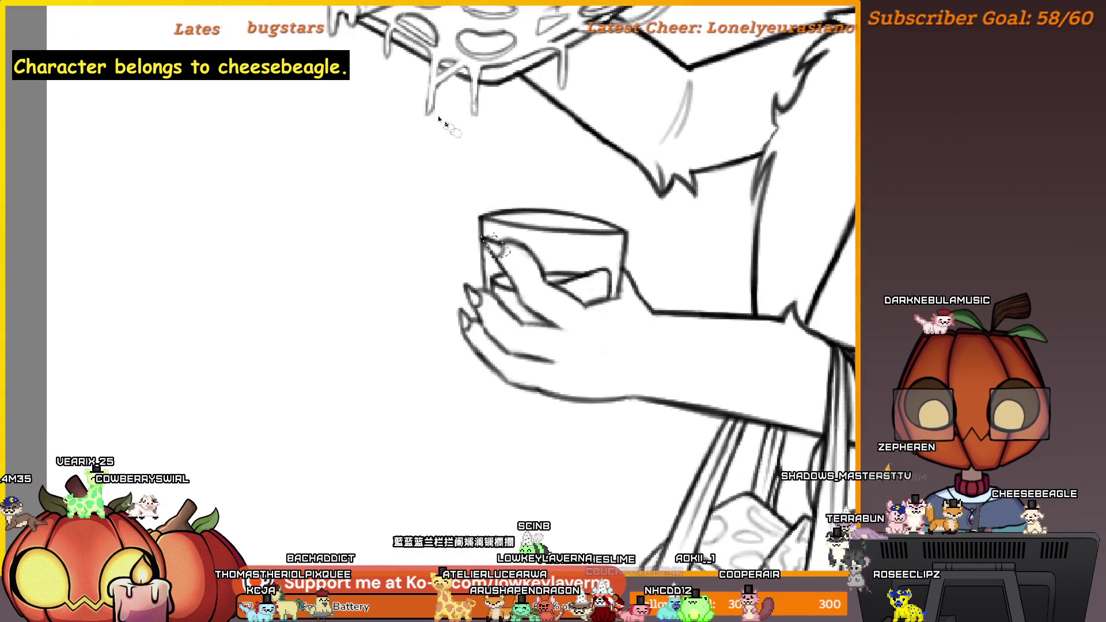
drag(448, 173, 462, 167)
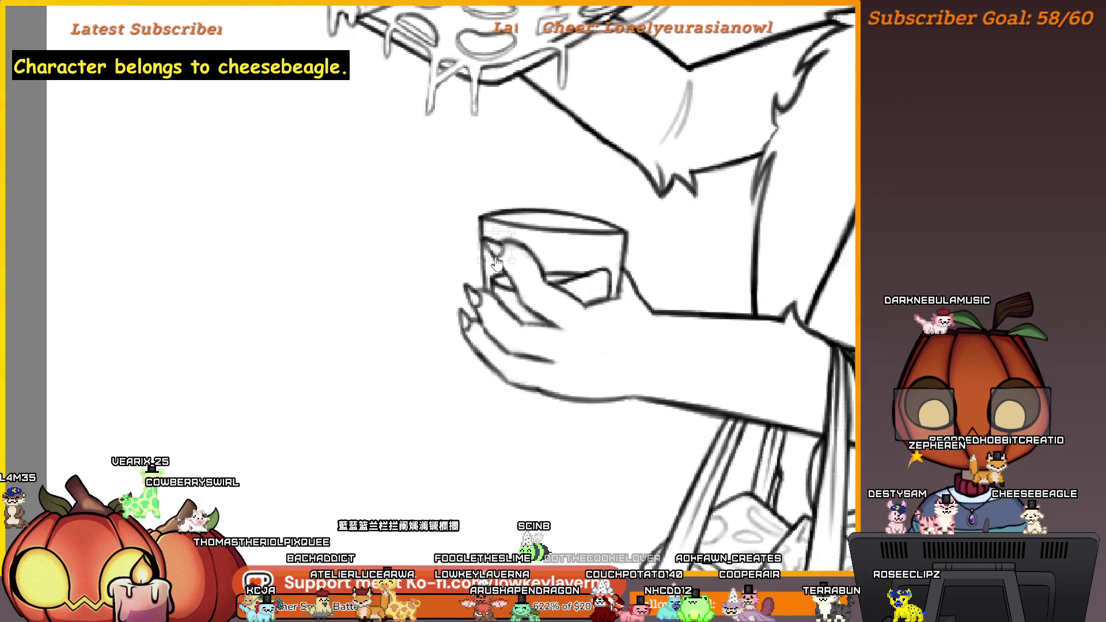
key(Return)
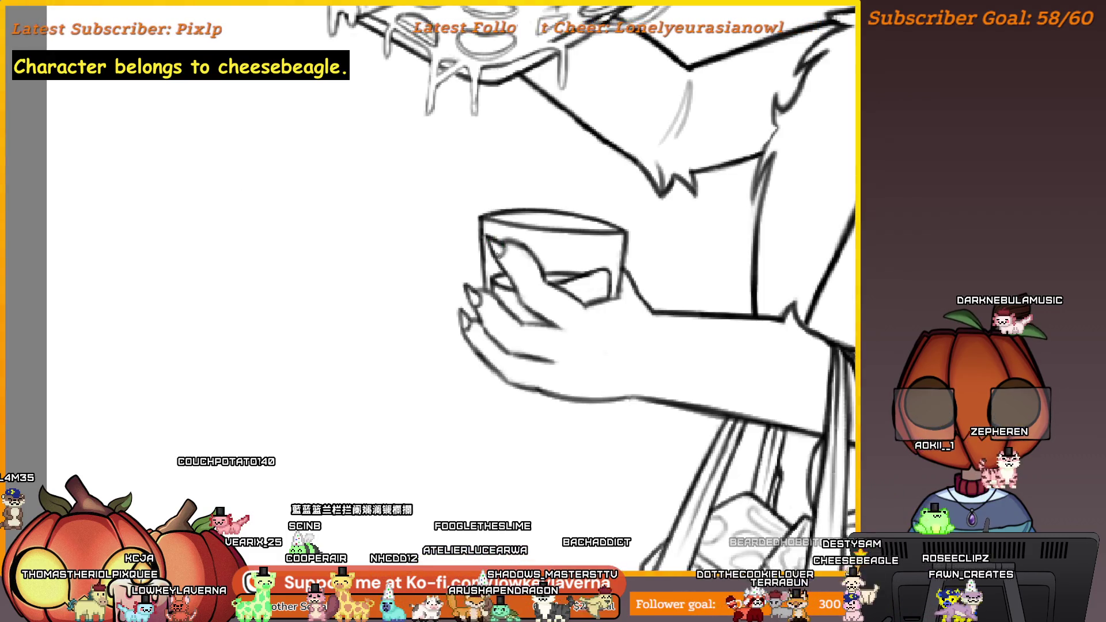
scroll(442, 304, down, 5)
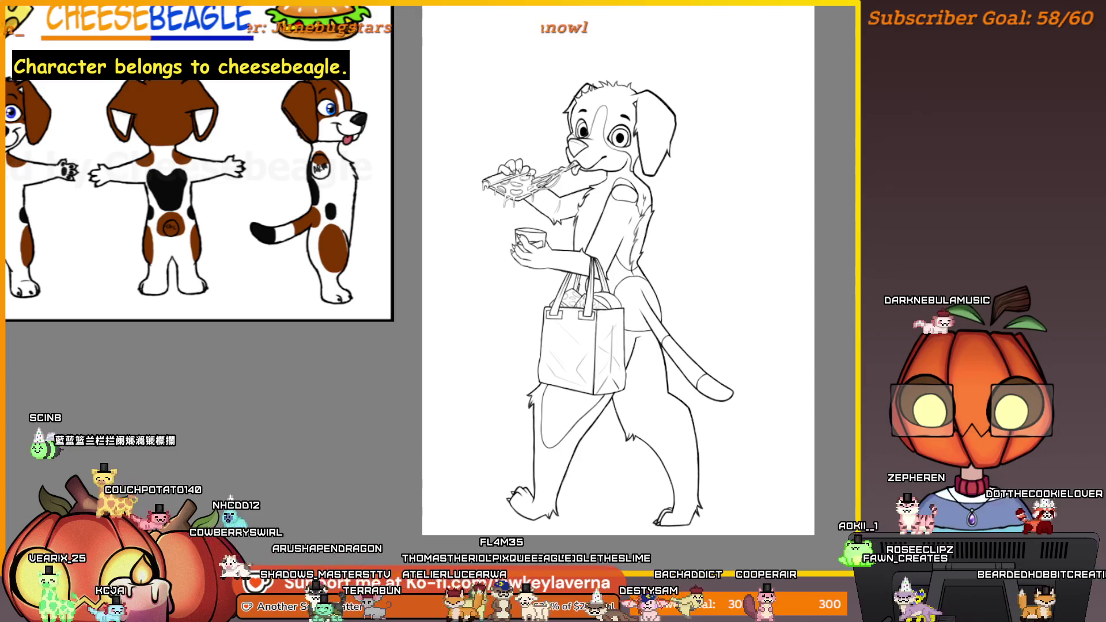
click(785, 217)
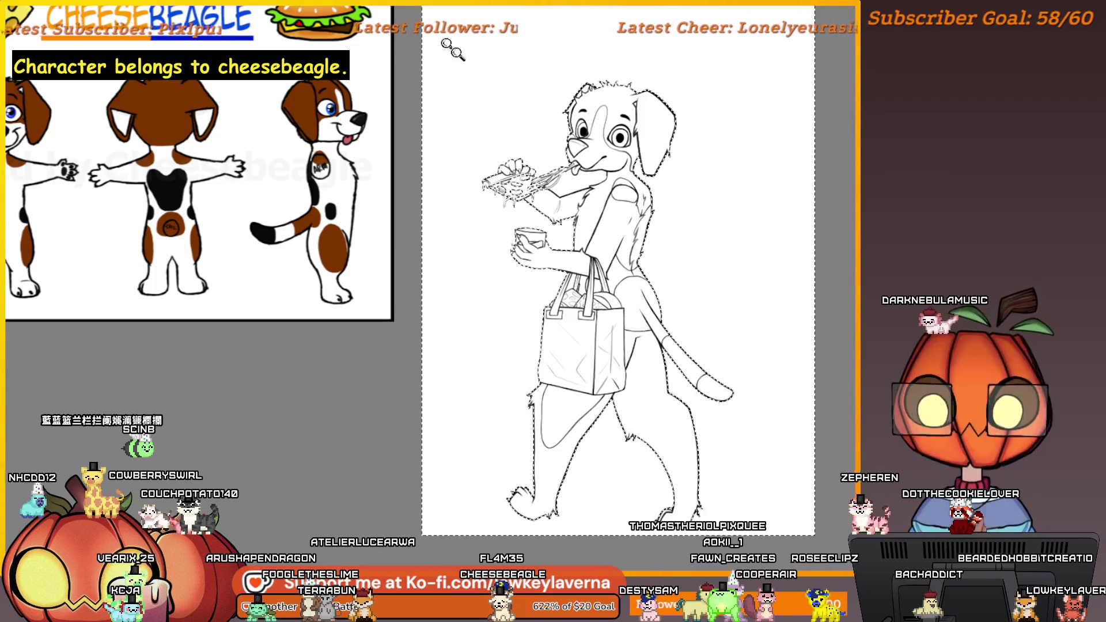
Step: Invert the background selection onto the beagle and start painting brown around the raised hand
scroll(508, 182, up, 6)
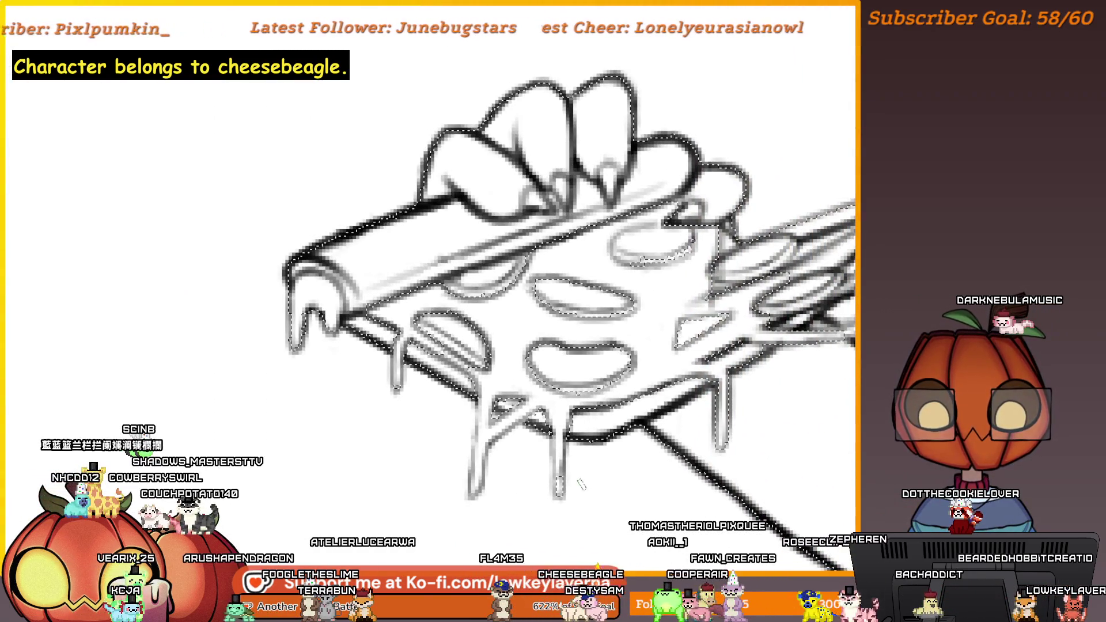
scroll(581, 484, down, 5)
scroll(612, 414, down, 5)
scroll(737, 328, down, 4)
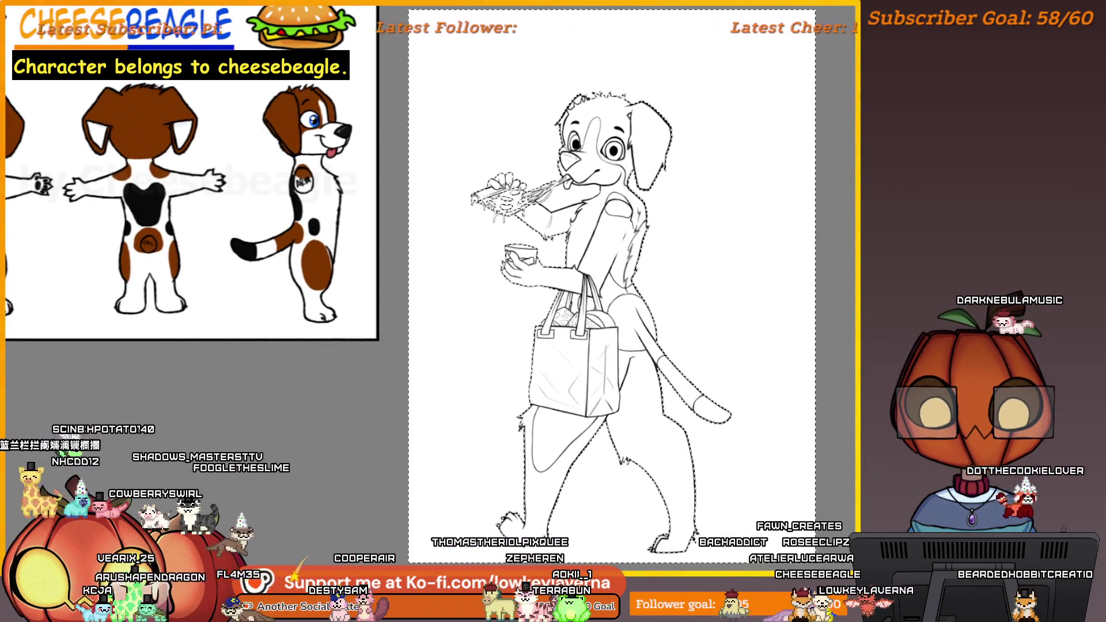
right_click(518, 79)
click(587, 149)
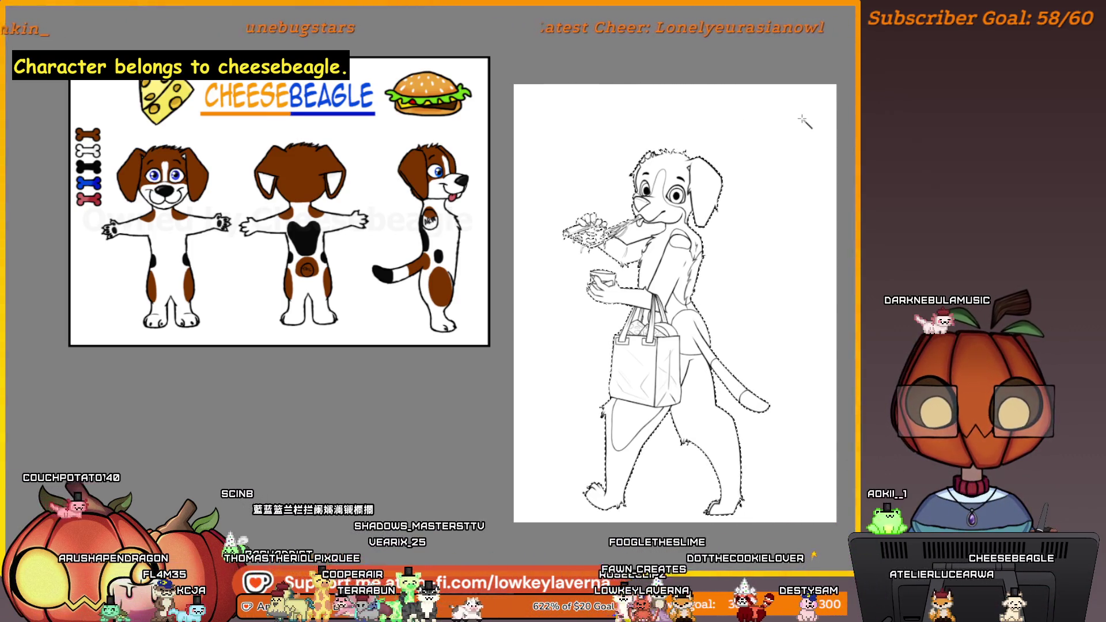
right_click(796, 318)
click(839, 382)
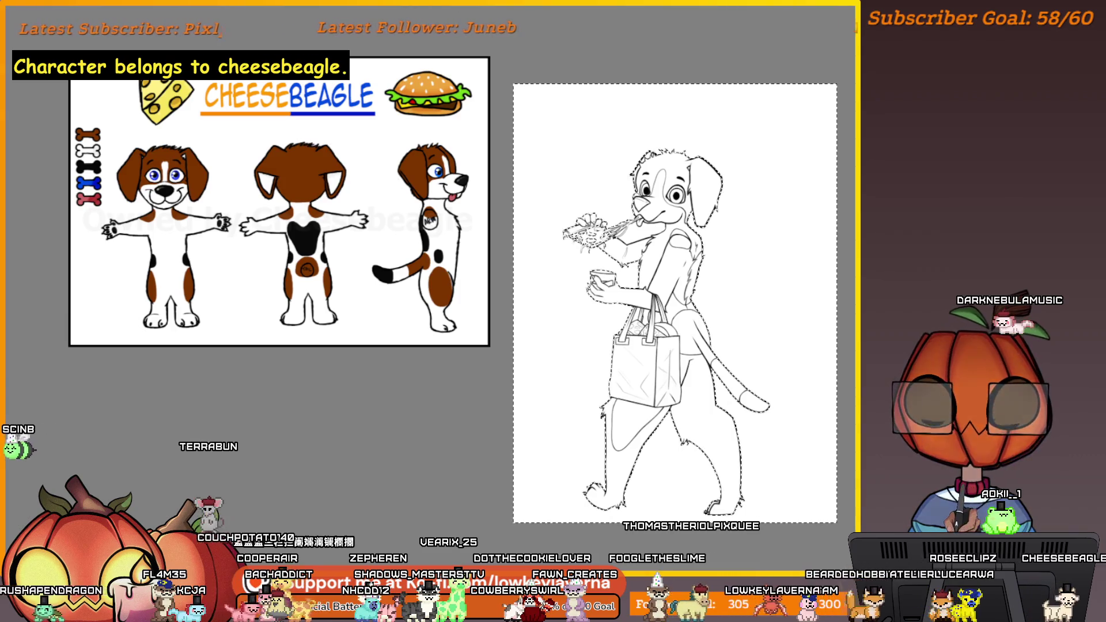
right_click(655, 176)
click(702, 204)
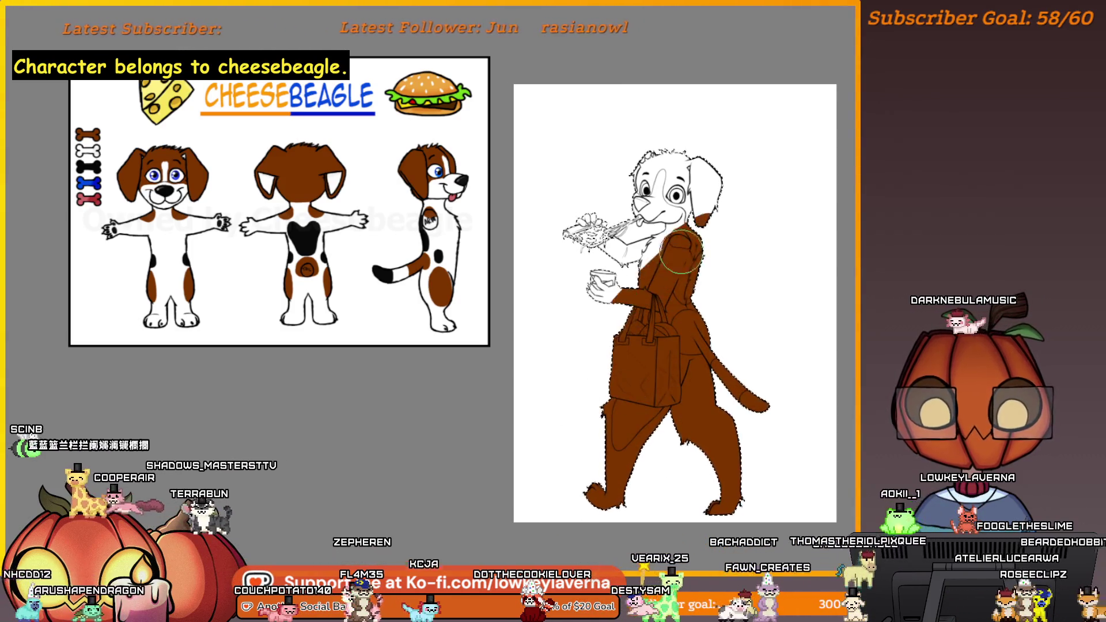
drag(599, 221, 579, 230)
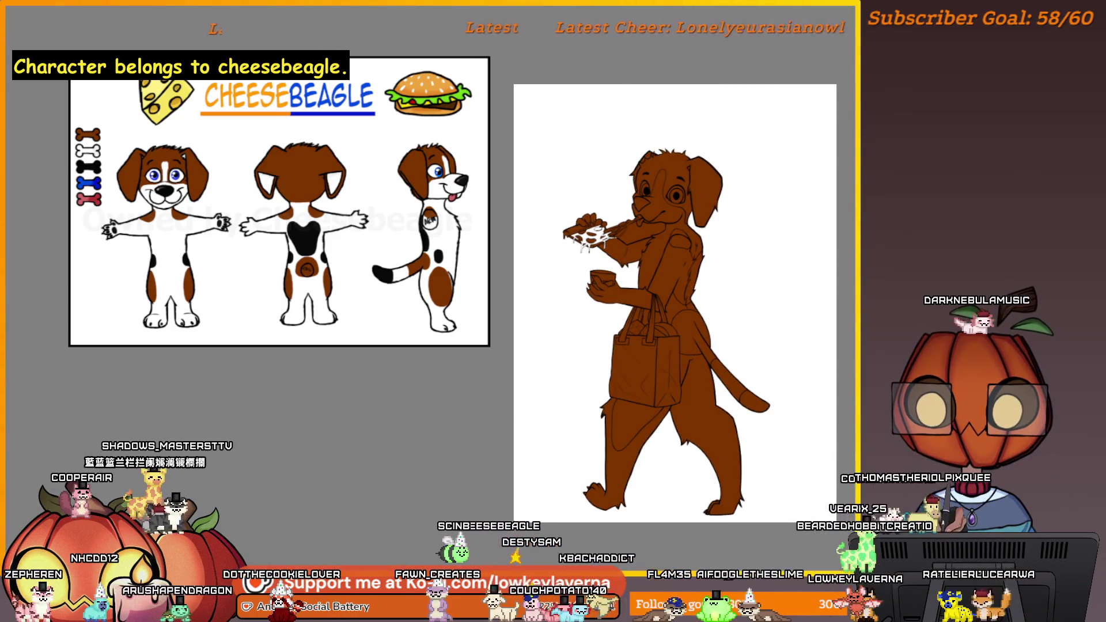
Step: Zoom in to review the brown fill across the beagle figure
scroll(662, 254, up, 5)
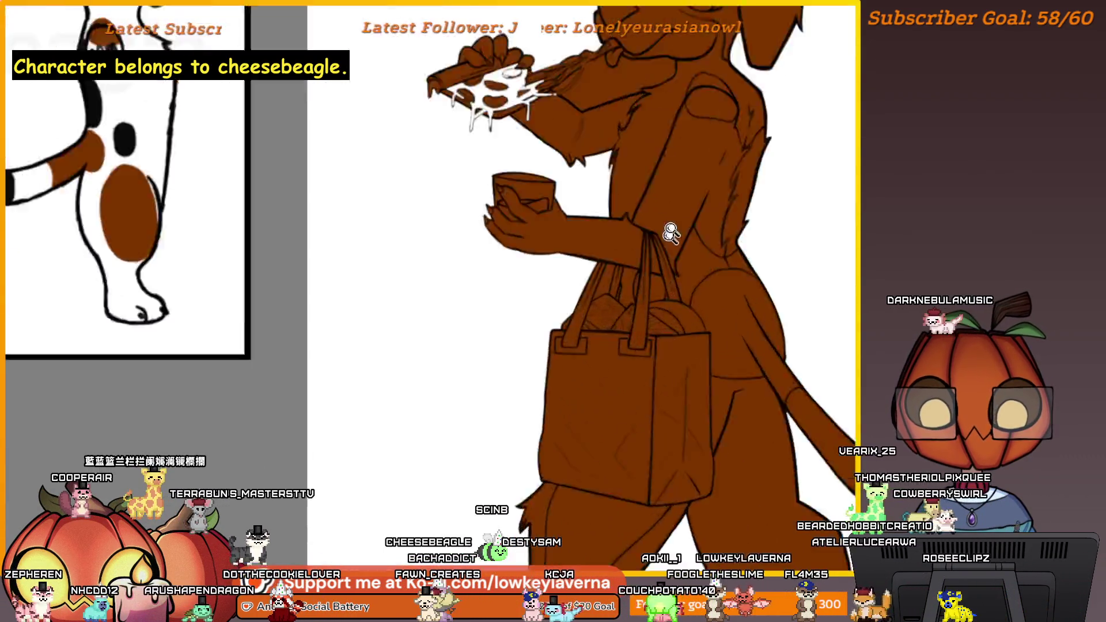
Step: Delete the brown from the strip beside the bag strap and deselect
scroll(637, 220, up, 2)
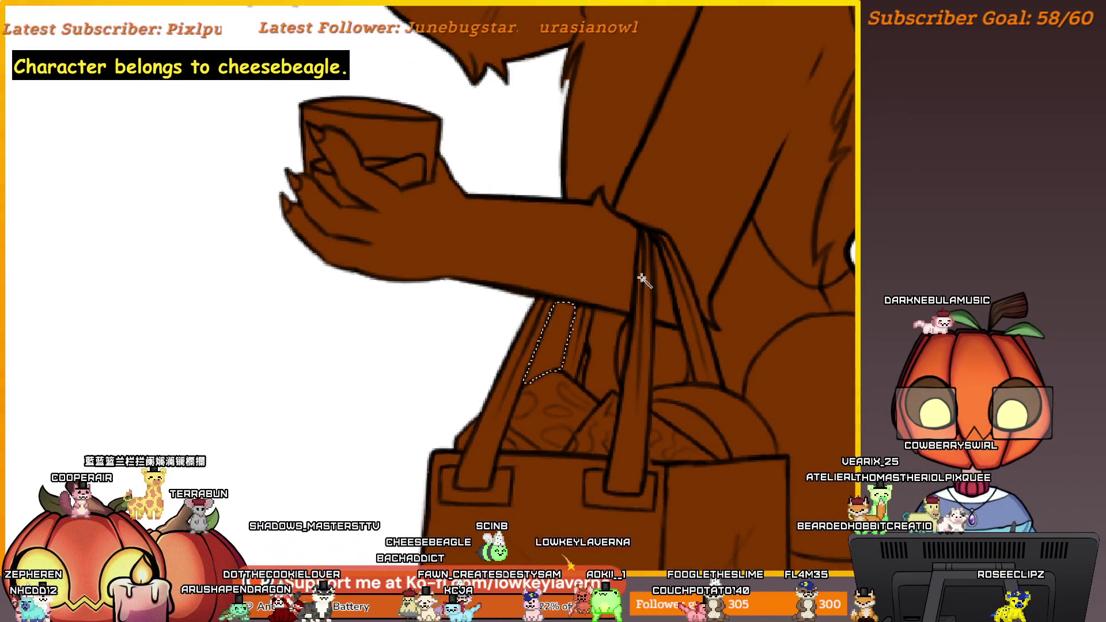
key(Delete)
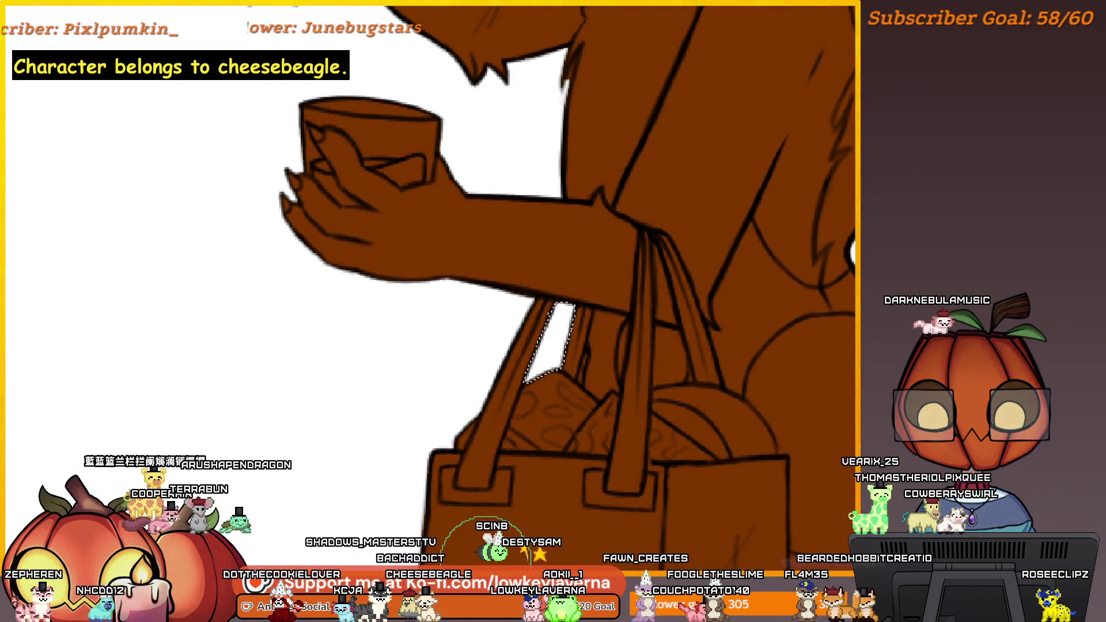
scroll(684, 301, down, 3)
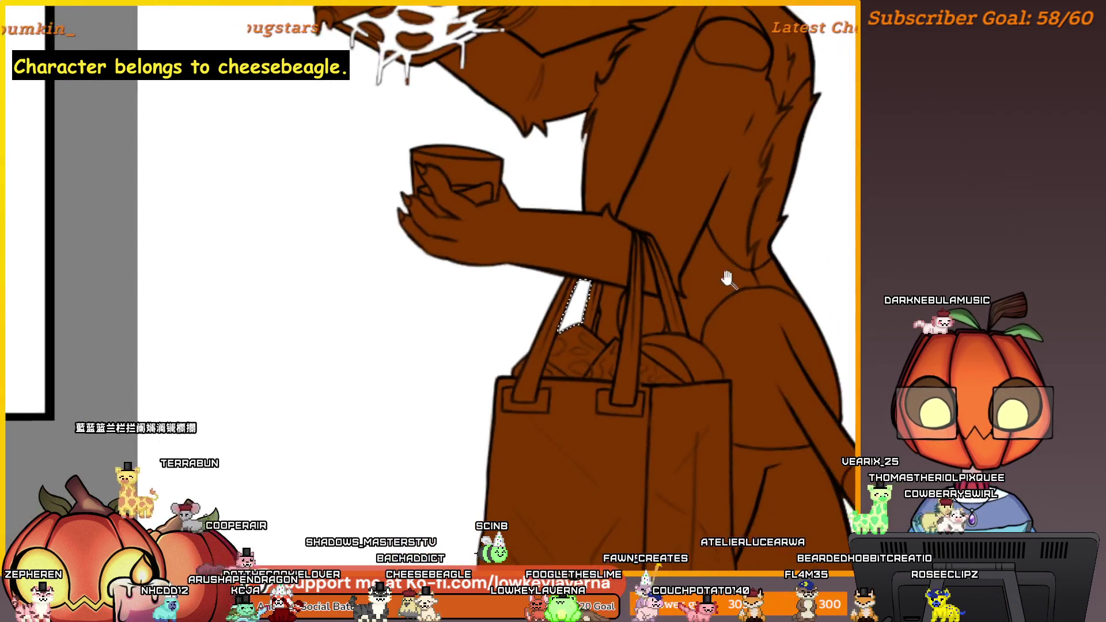
scroll(614, 328, up, 3)
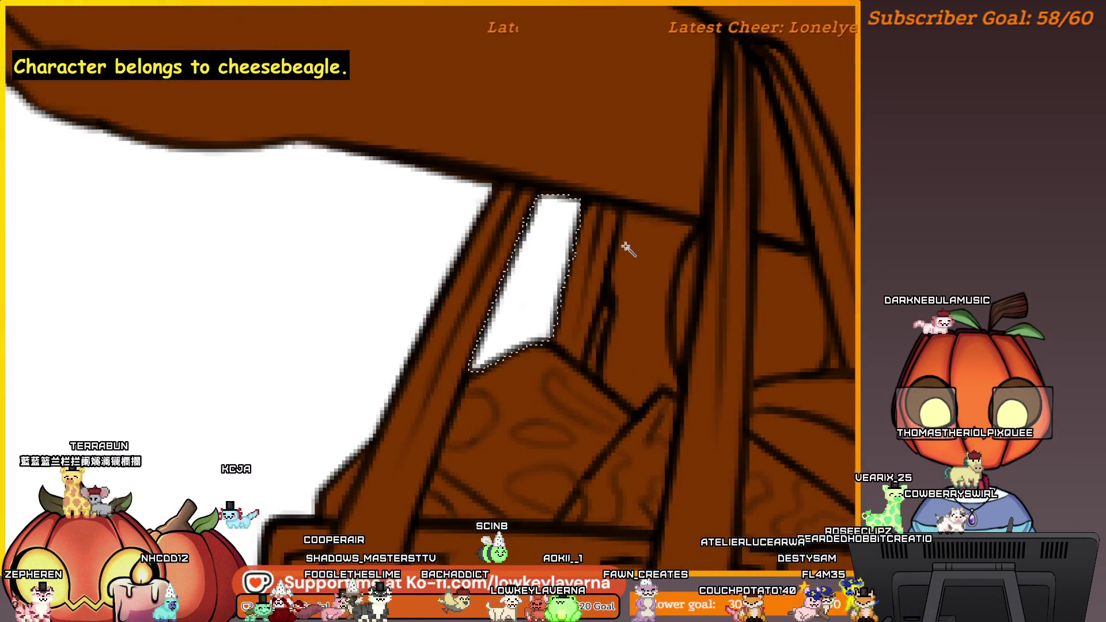
key(ctrl+d)
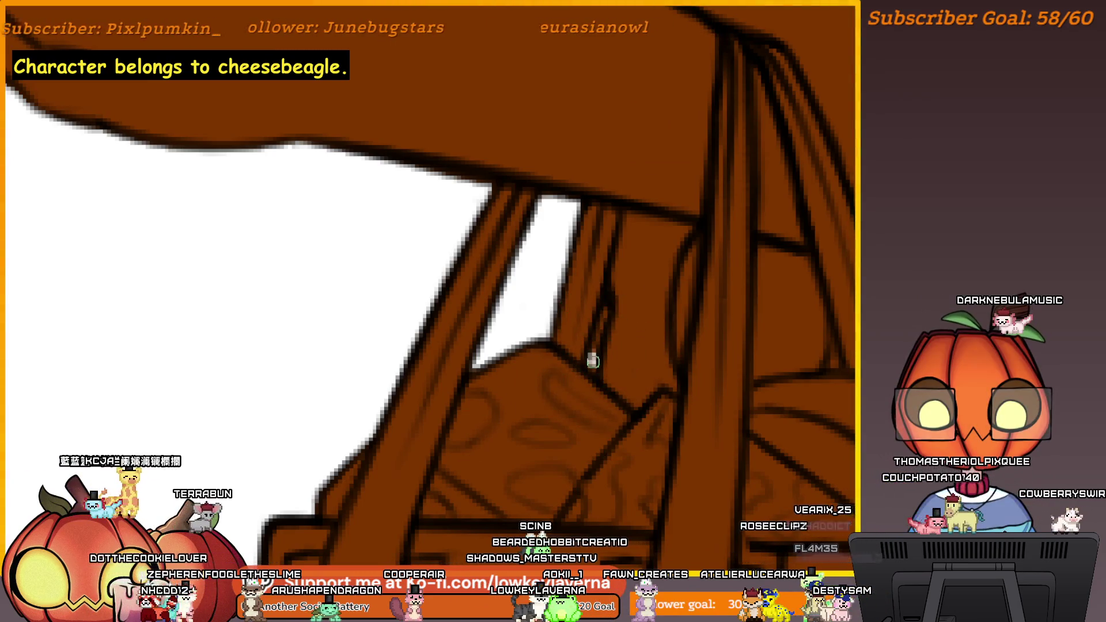
Step: Touch up the strap with a light grey stroke and make the brush much larger
mouse_move(593, 364)
mouse_down()
mouse_move(601, 305)
mouse_move(603, 326)
mouse_up()
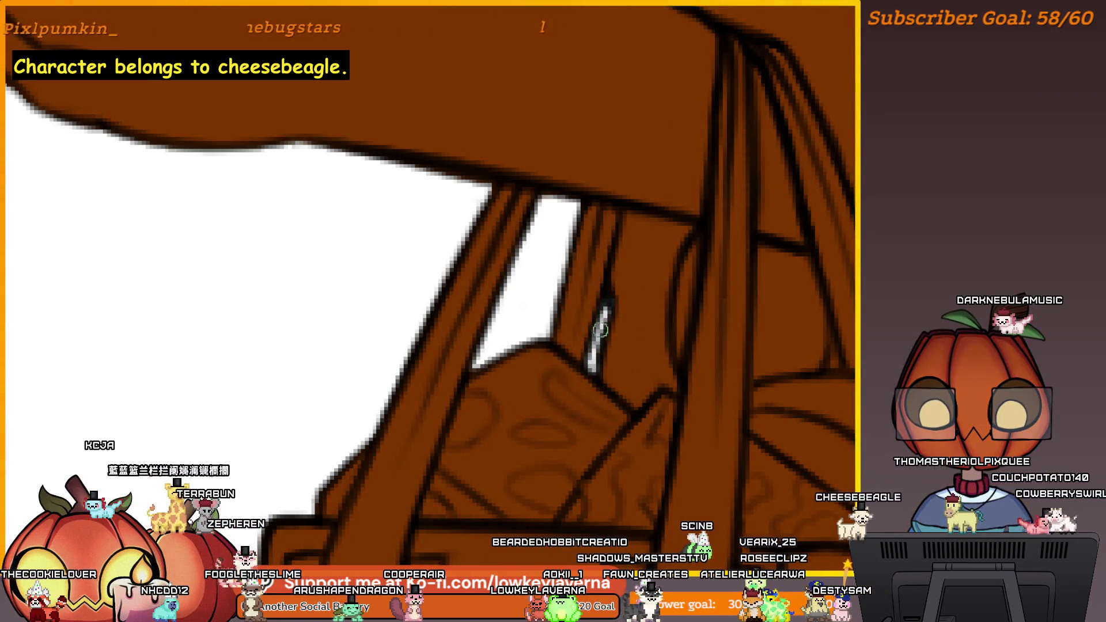
scroll(624, 242, down, 5)
scroll(598, 190, up, 5)
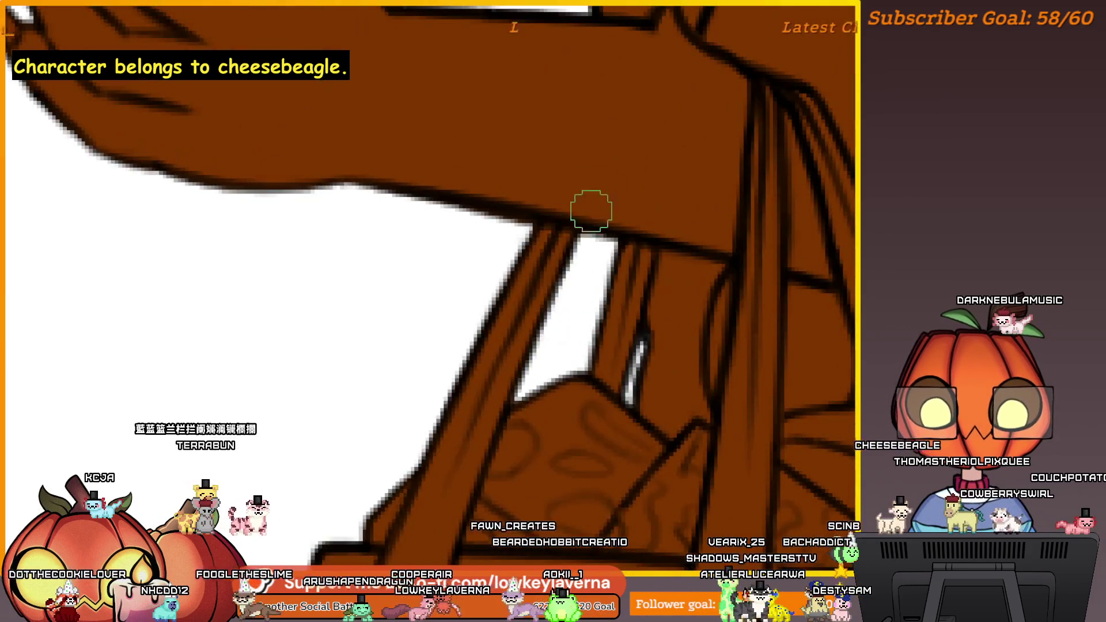
key(bracketright)
scroll(581, 230, down, 5)
scroll(583, 237, up, 5)
scroll(491, 254, down, 5)
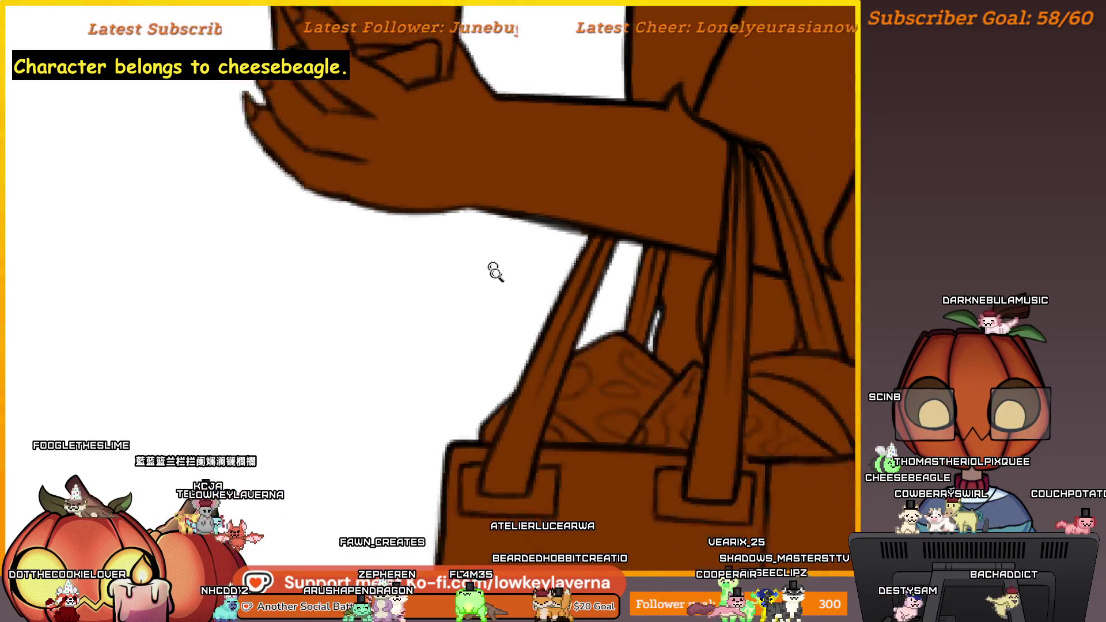
mouse_move(733, 250)
mouse_down()
mouse_move(825, 254)
mouse_move(767, 272)
mouse_up()
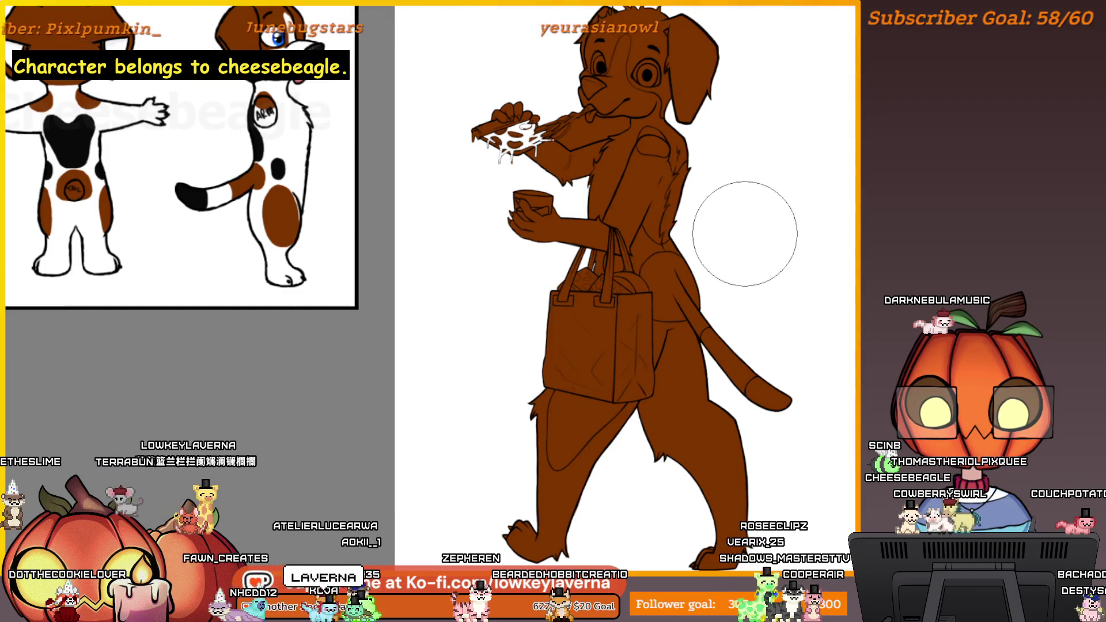
scroll(612, 95, down, 3)
scroll(612, 95, up, 6)
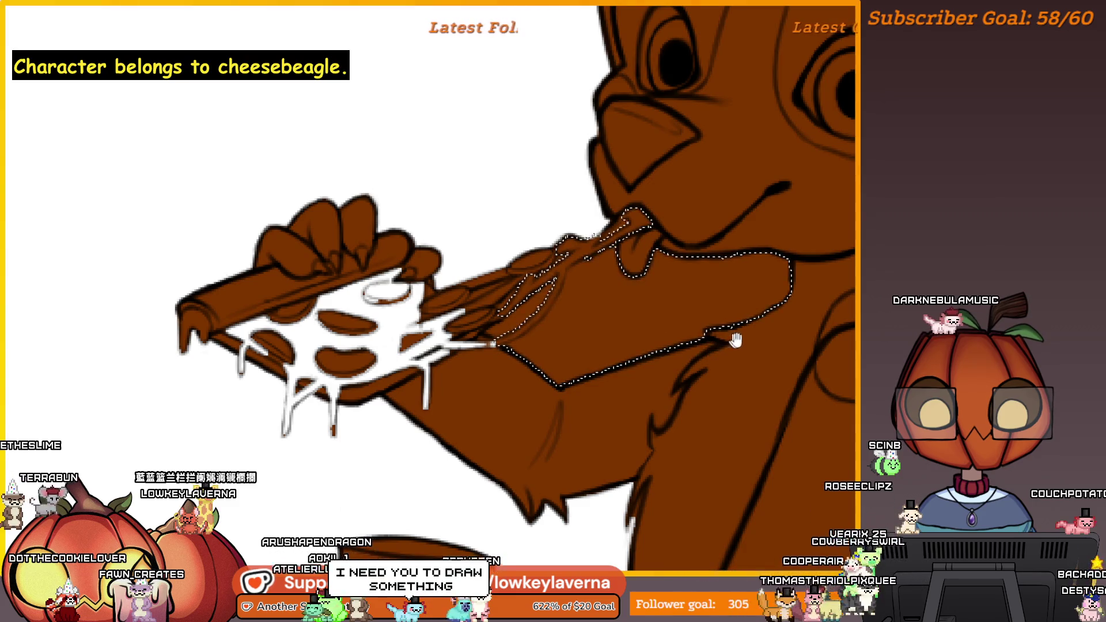
Step: Paint white over the brown in the gap below the muzzle beside the pizza arm
drag(701, 351, 689, 385)
mouse_move(736, 299)
mouse_down()
mouse_move(736, 378)
mouse_move(617, 432)
mouse_move(692, 297)
mouse_move(572, 395)
mouse_move(529, 390)
mouse_move(623, 356)
mouse_move(556, 366)
mouse_up()
scroll(557, 366, up, 3)
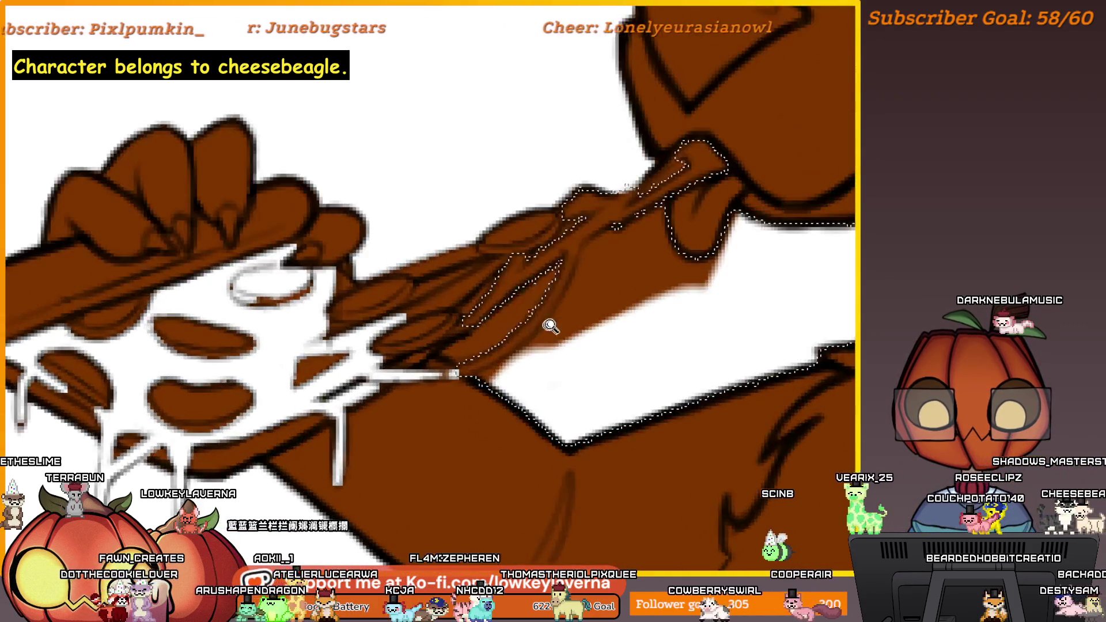
mouse_move(713, 336)
mouse_down()
mouse_move(753, 242)
mouse_move(646, 298)
mouse_up()
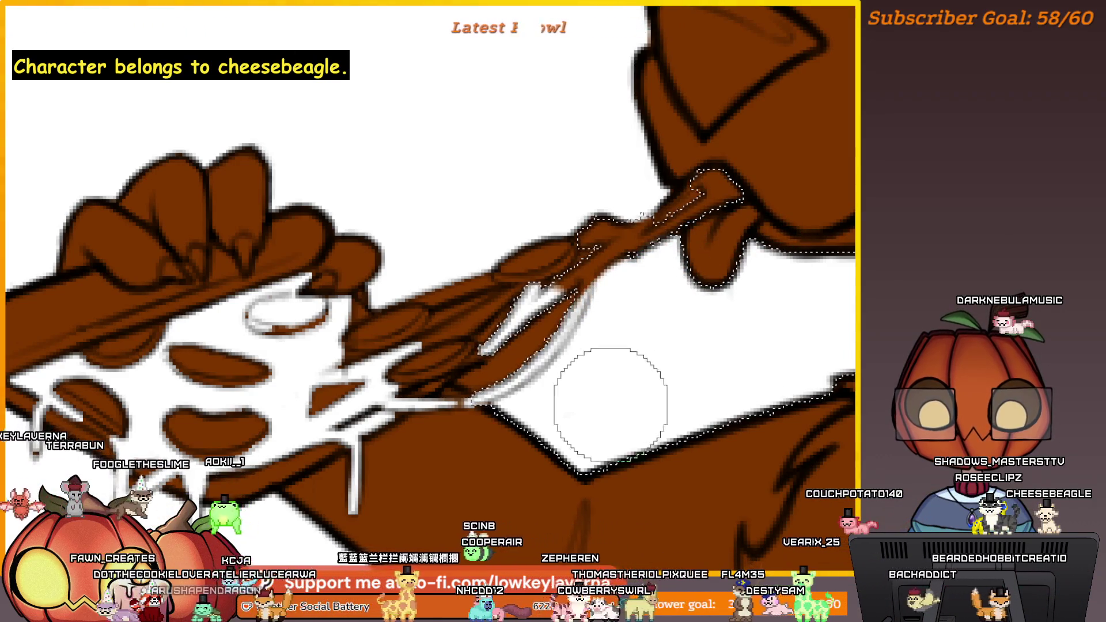
scroll(593, 397, down, 3)
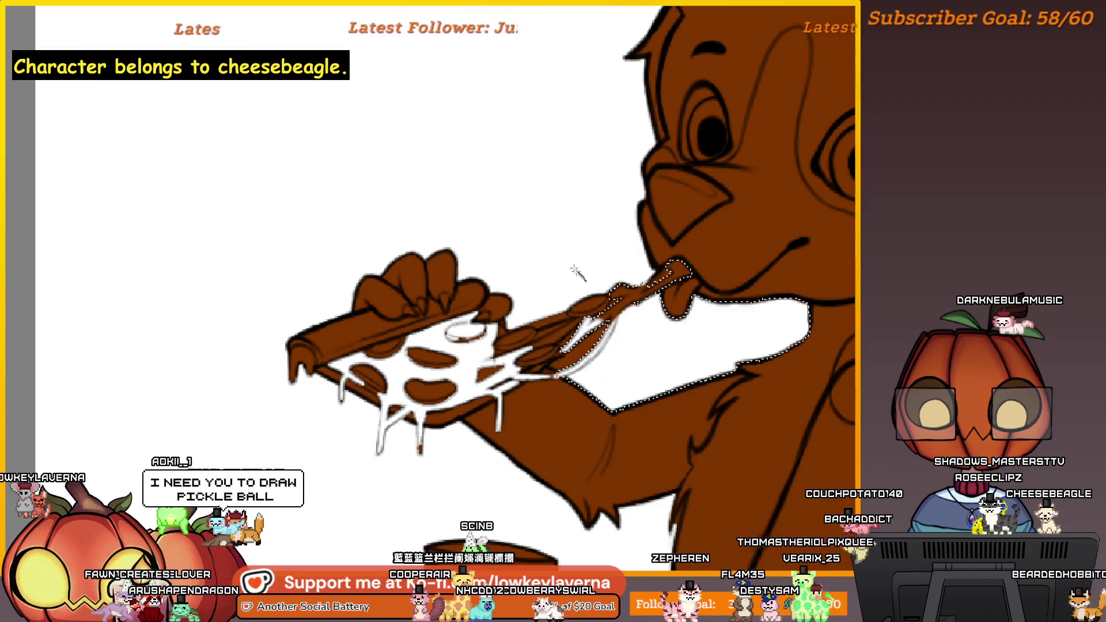